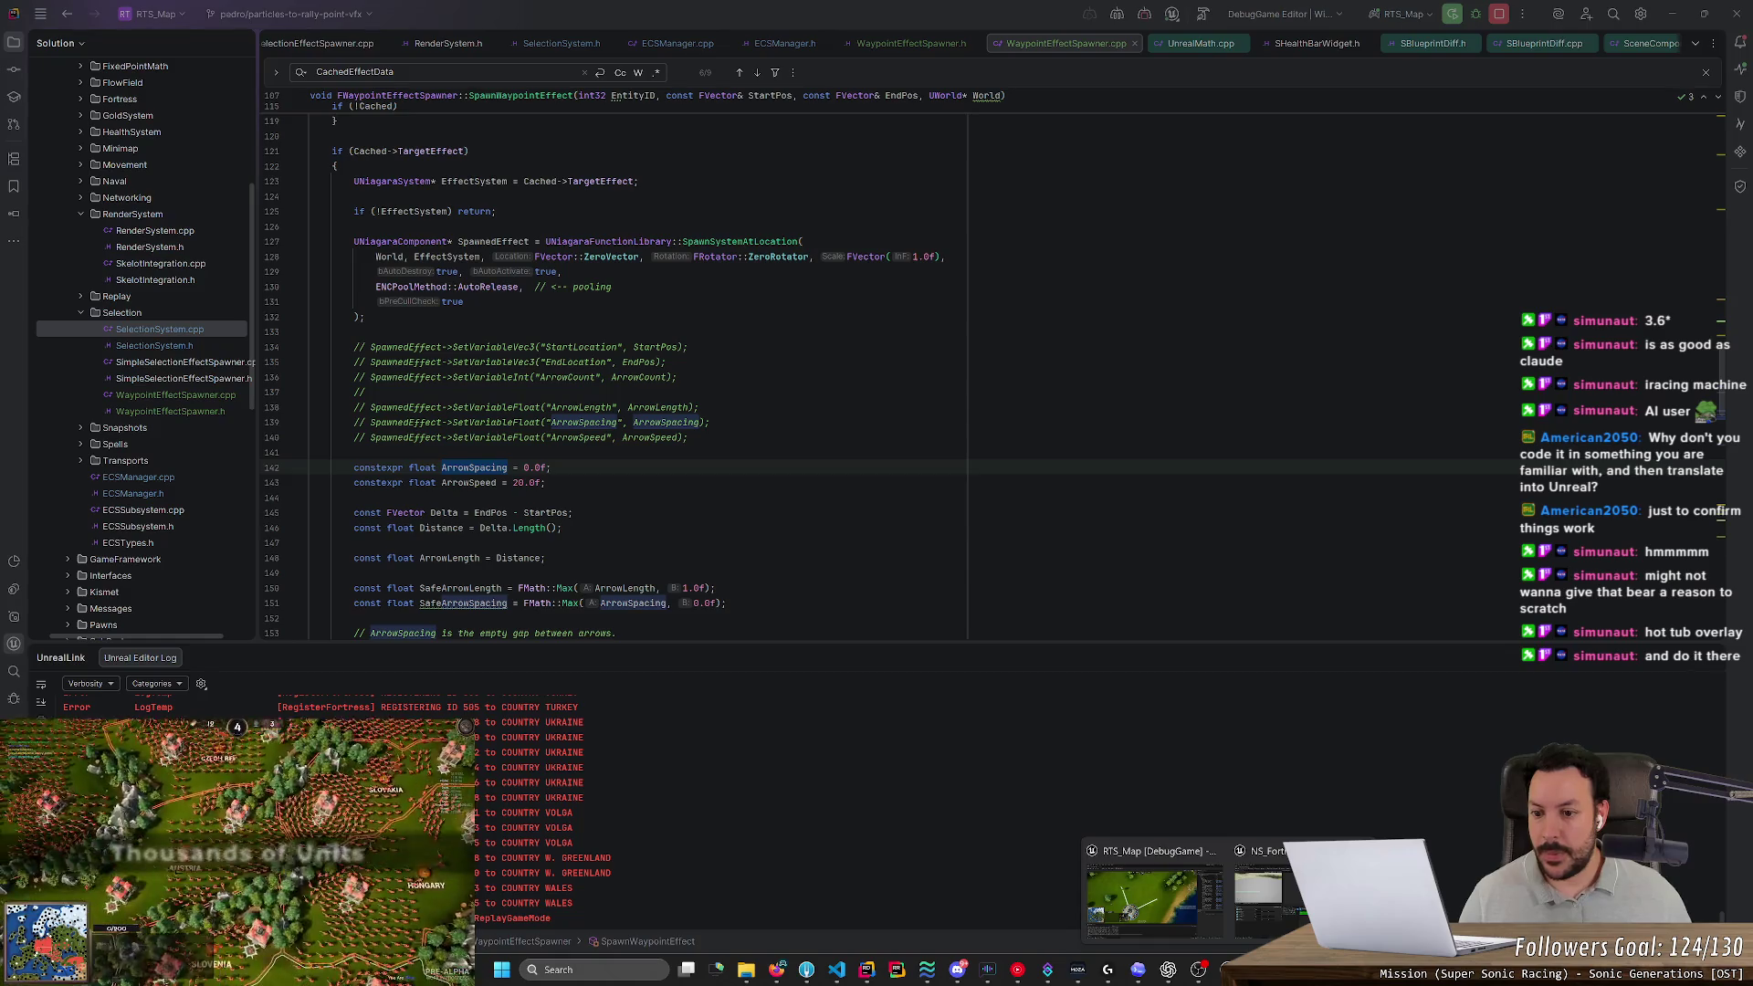
Inspect the Distance, ArrowStep, SafeArrowLength and ArrowLength terms behind the arrow-count formula
scroll(984, 381, down, 3)
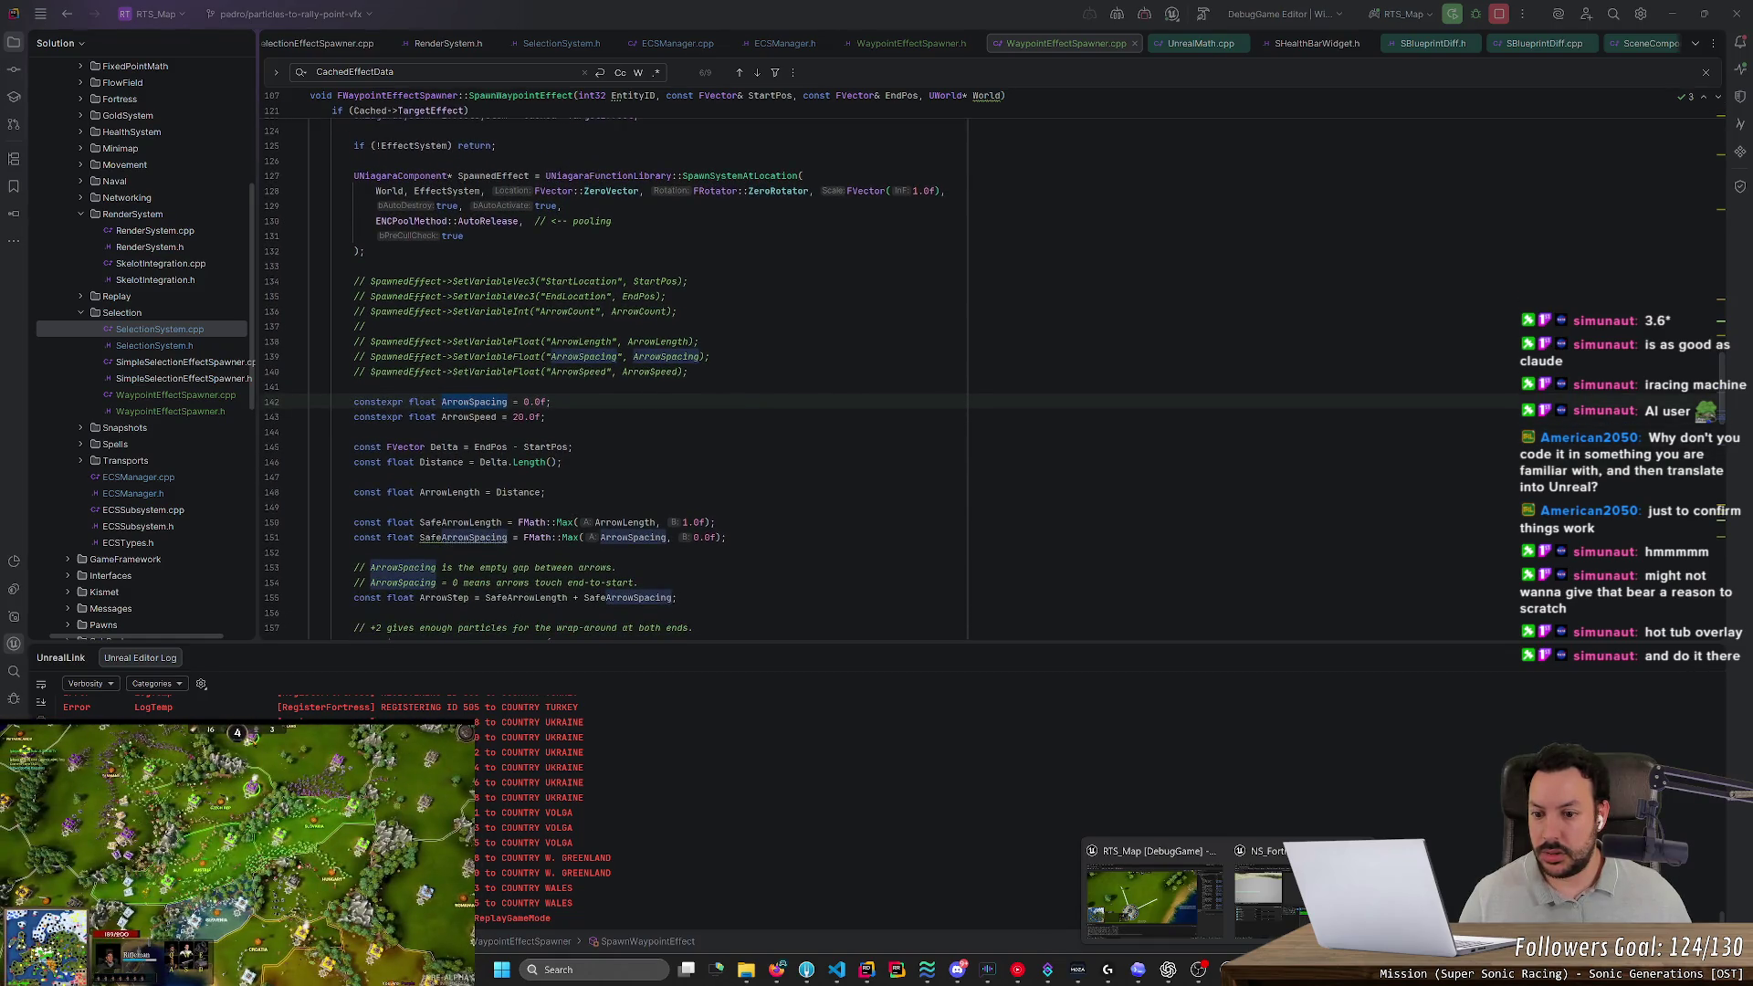
scroll(984, 381, down, 4)
click(545, 492)
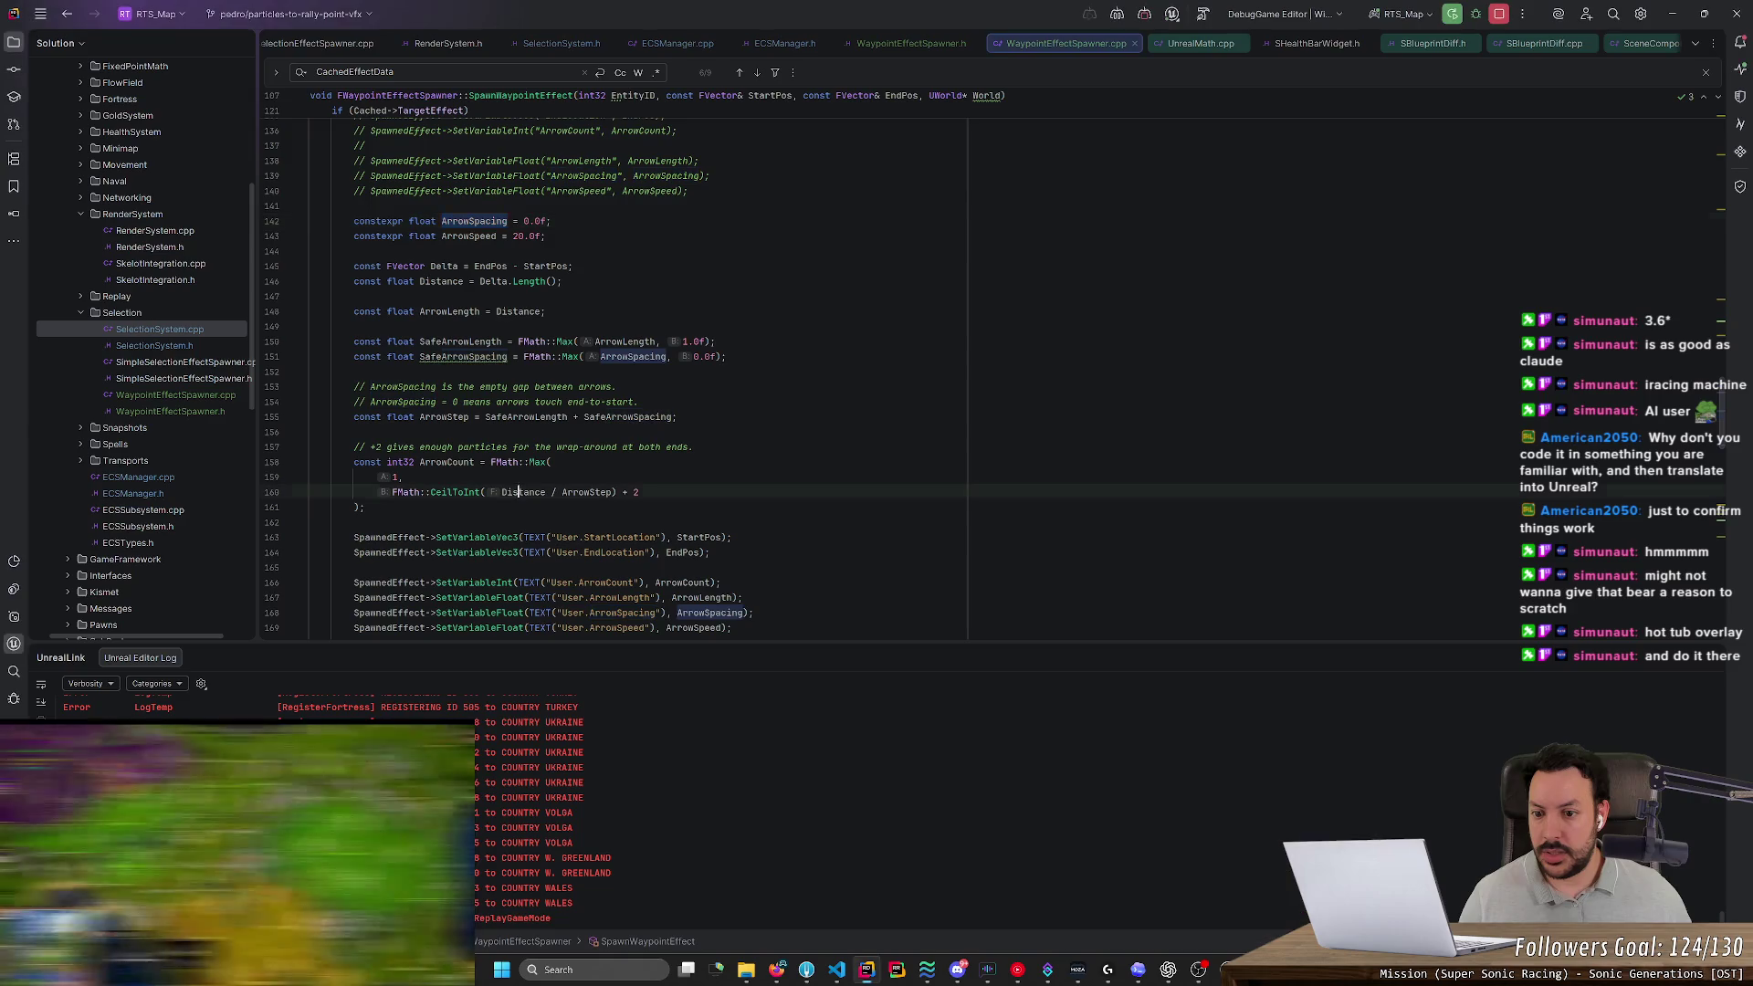
mouse_move(587, 492)
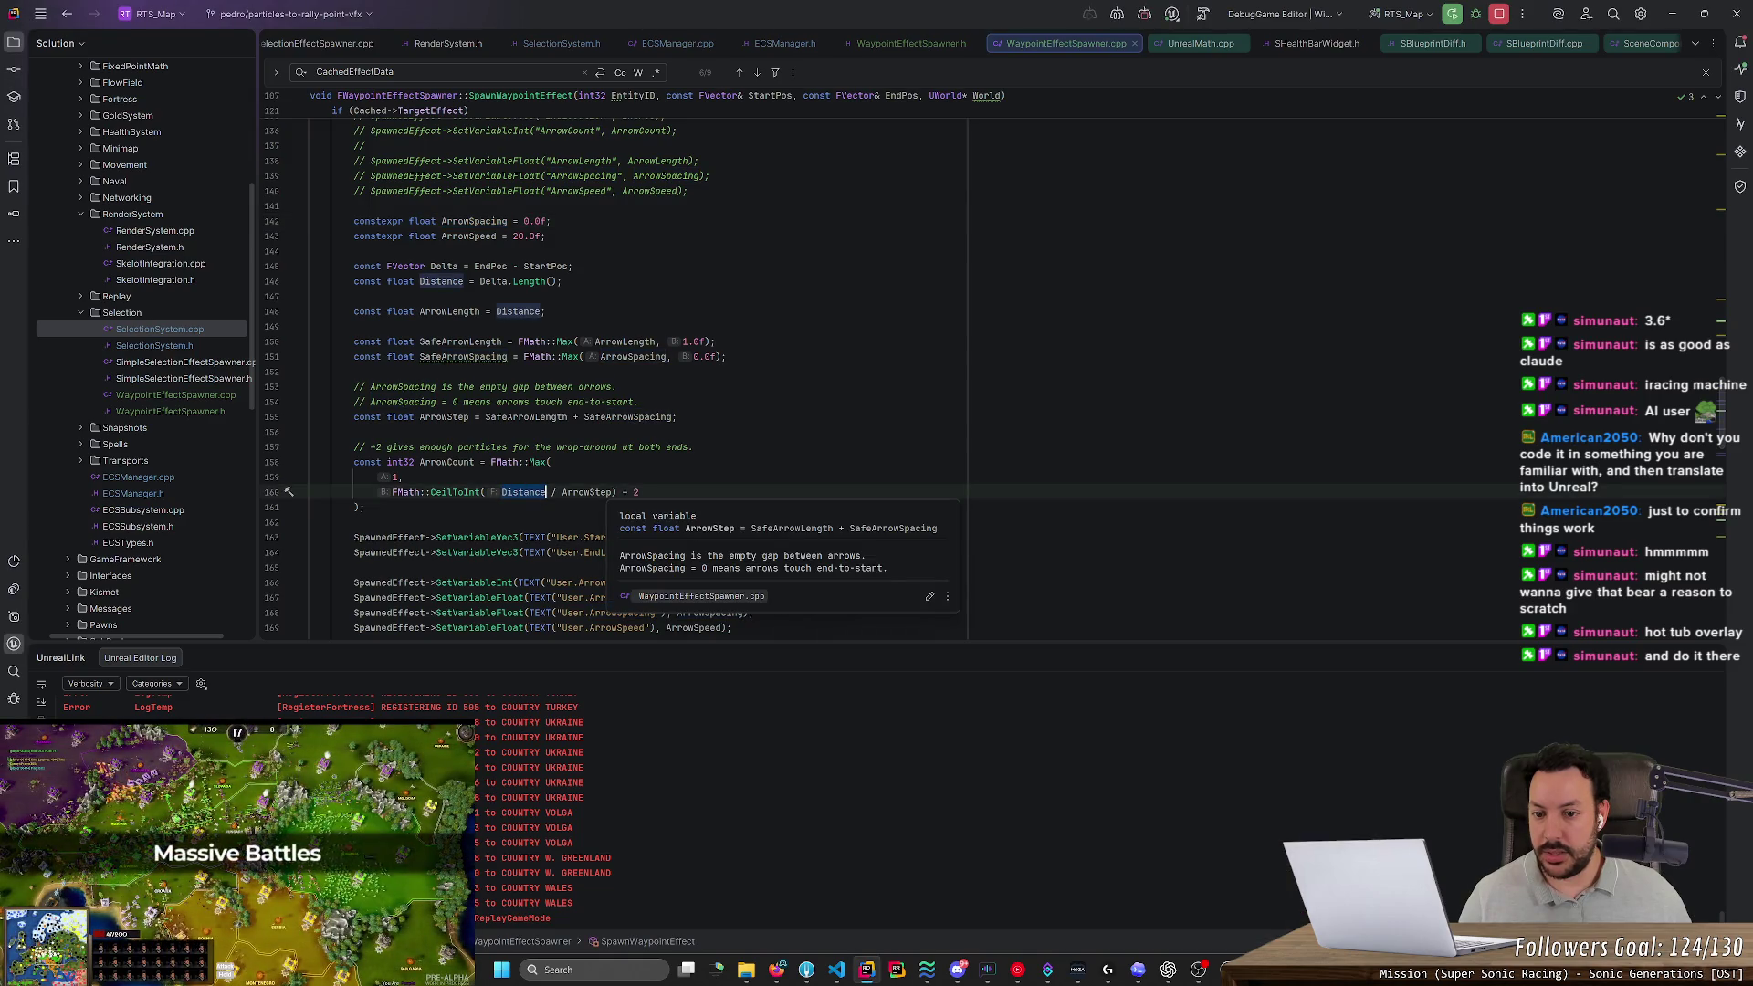
key(alt+Tab)
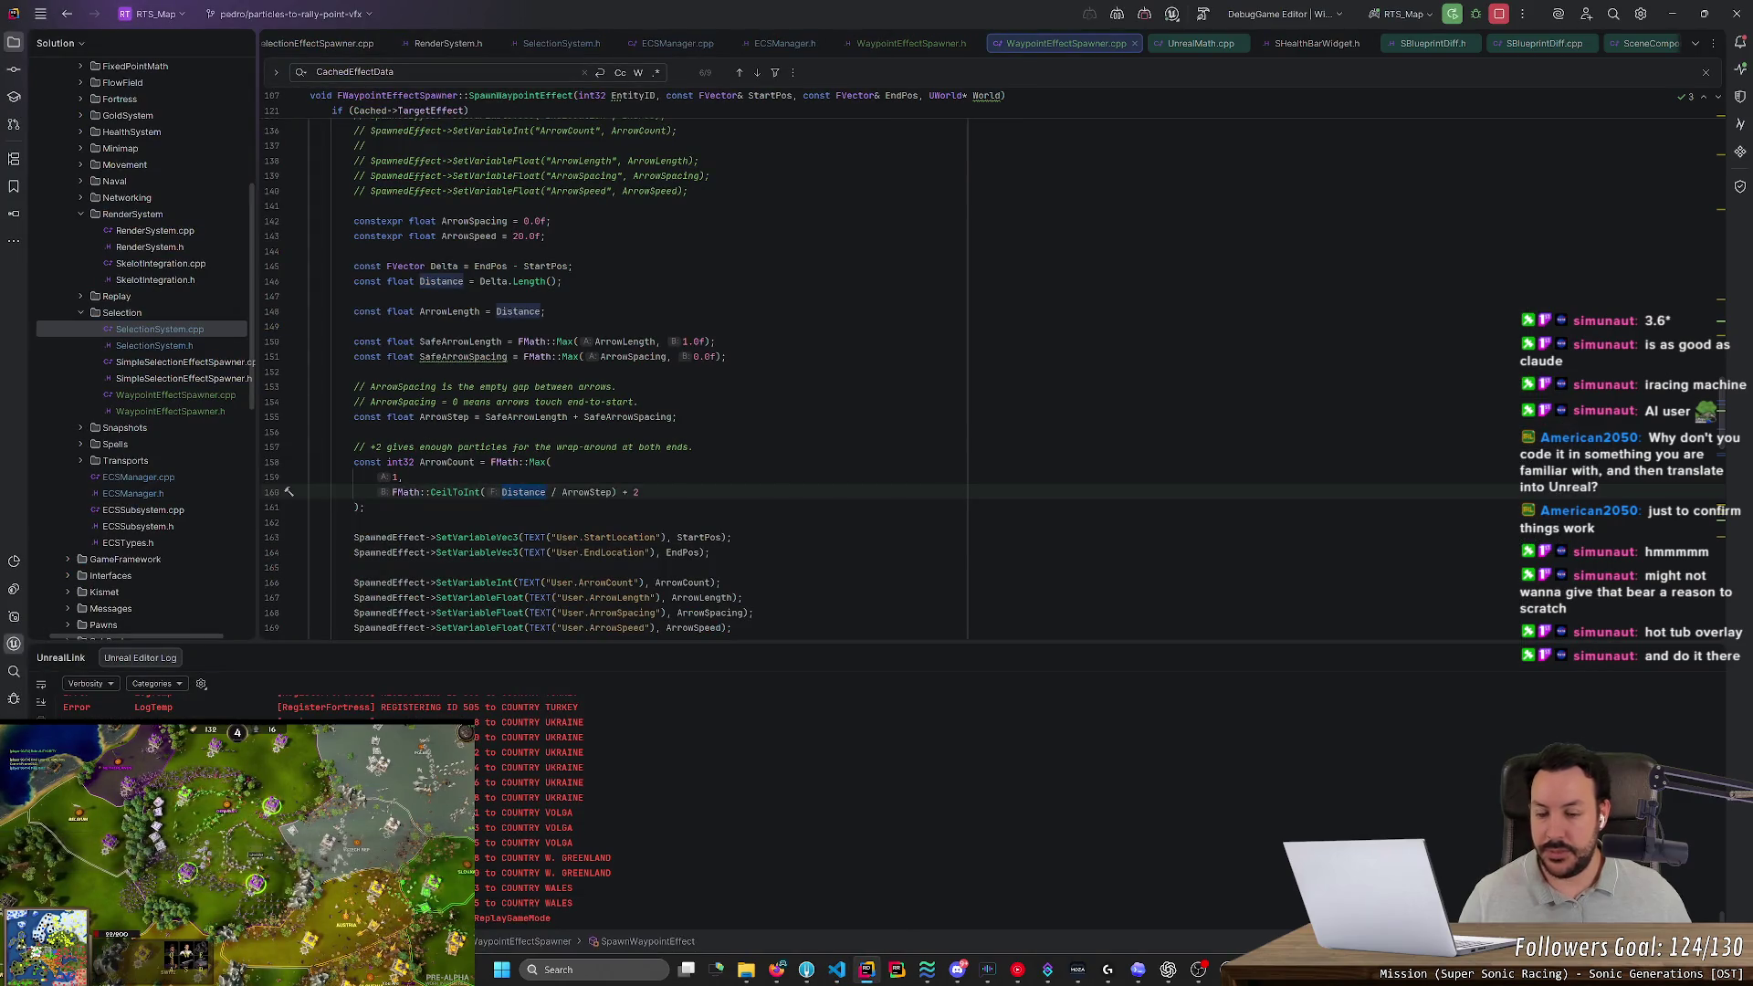
click(613, 492)
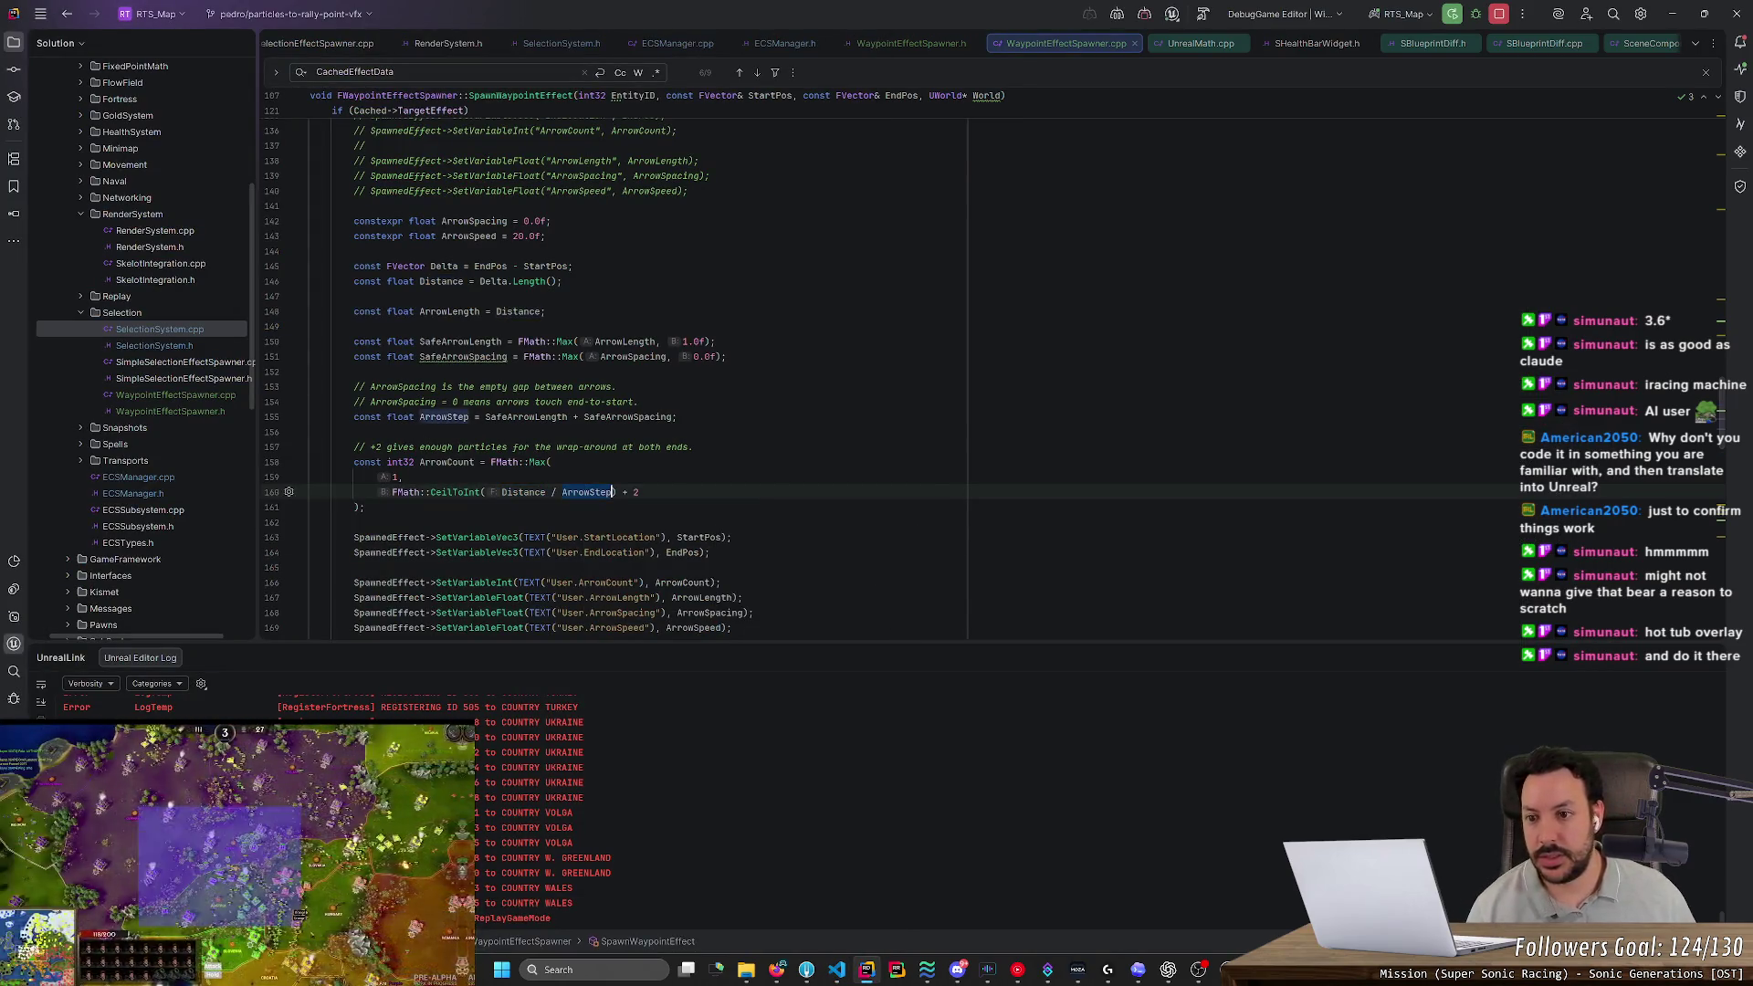
click(567, 416)
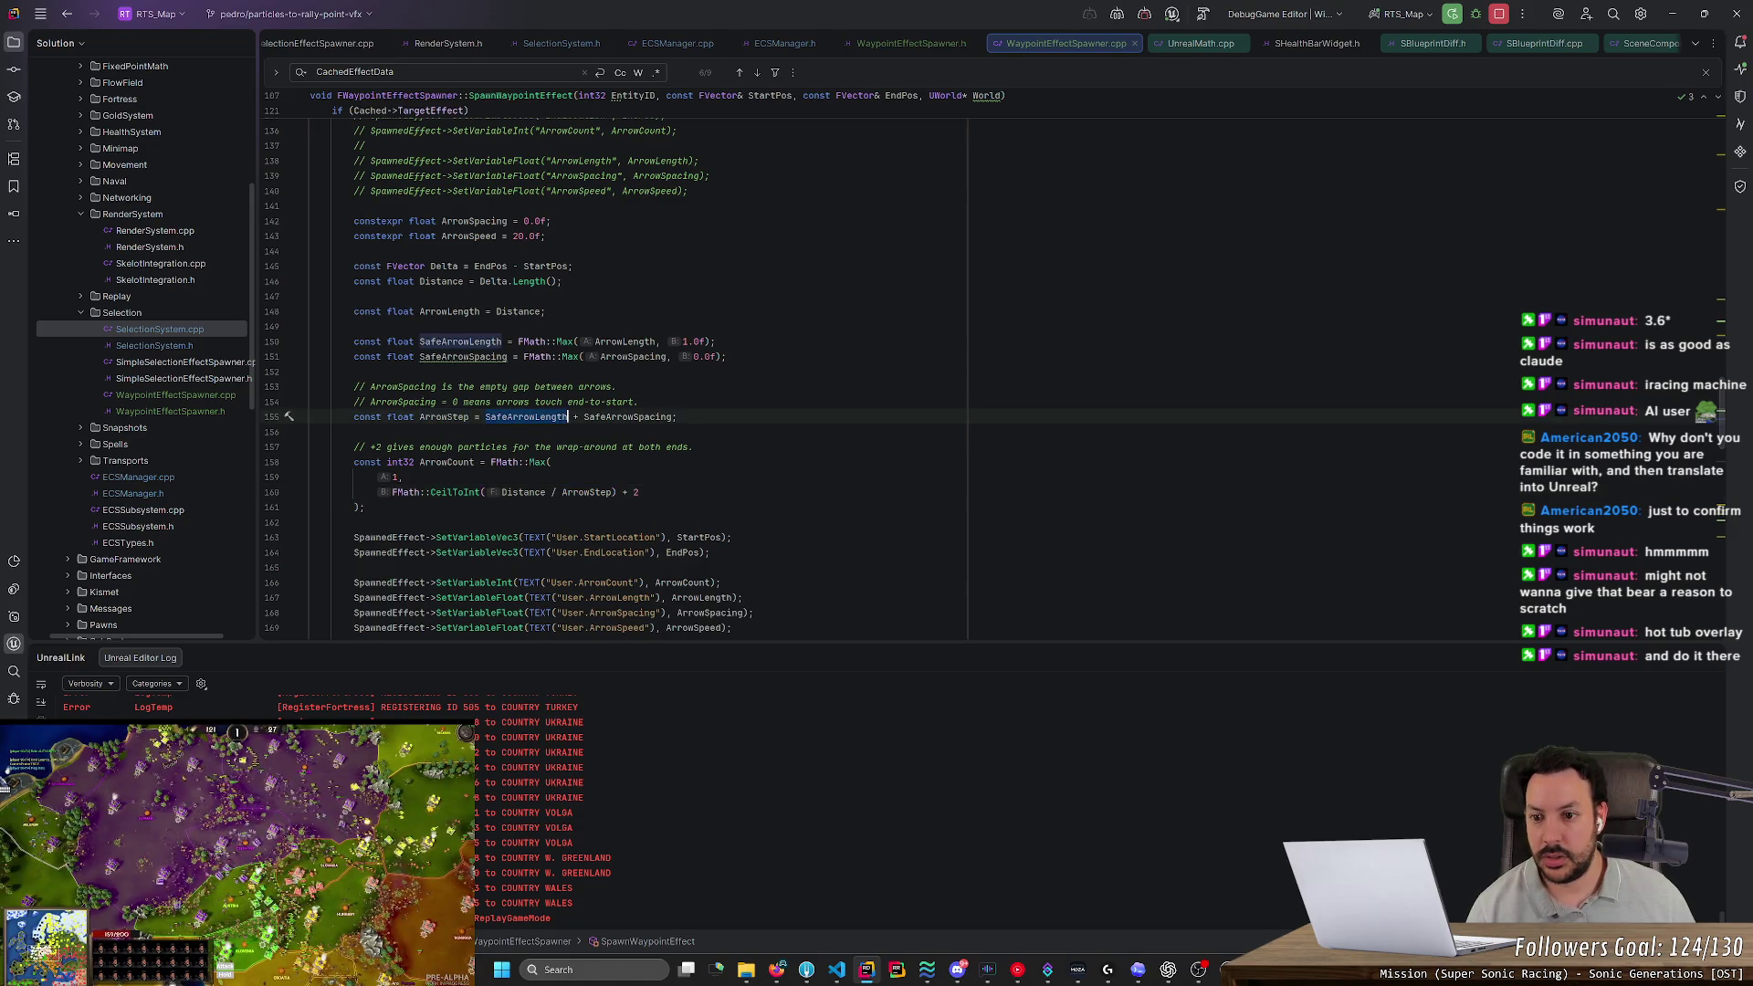
click(655, 341)
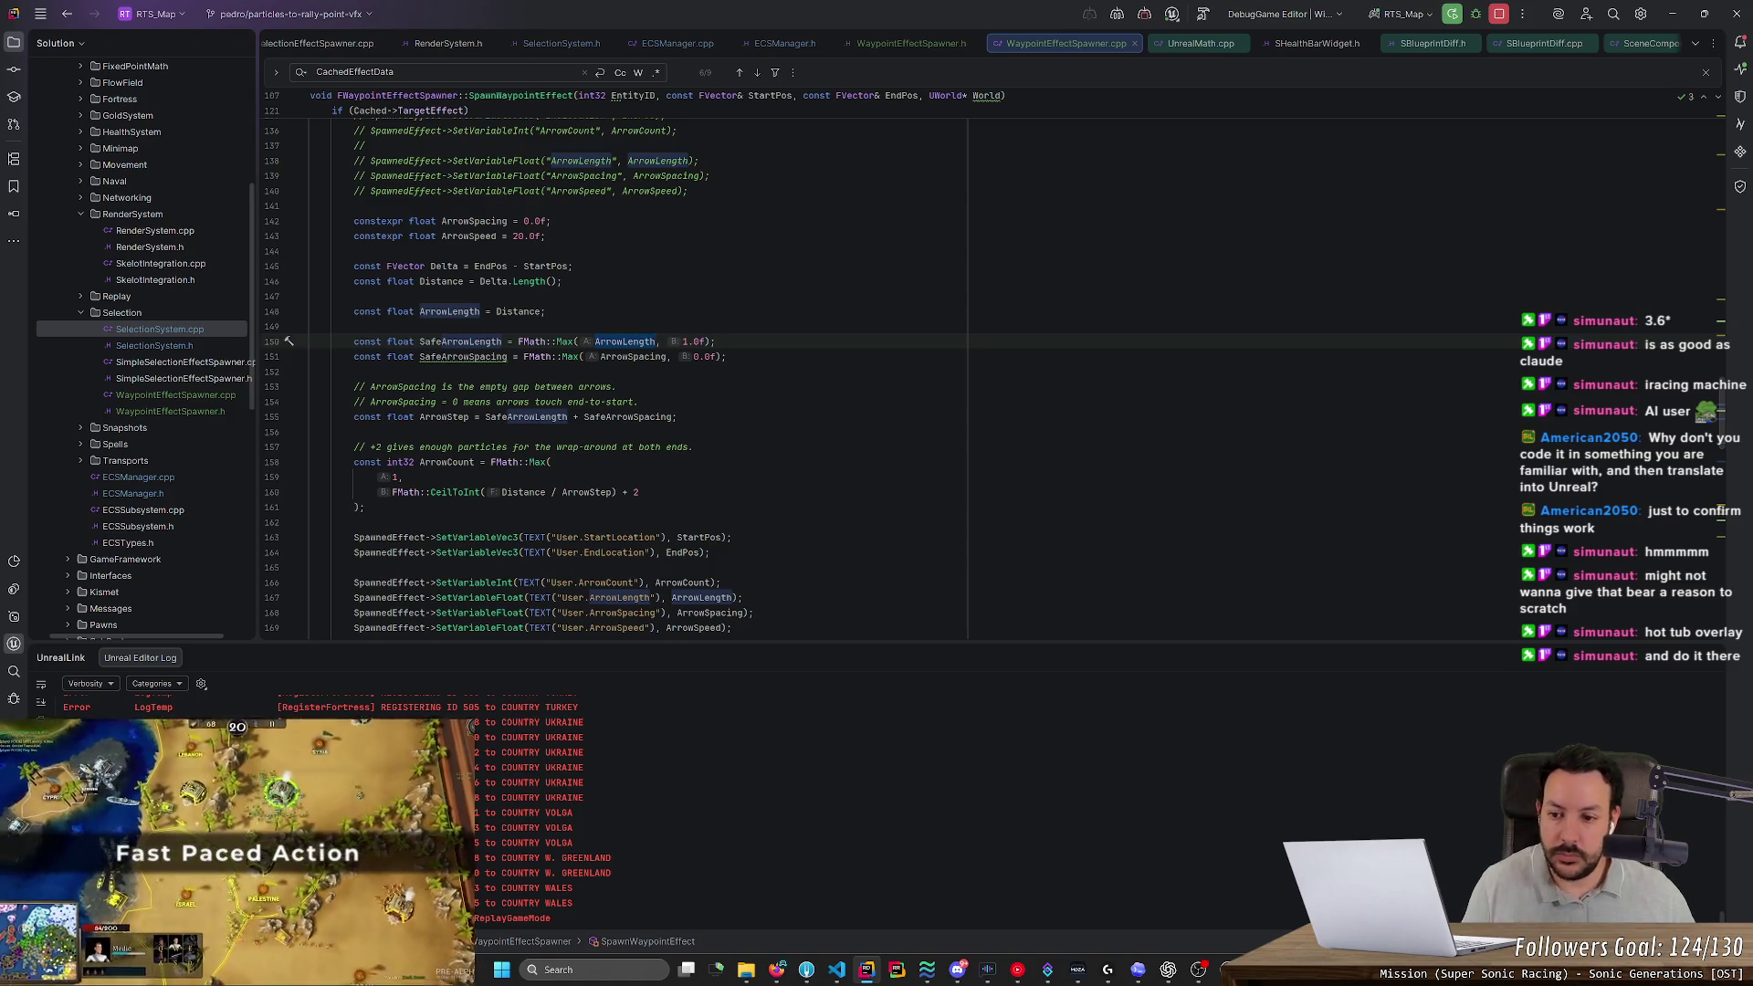
Select the CeilToInt arrow-count expression on line 160, then bring up NS_FortressToRallyPoint
click(639, 492)
key(shift+Home)
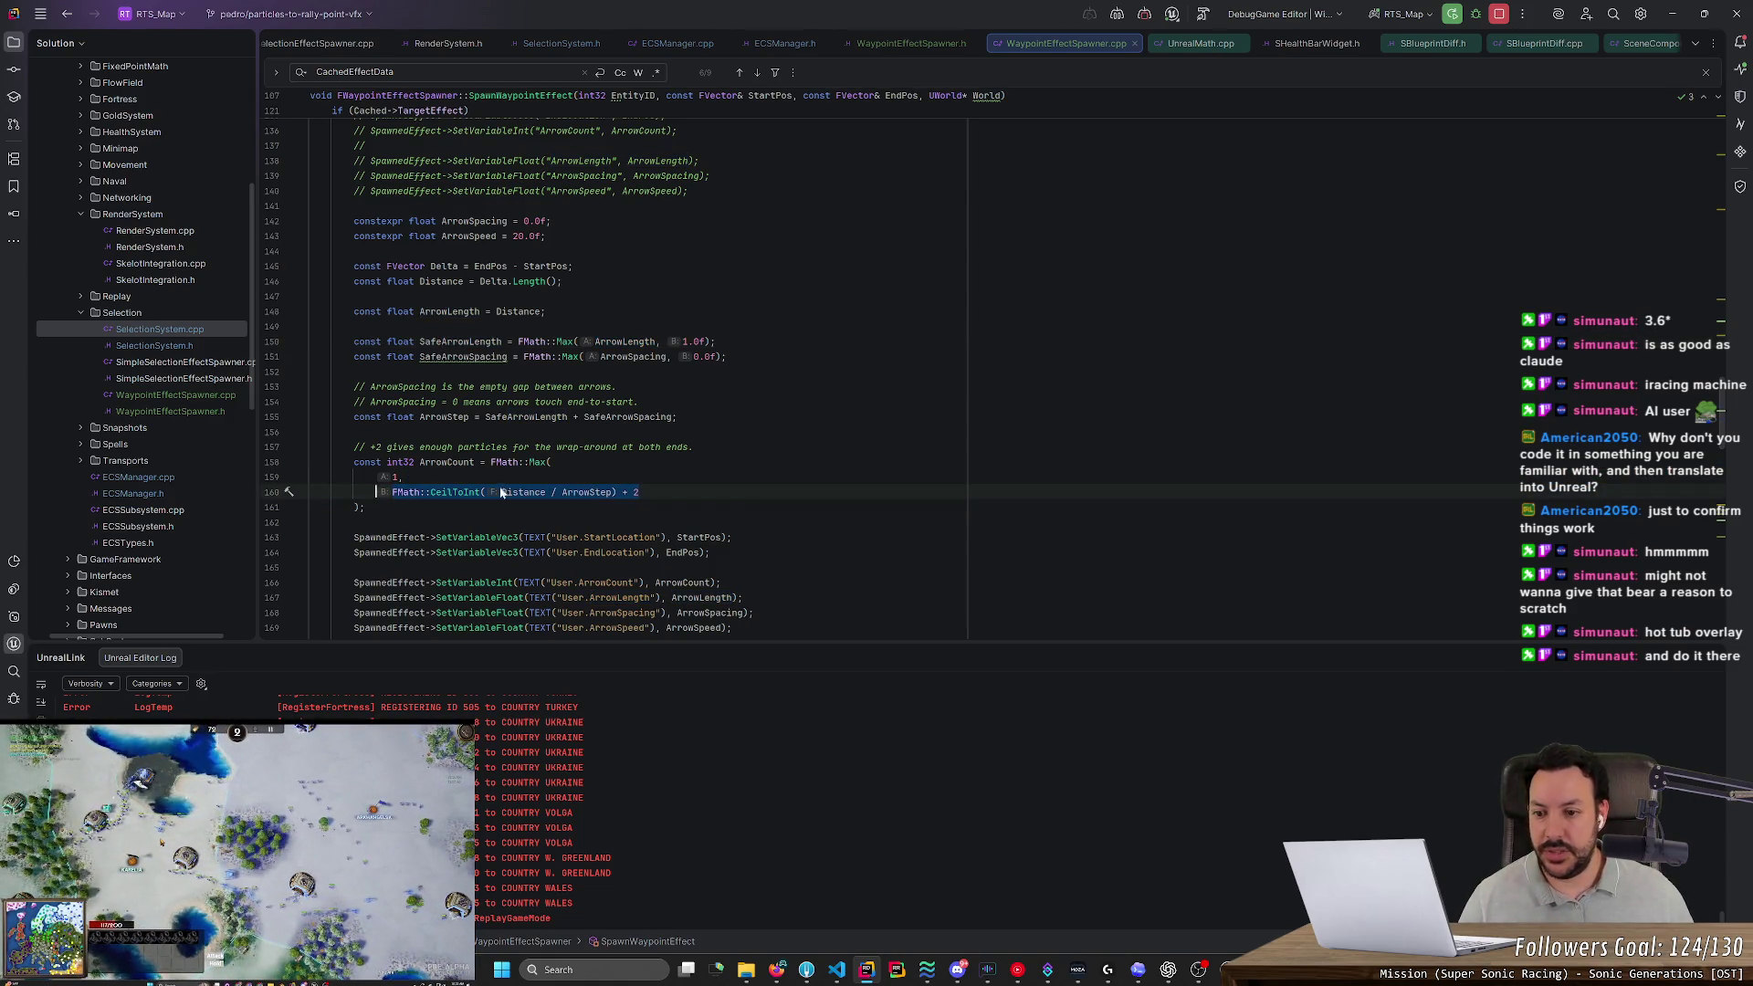
mouse_move(1228, 969)
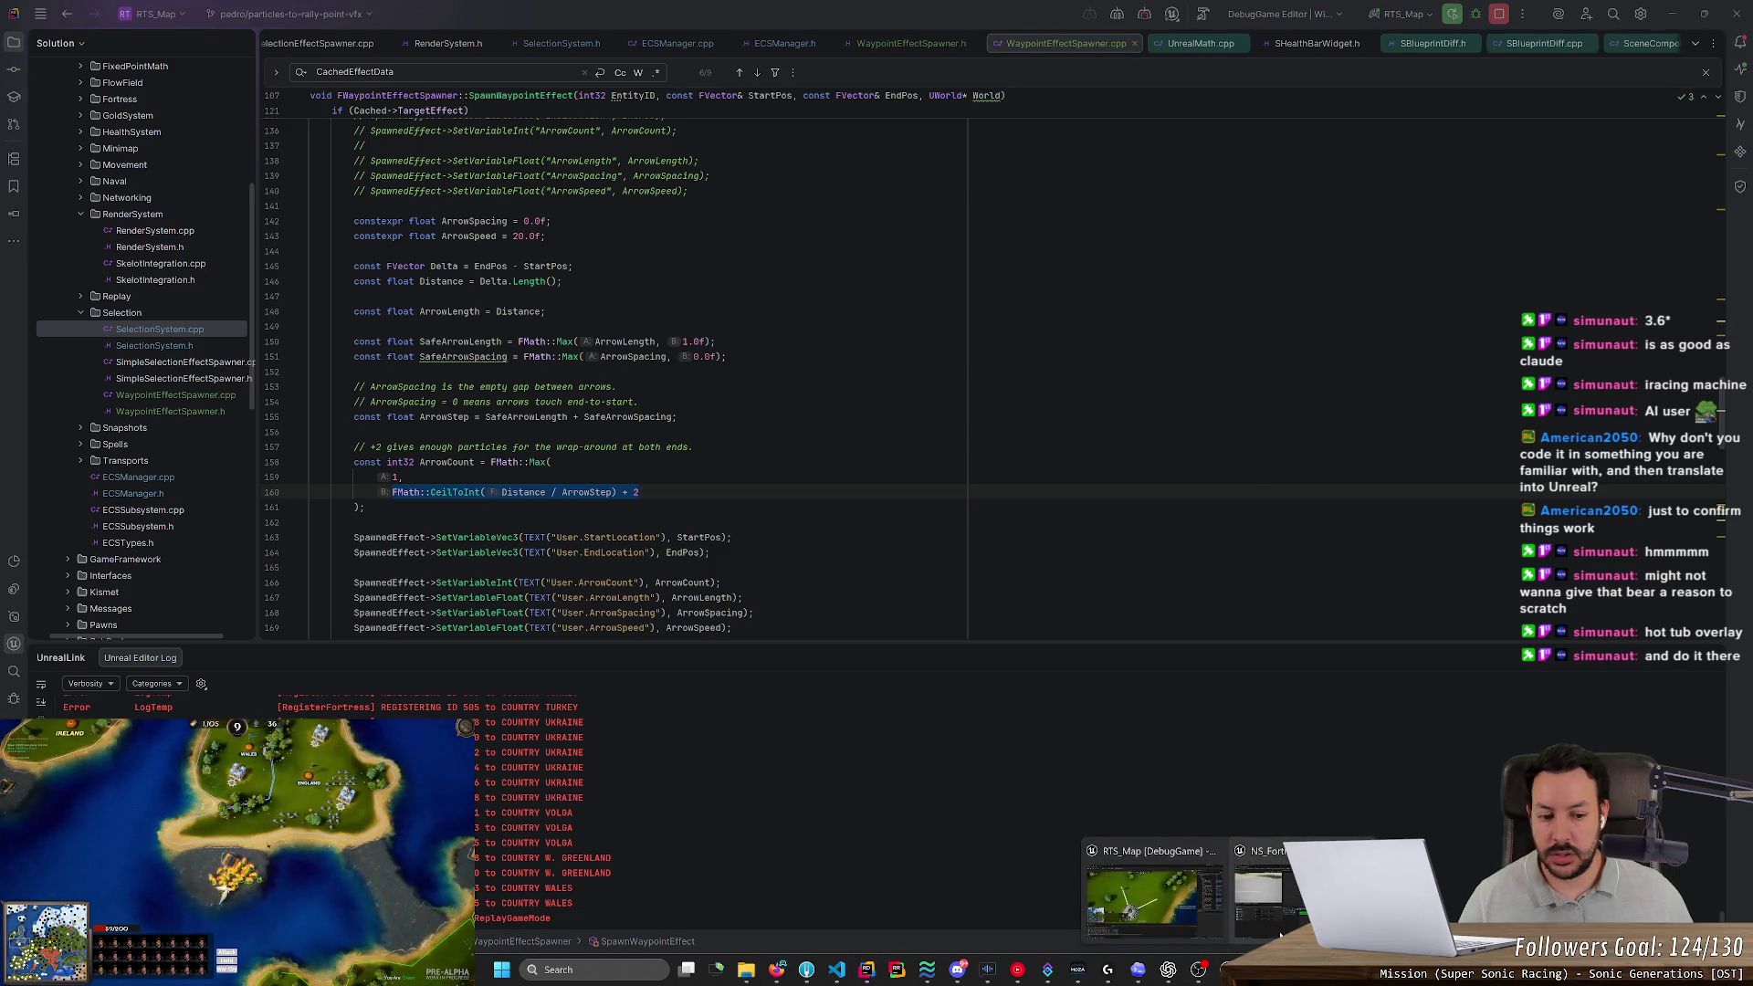
click(1281, 935)
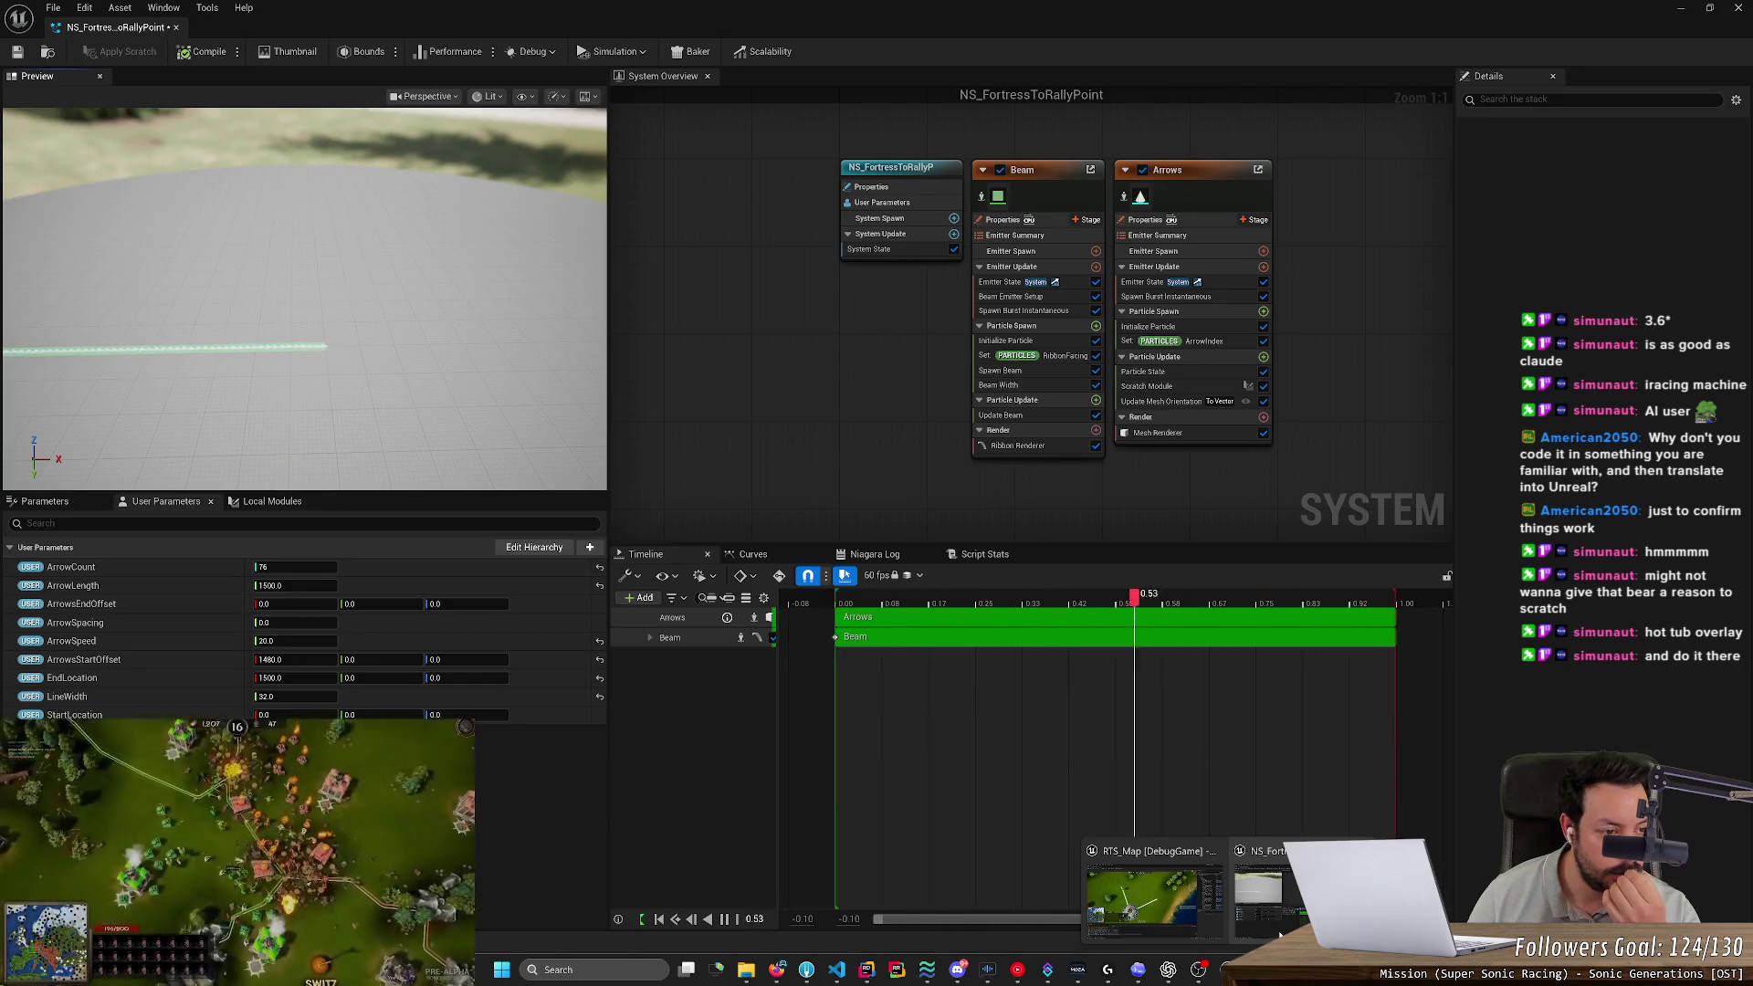
Glance back at the arrow code, return to the Niagara editor, and open the Start menu
key(alt+Tab)
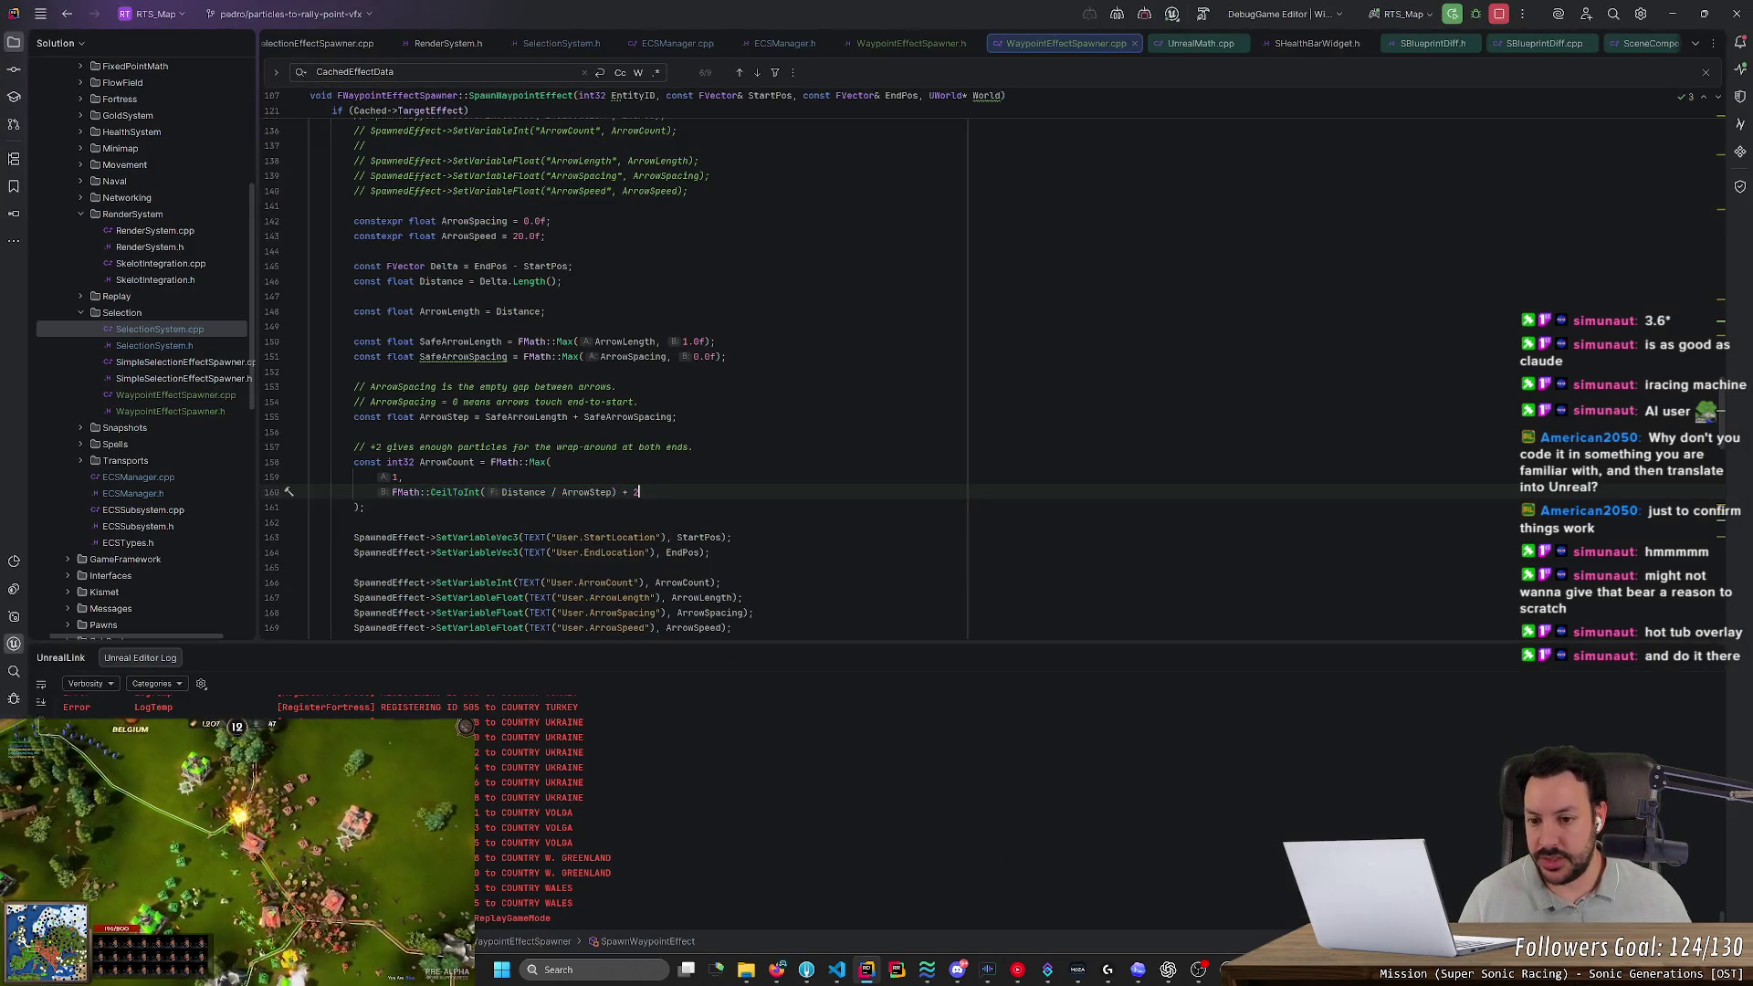
key(alt+Tab)
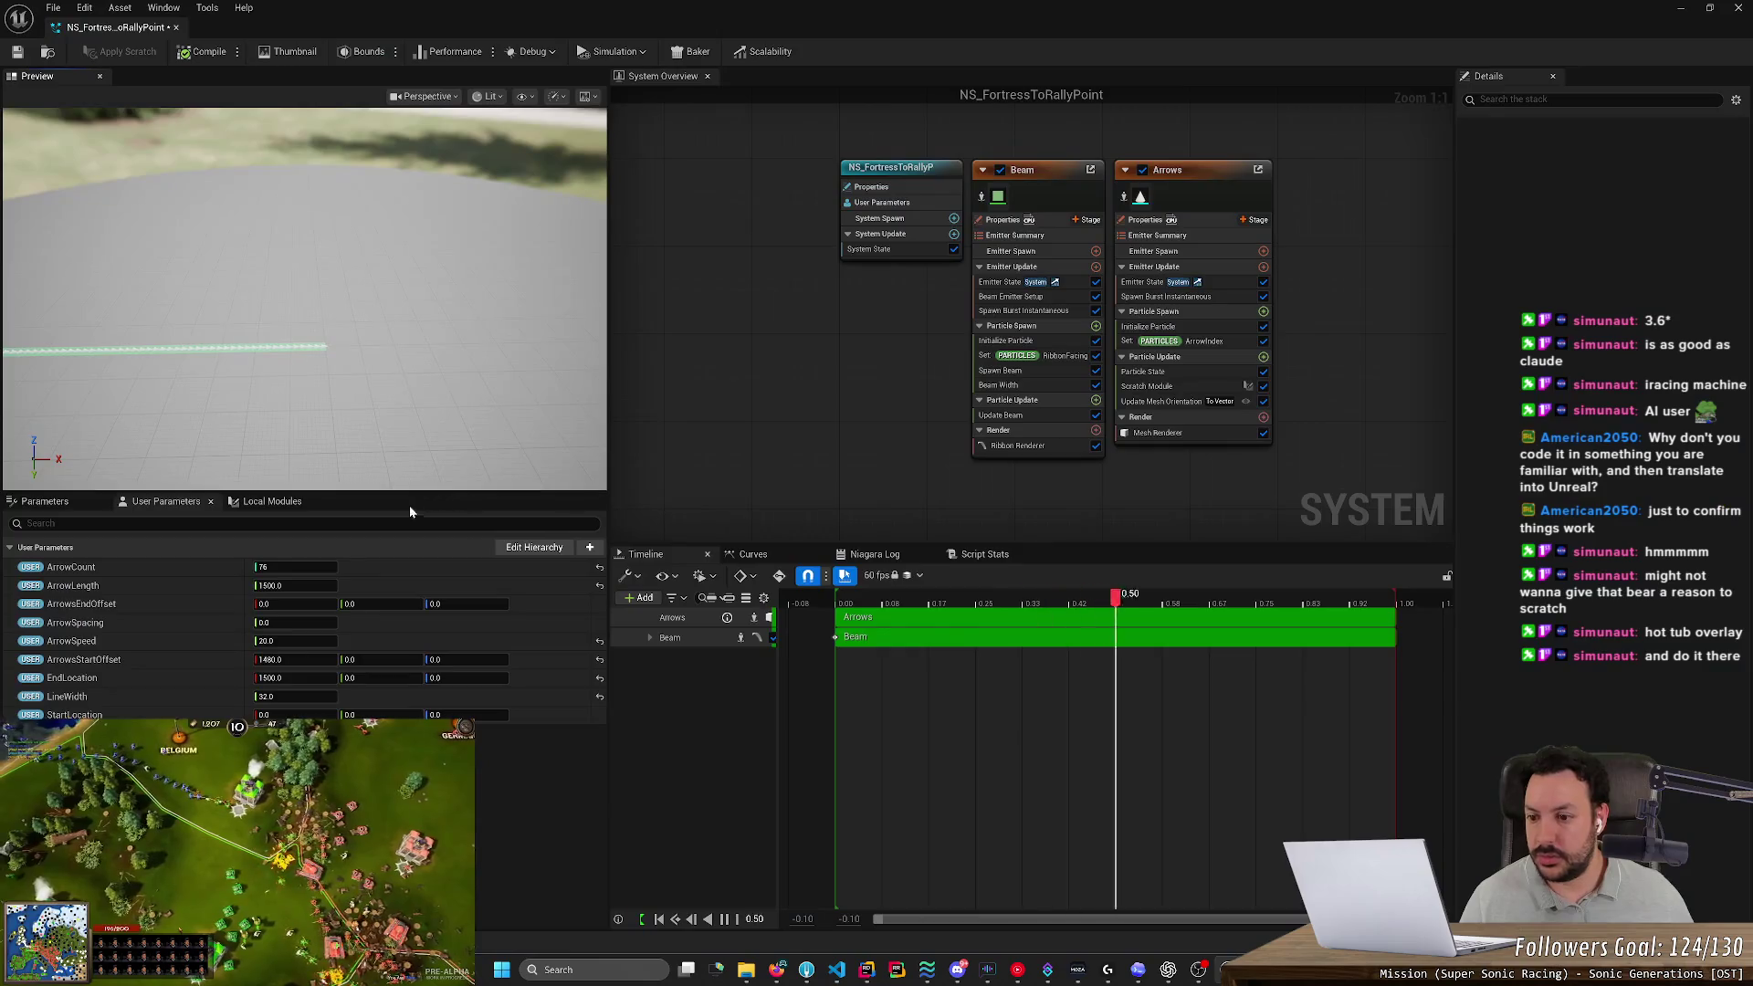
key(super)
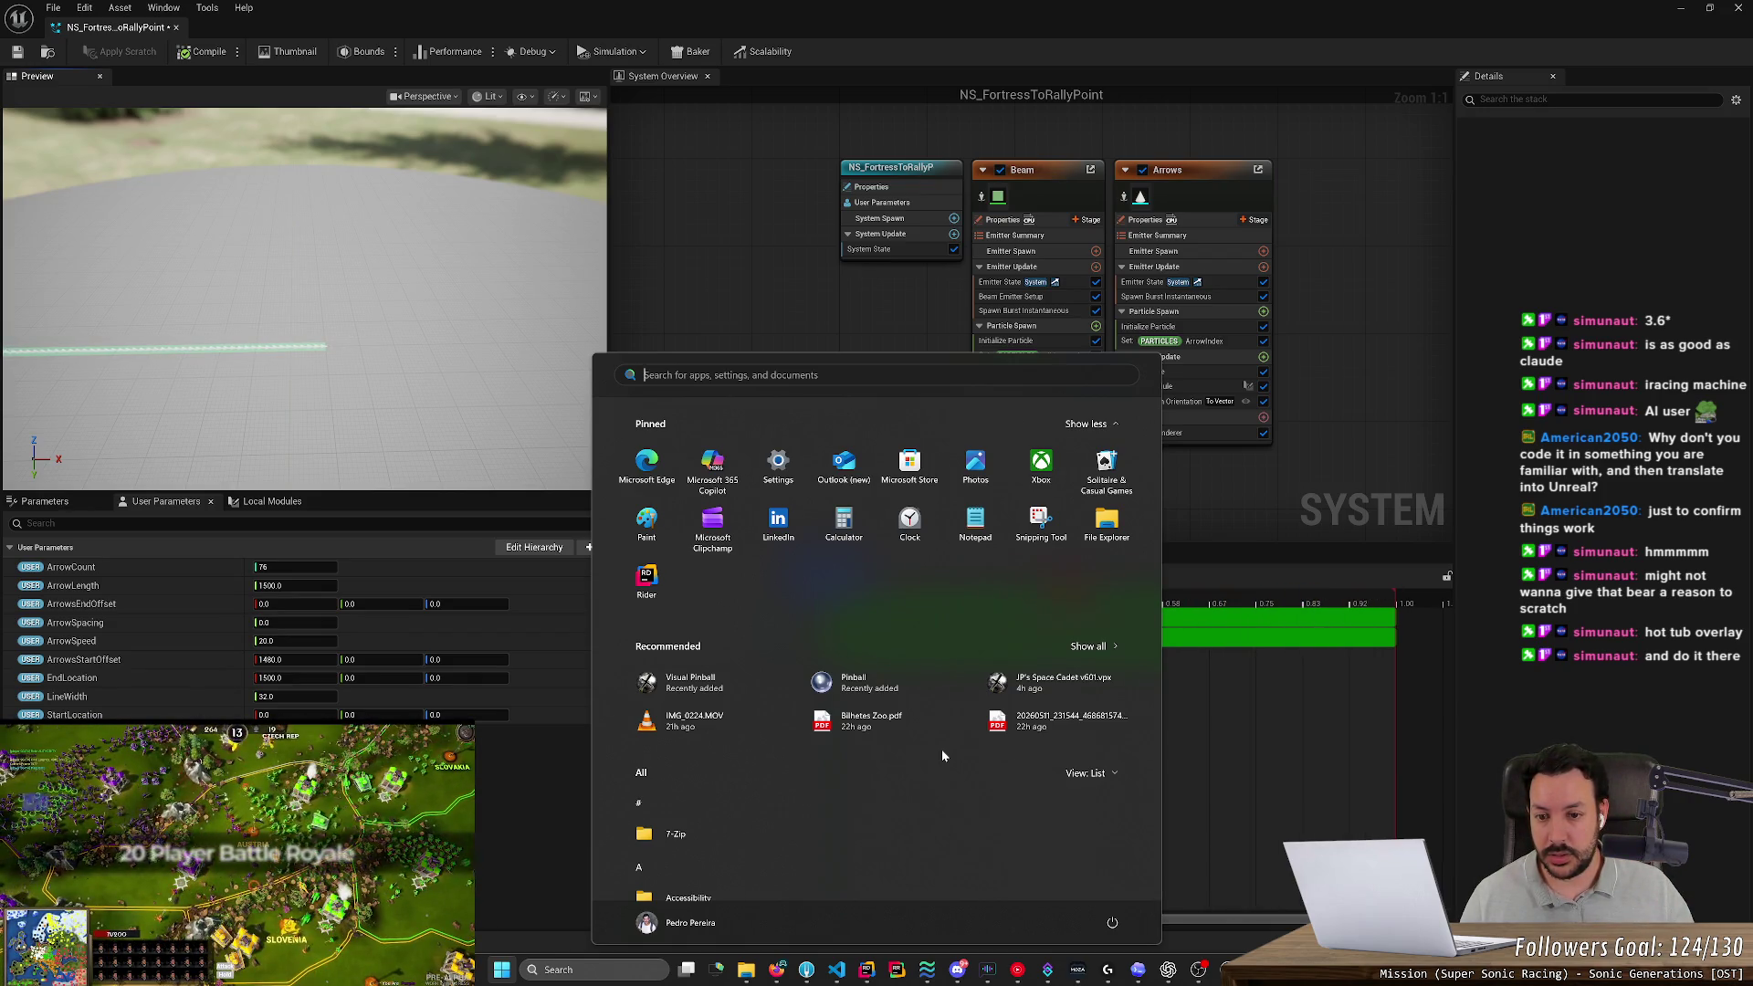
Launch Calculator and compute 500 ÷ 25 = 20
text(calc)
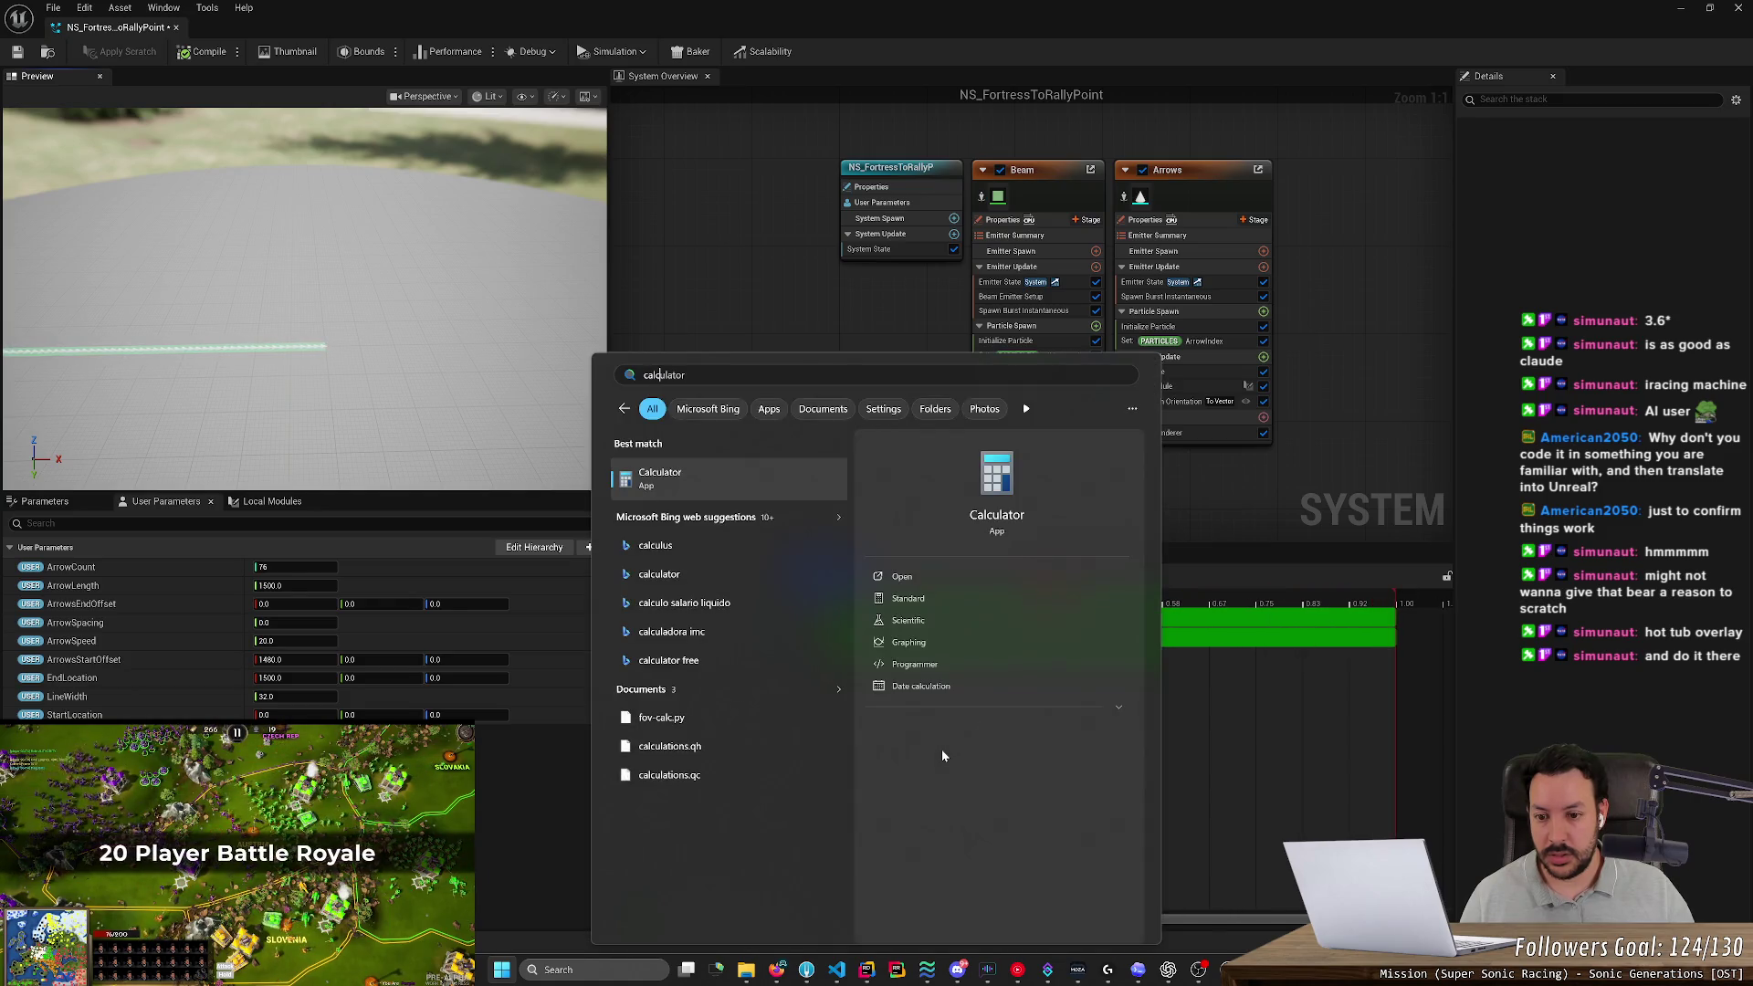
key(Return)
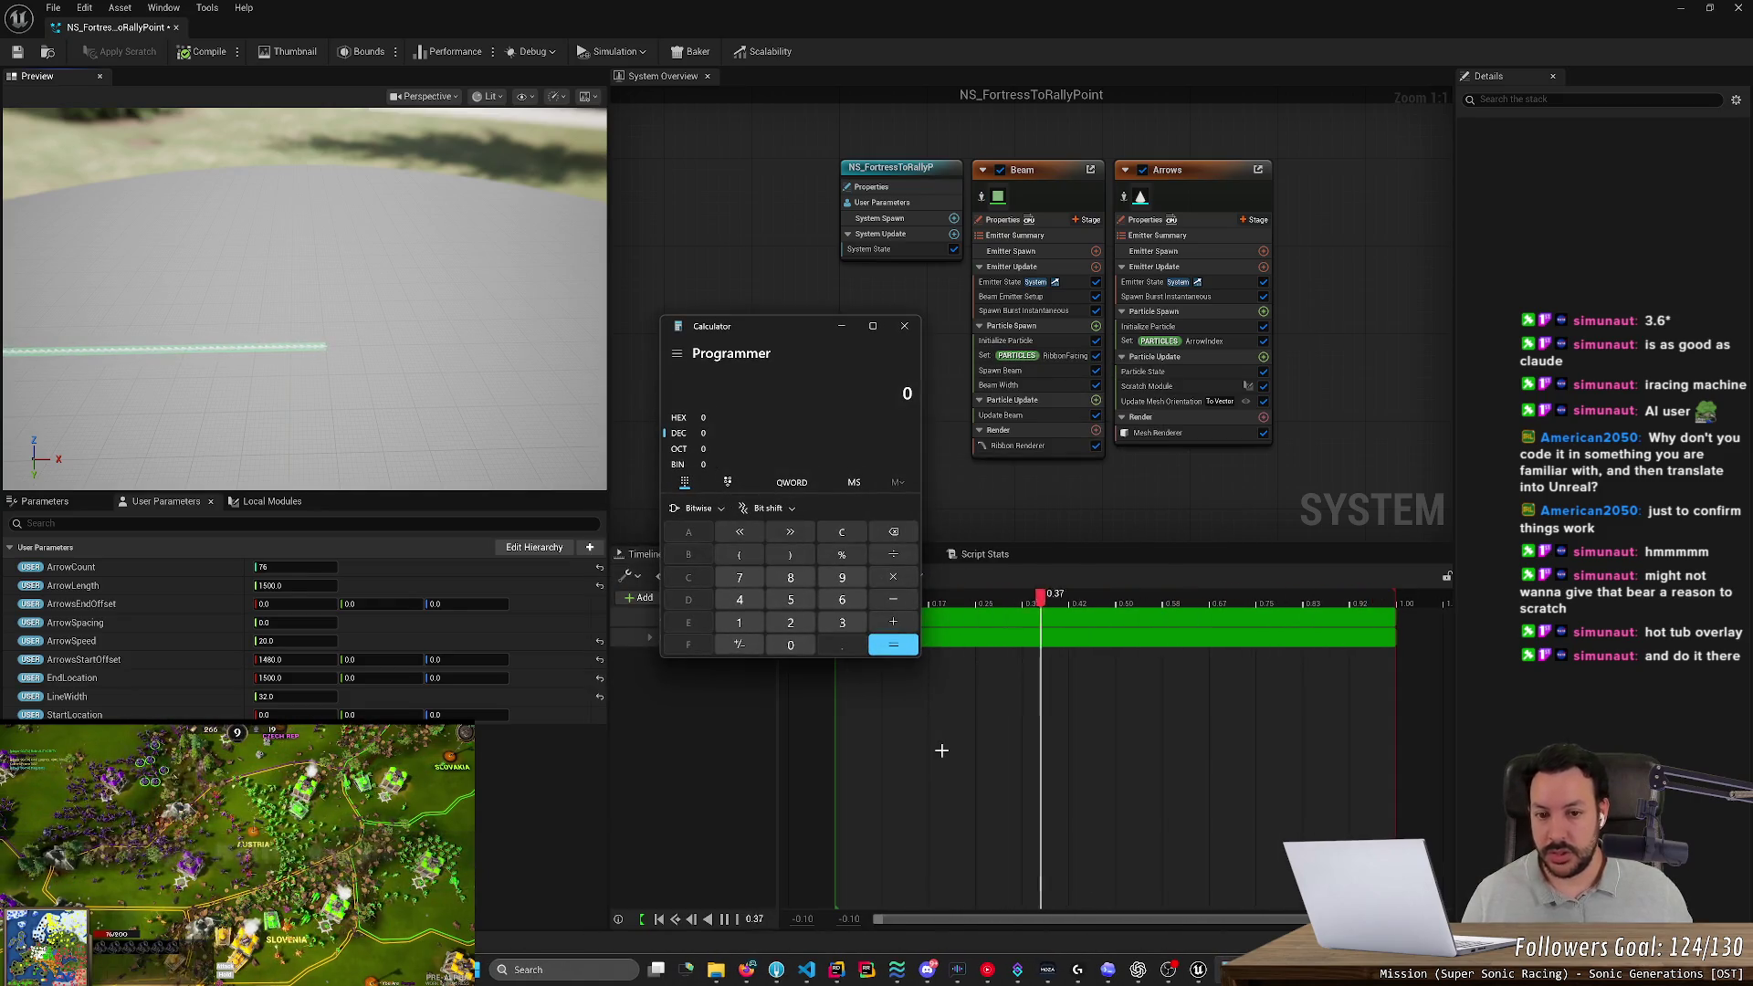
text(500/25)
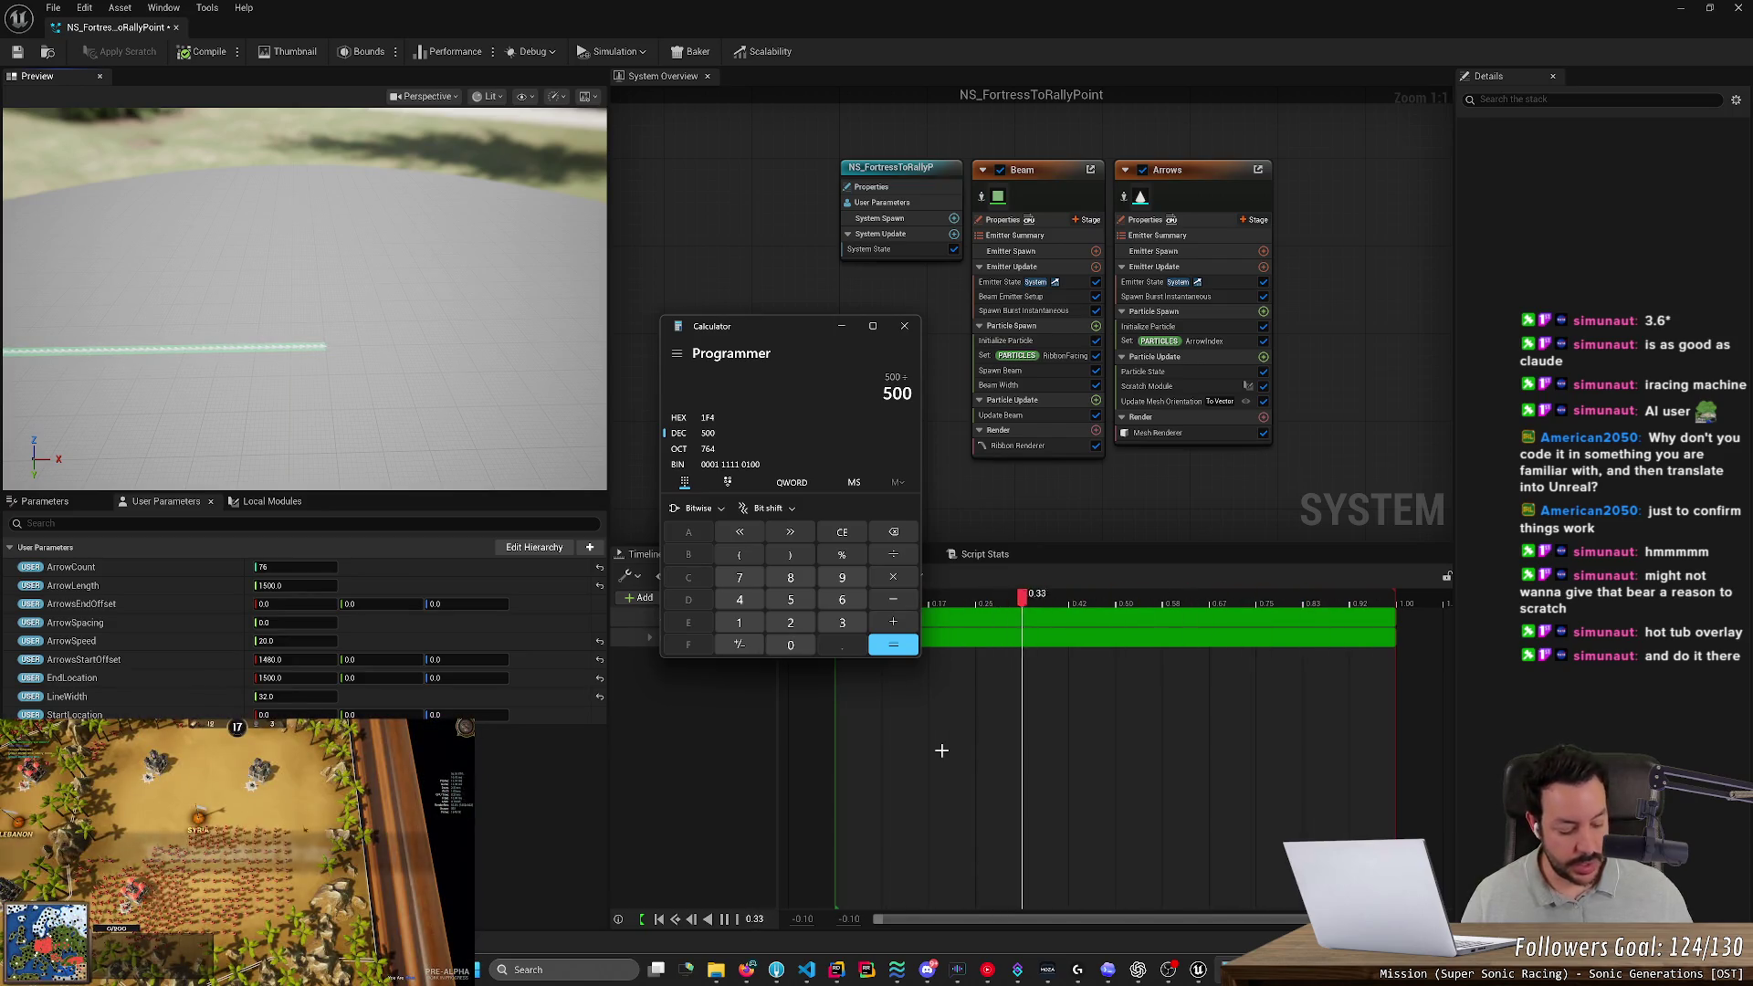
key(Return)
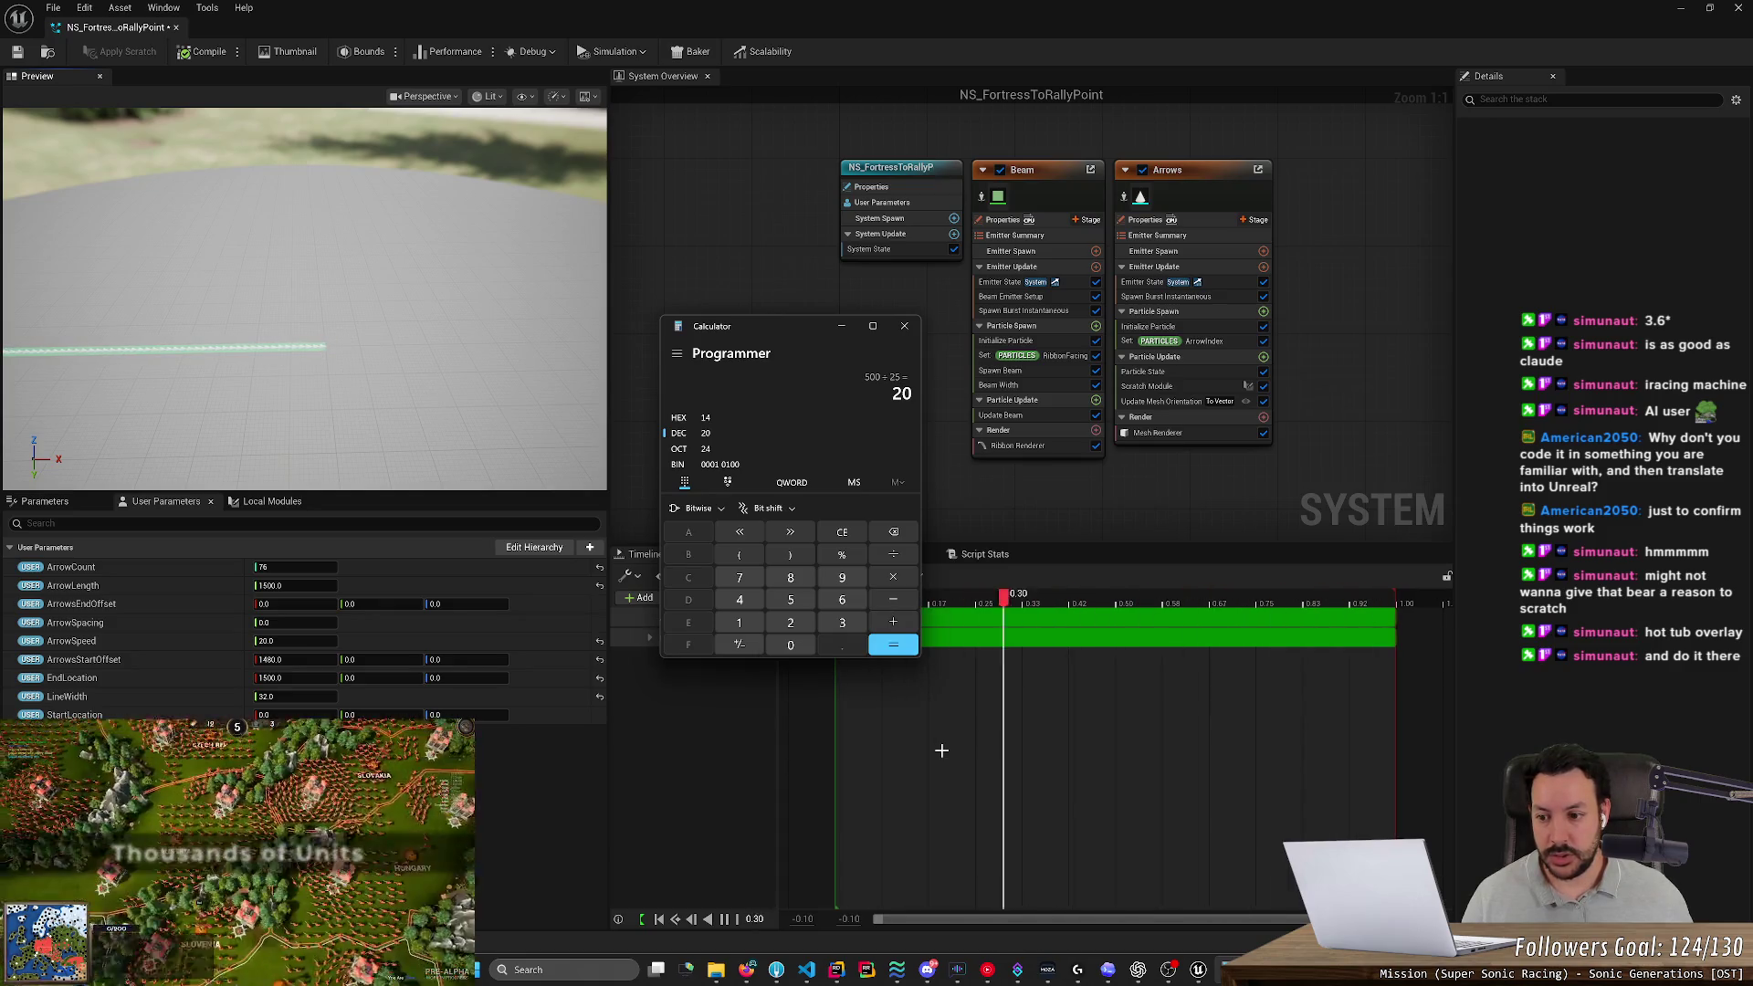
Multiply the result by 25 to confirm 500, then put Calculator away
text(*25)
key(Return)
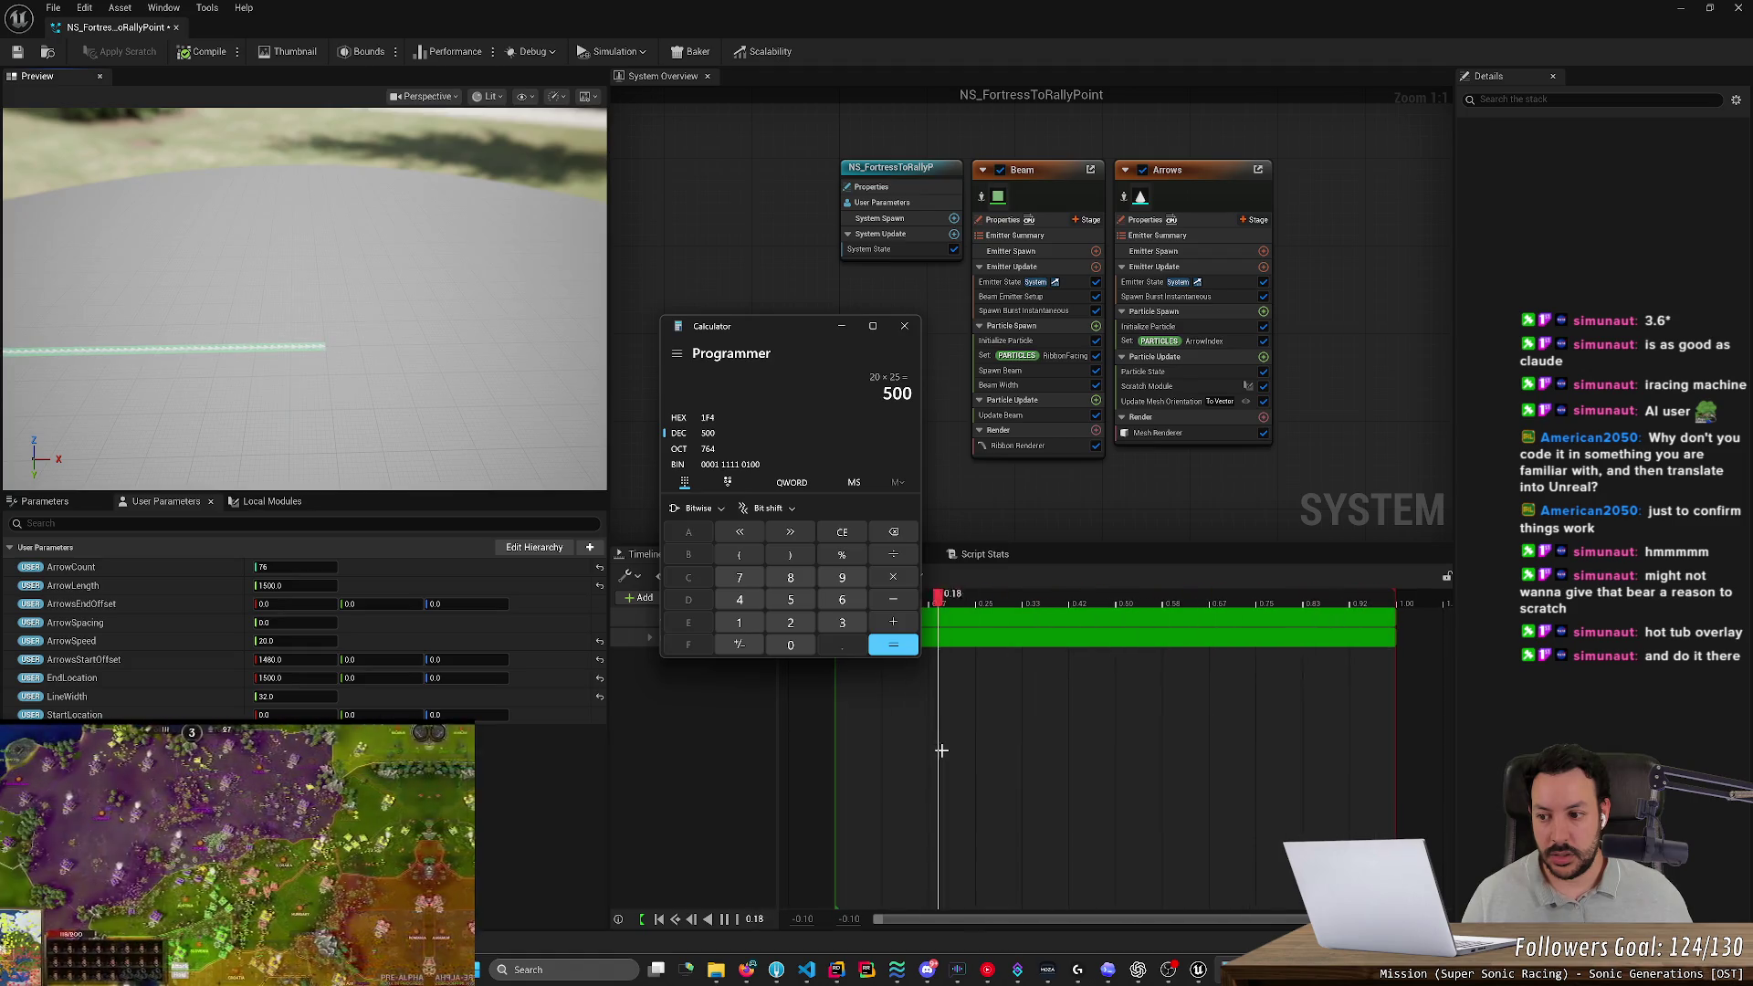
key(Tab)
key(alt+F4)
key(alt+Tab)
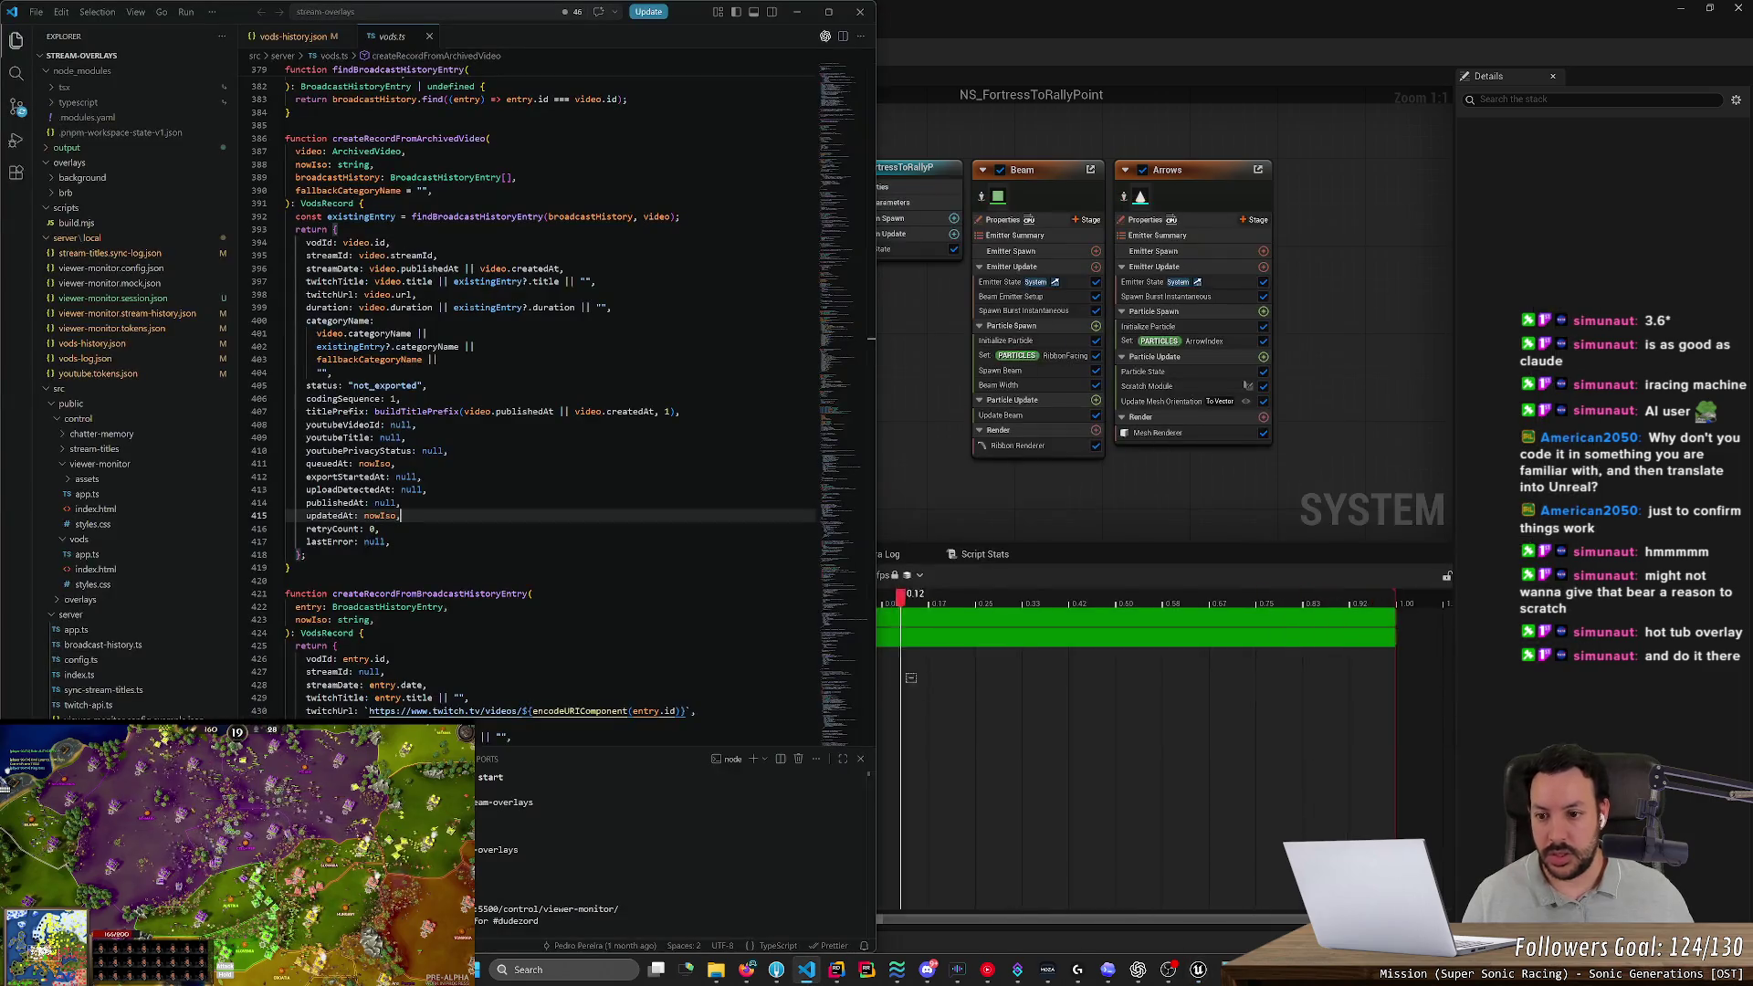
Compare ArrowLength = Distance on line 148 with the Niagara ArrowLength of 1500.0, then return to Calculator
click(920, 809)
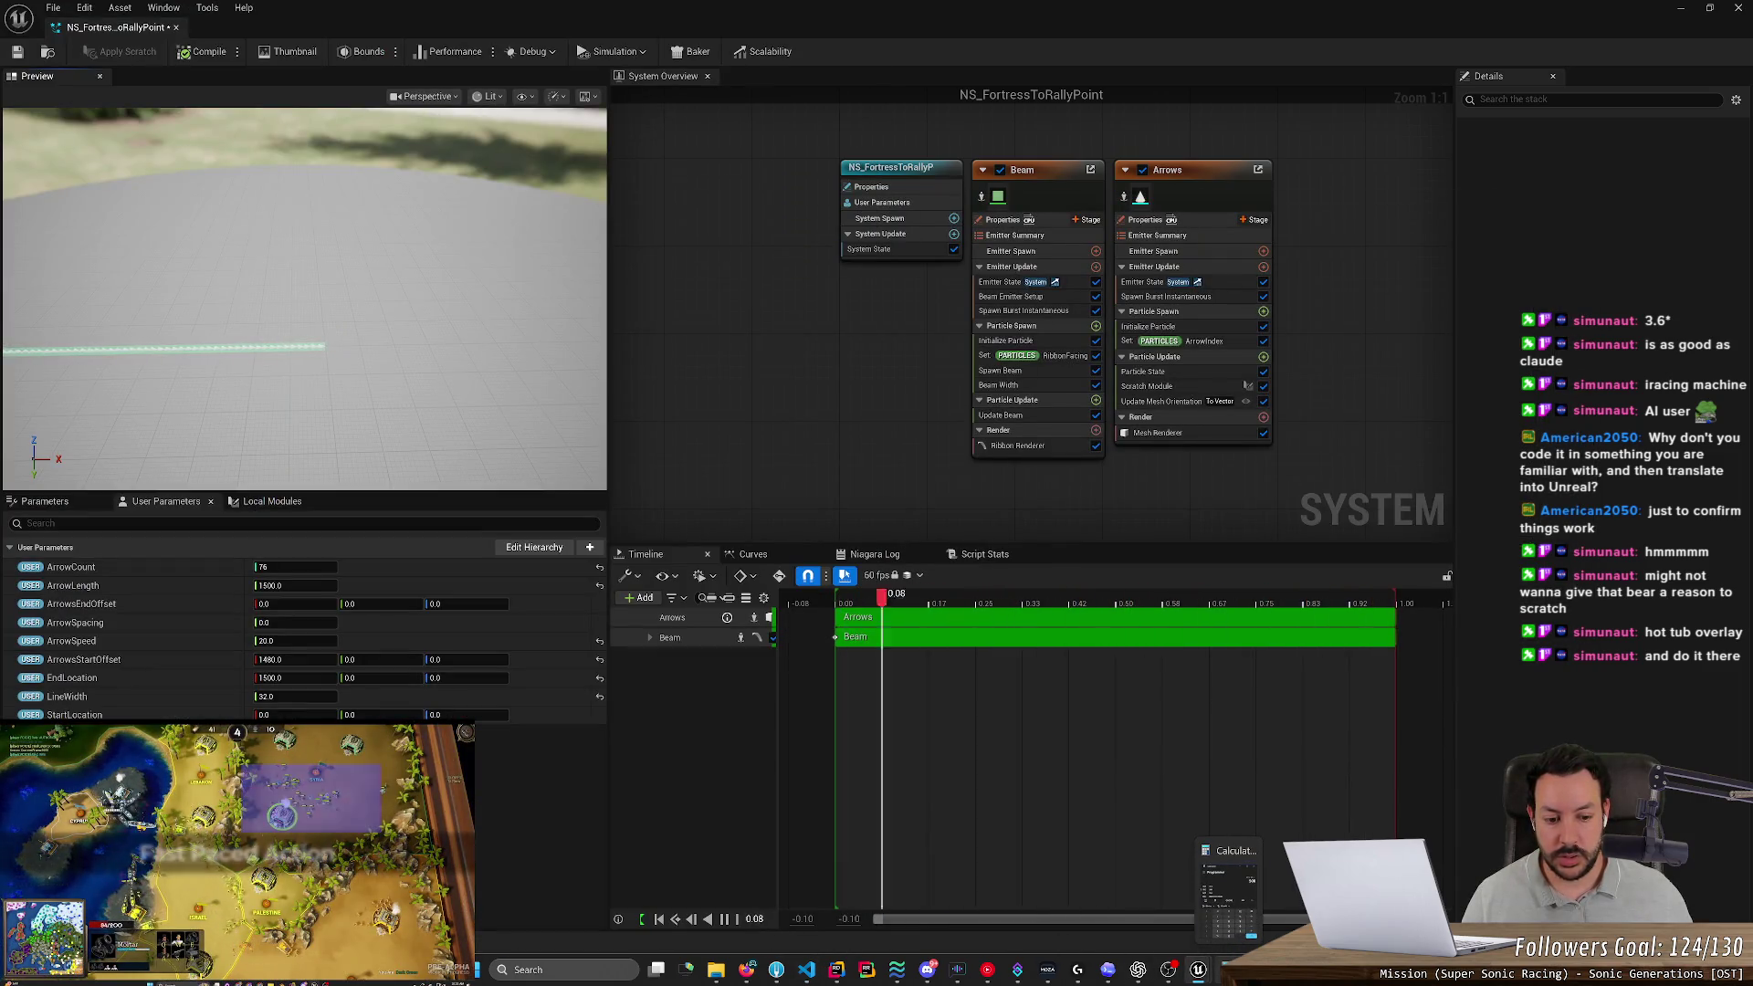
key(alt+Tab)
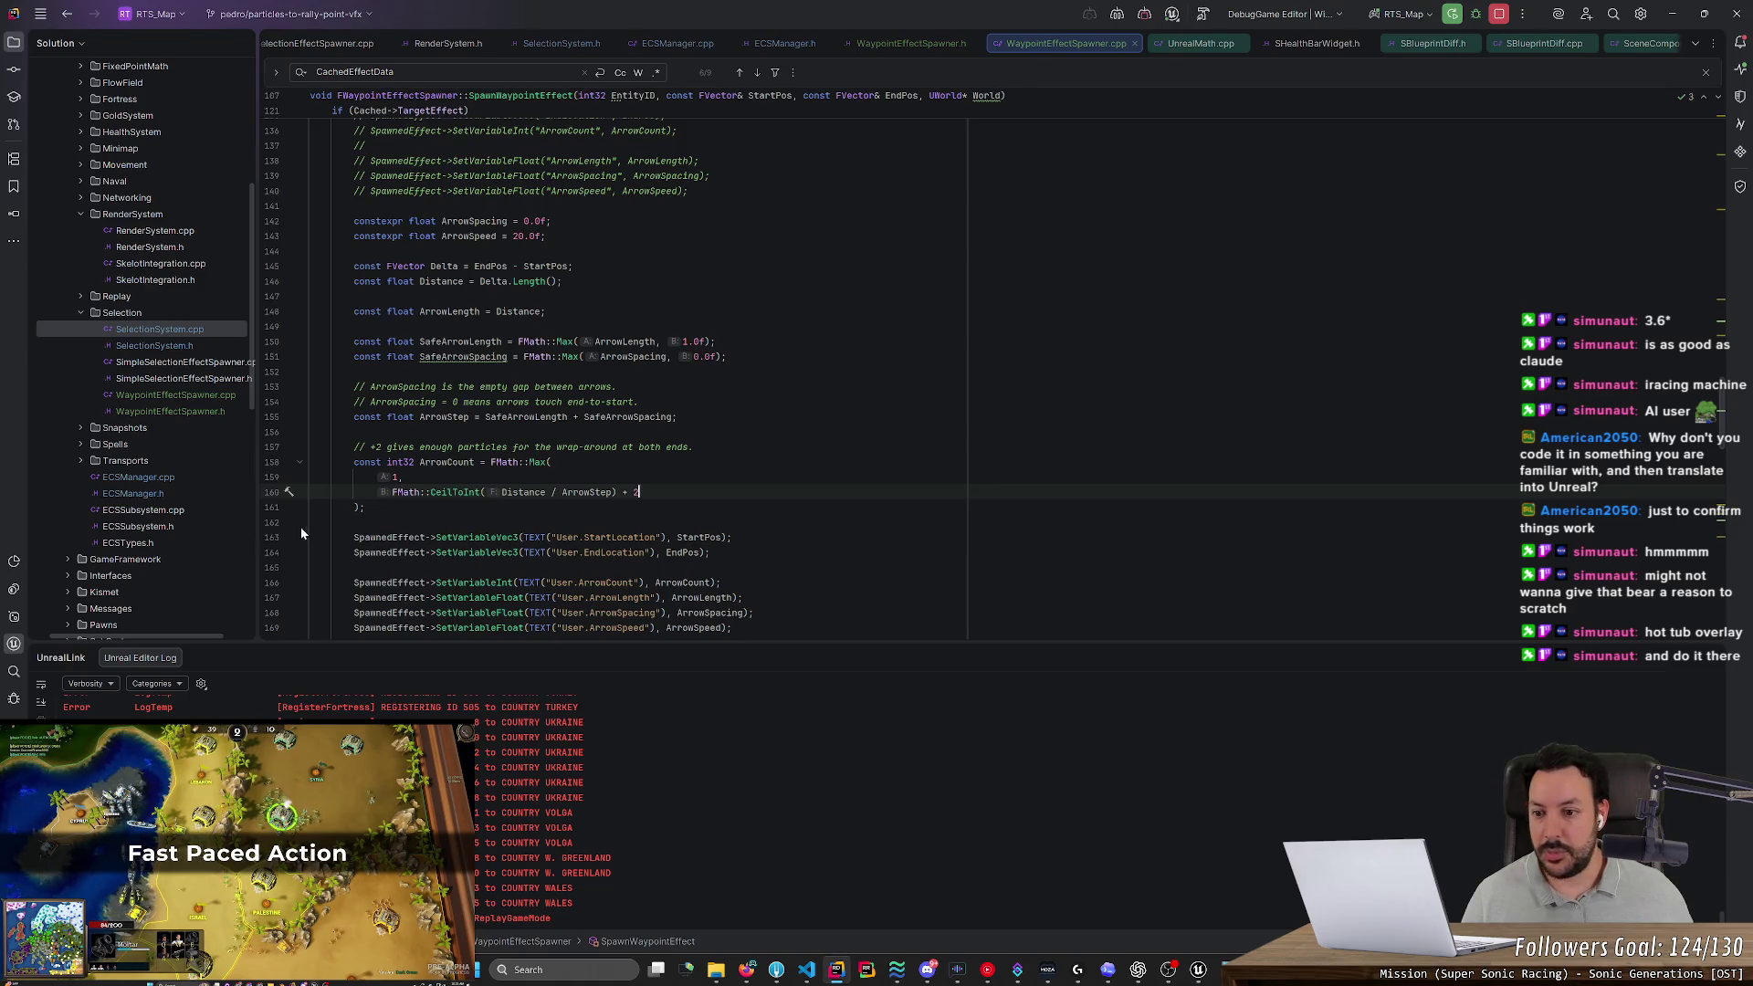
click(479, 311)
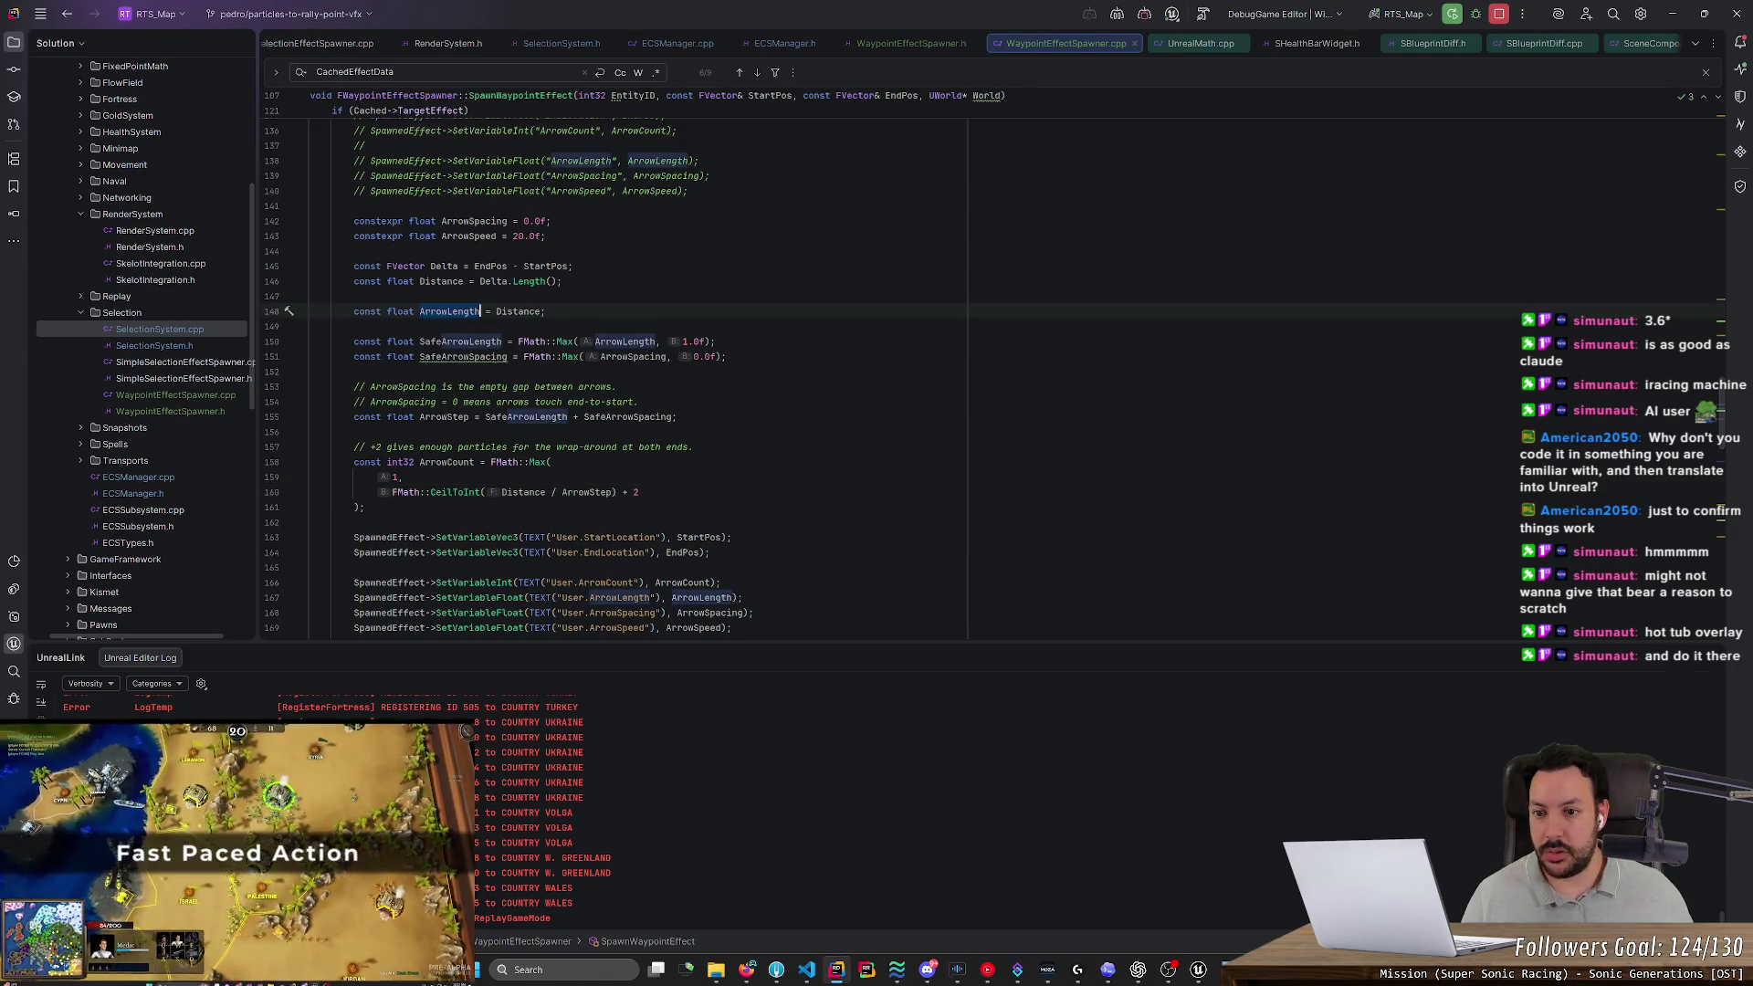
click(542, 311)
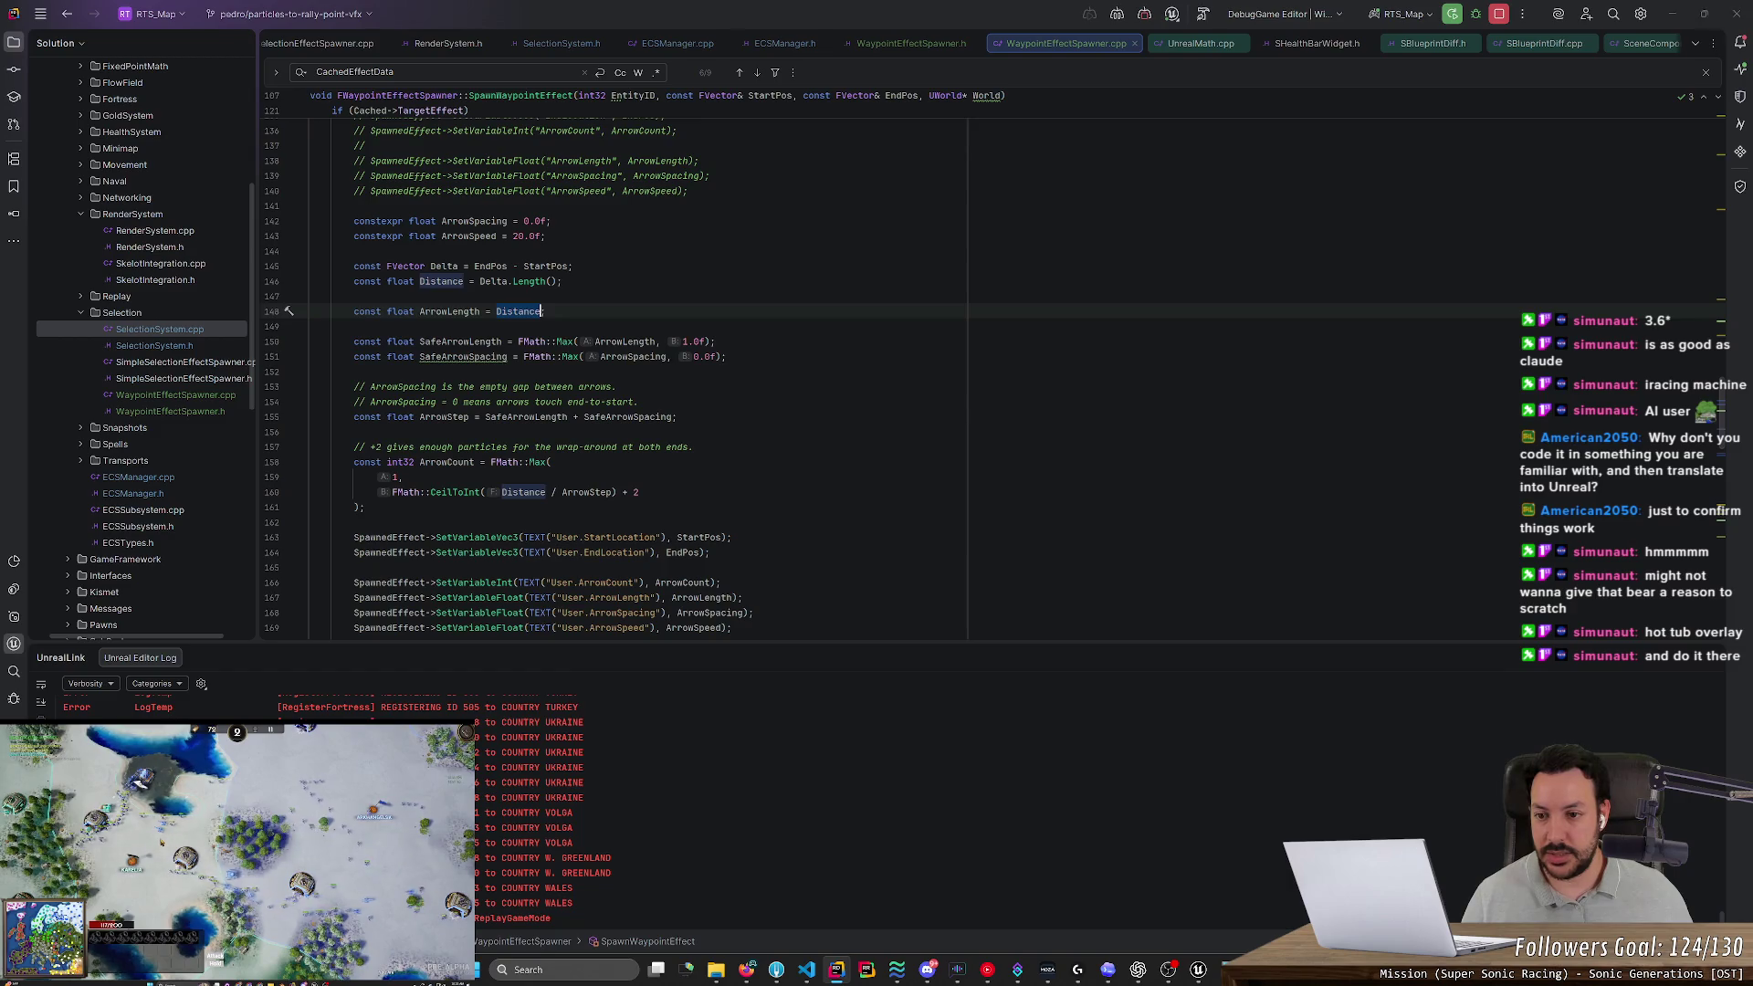
key(alt+Tab)
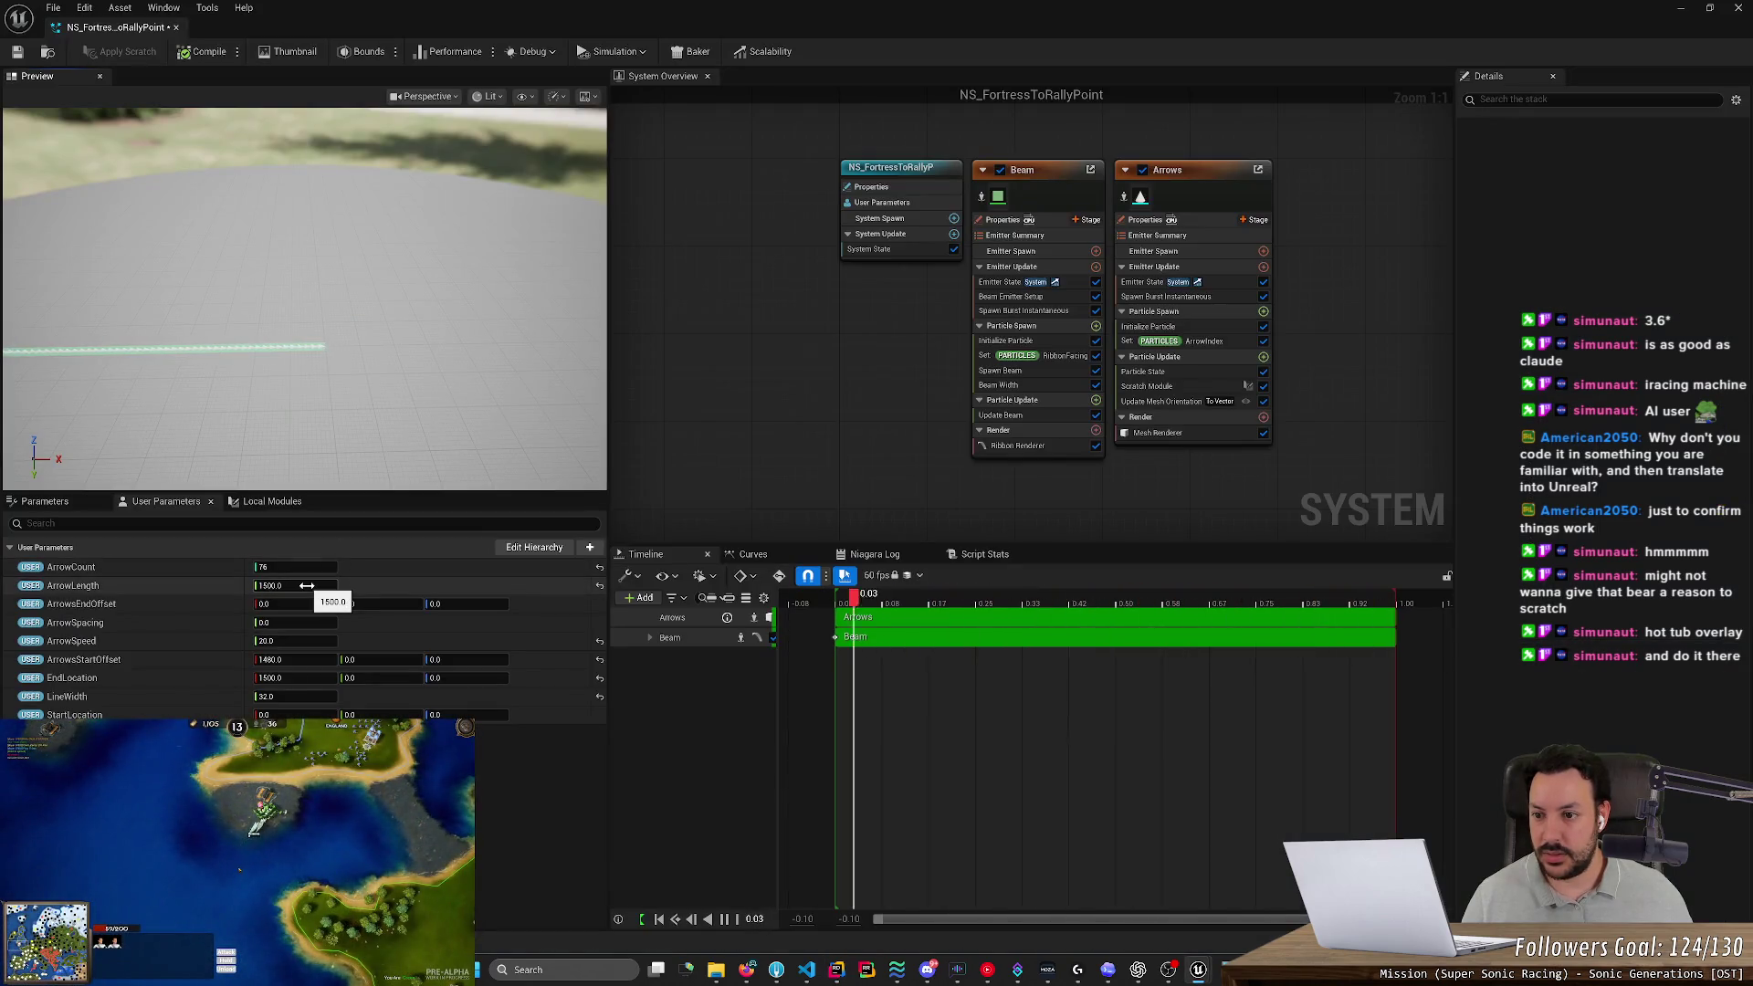
key(alt+Tab)
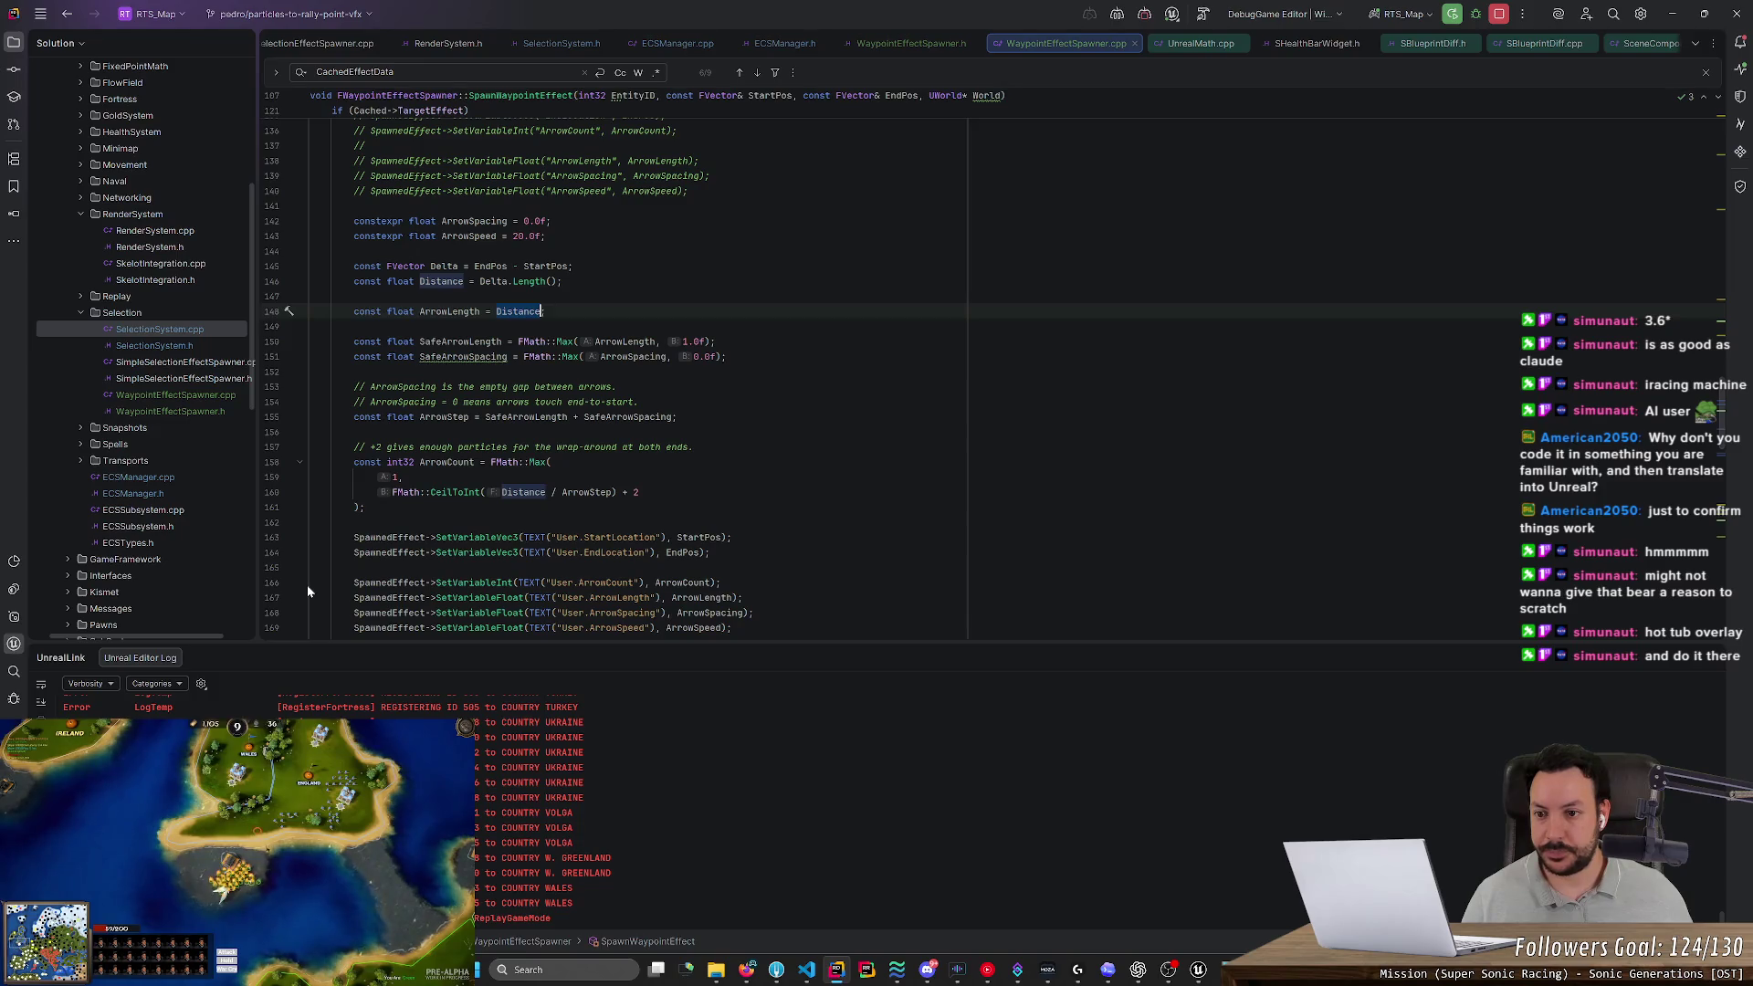
key(alt+Tab)
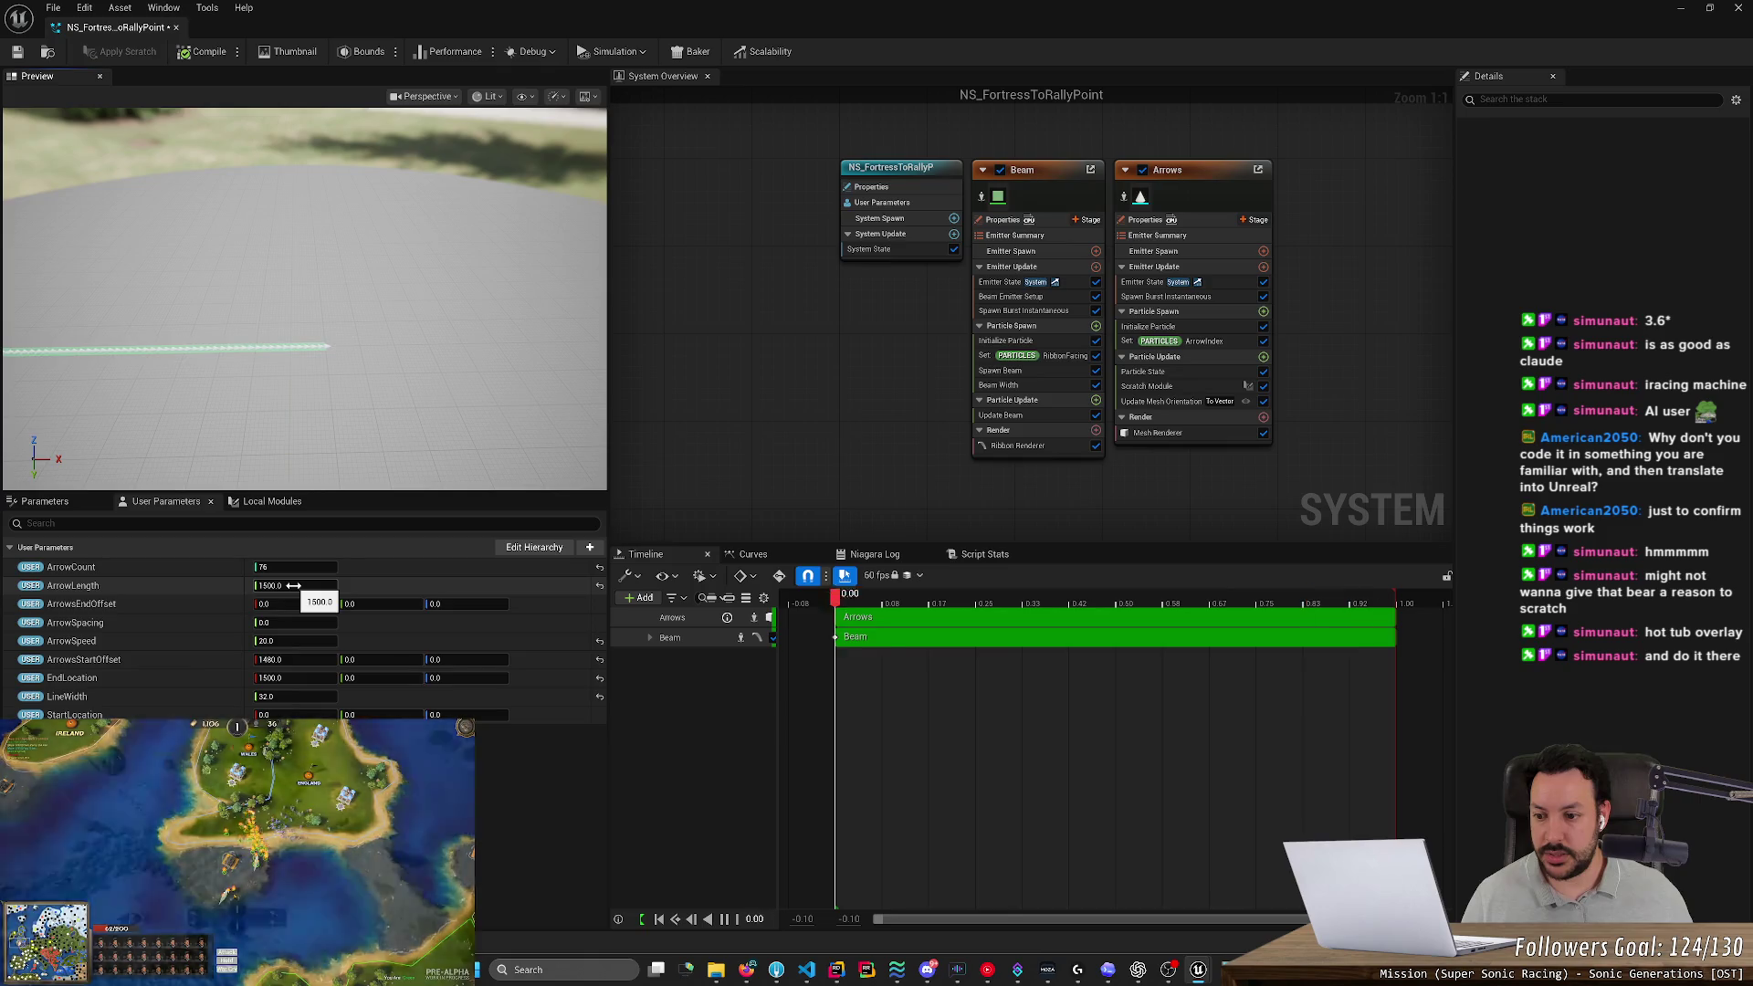
key(alt+Tab)
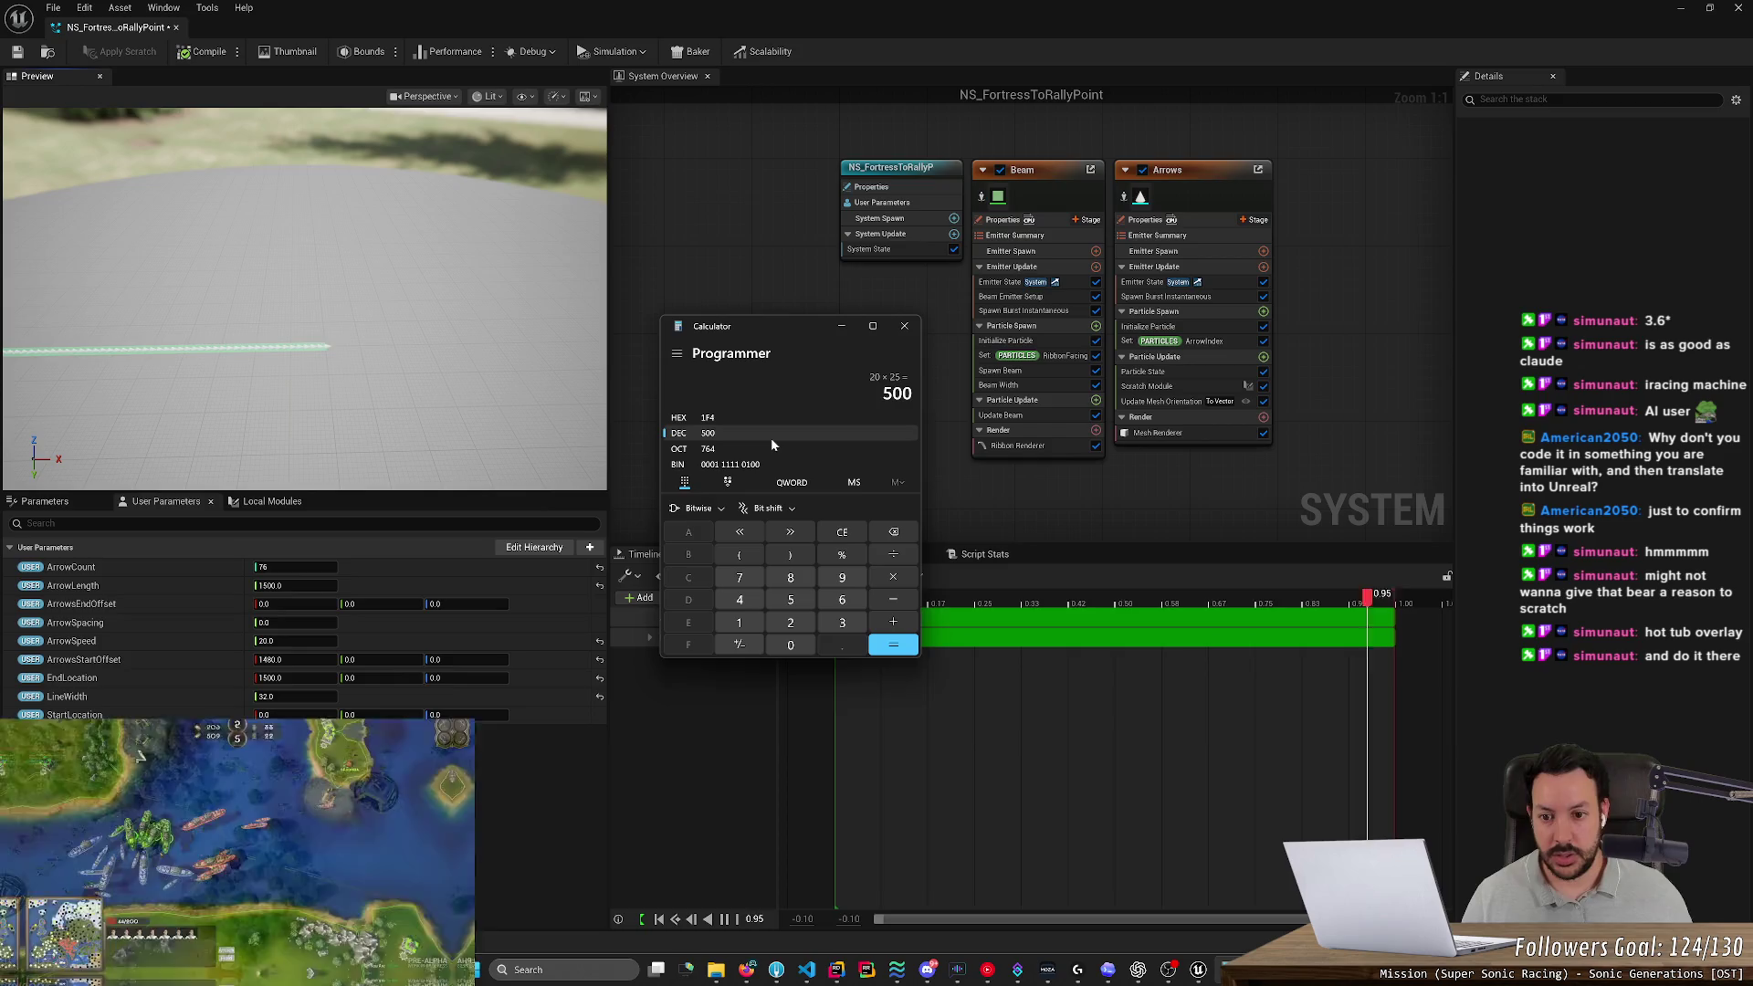
Calculate 1500 ÷ 20 = 75 in Calculator, then leave it
text(15)
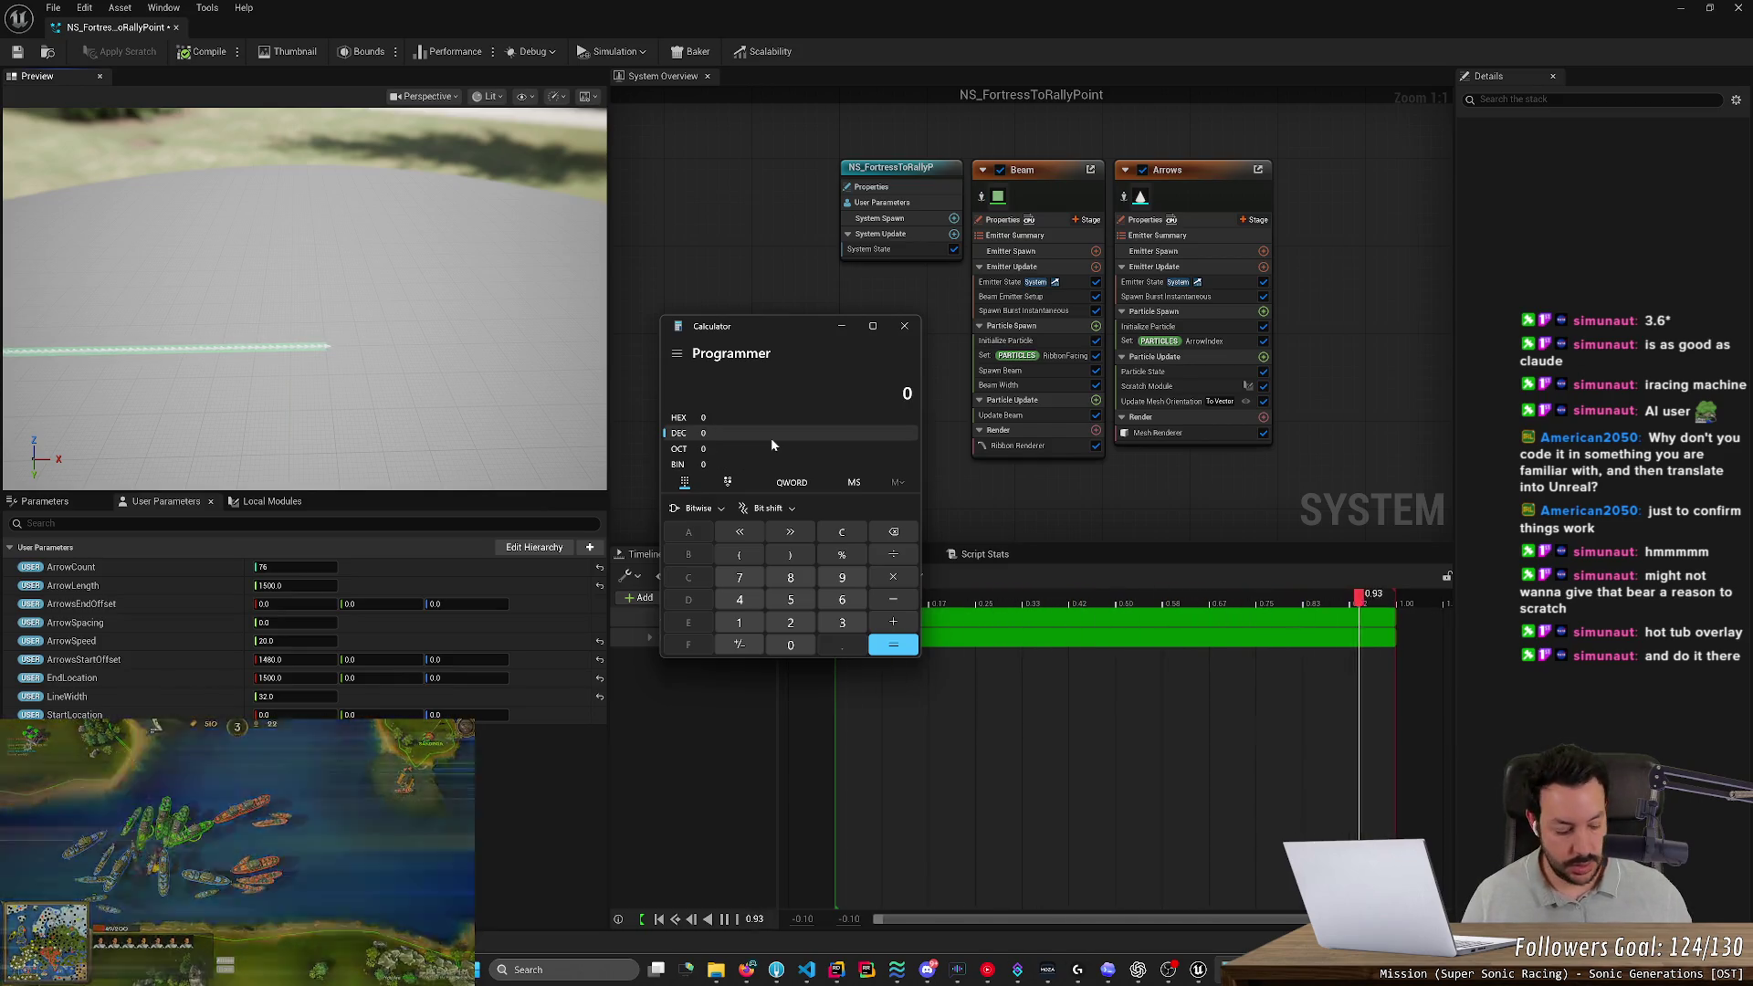
text(00)
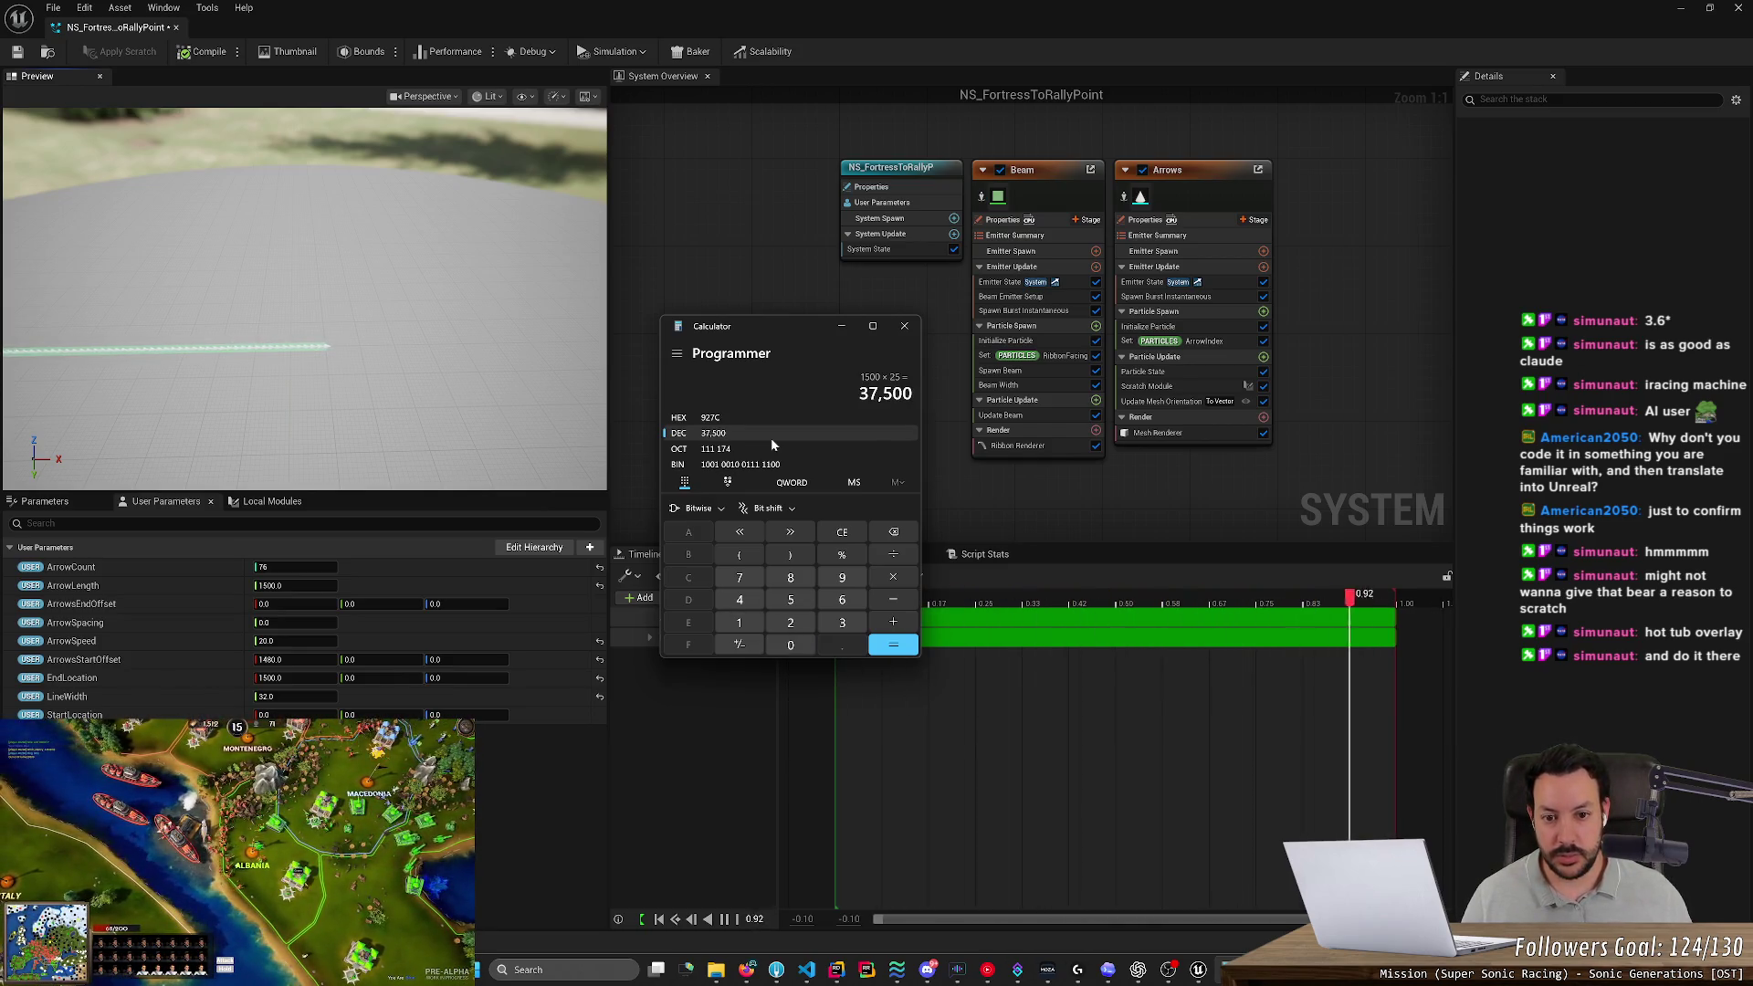
key(Return)
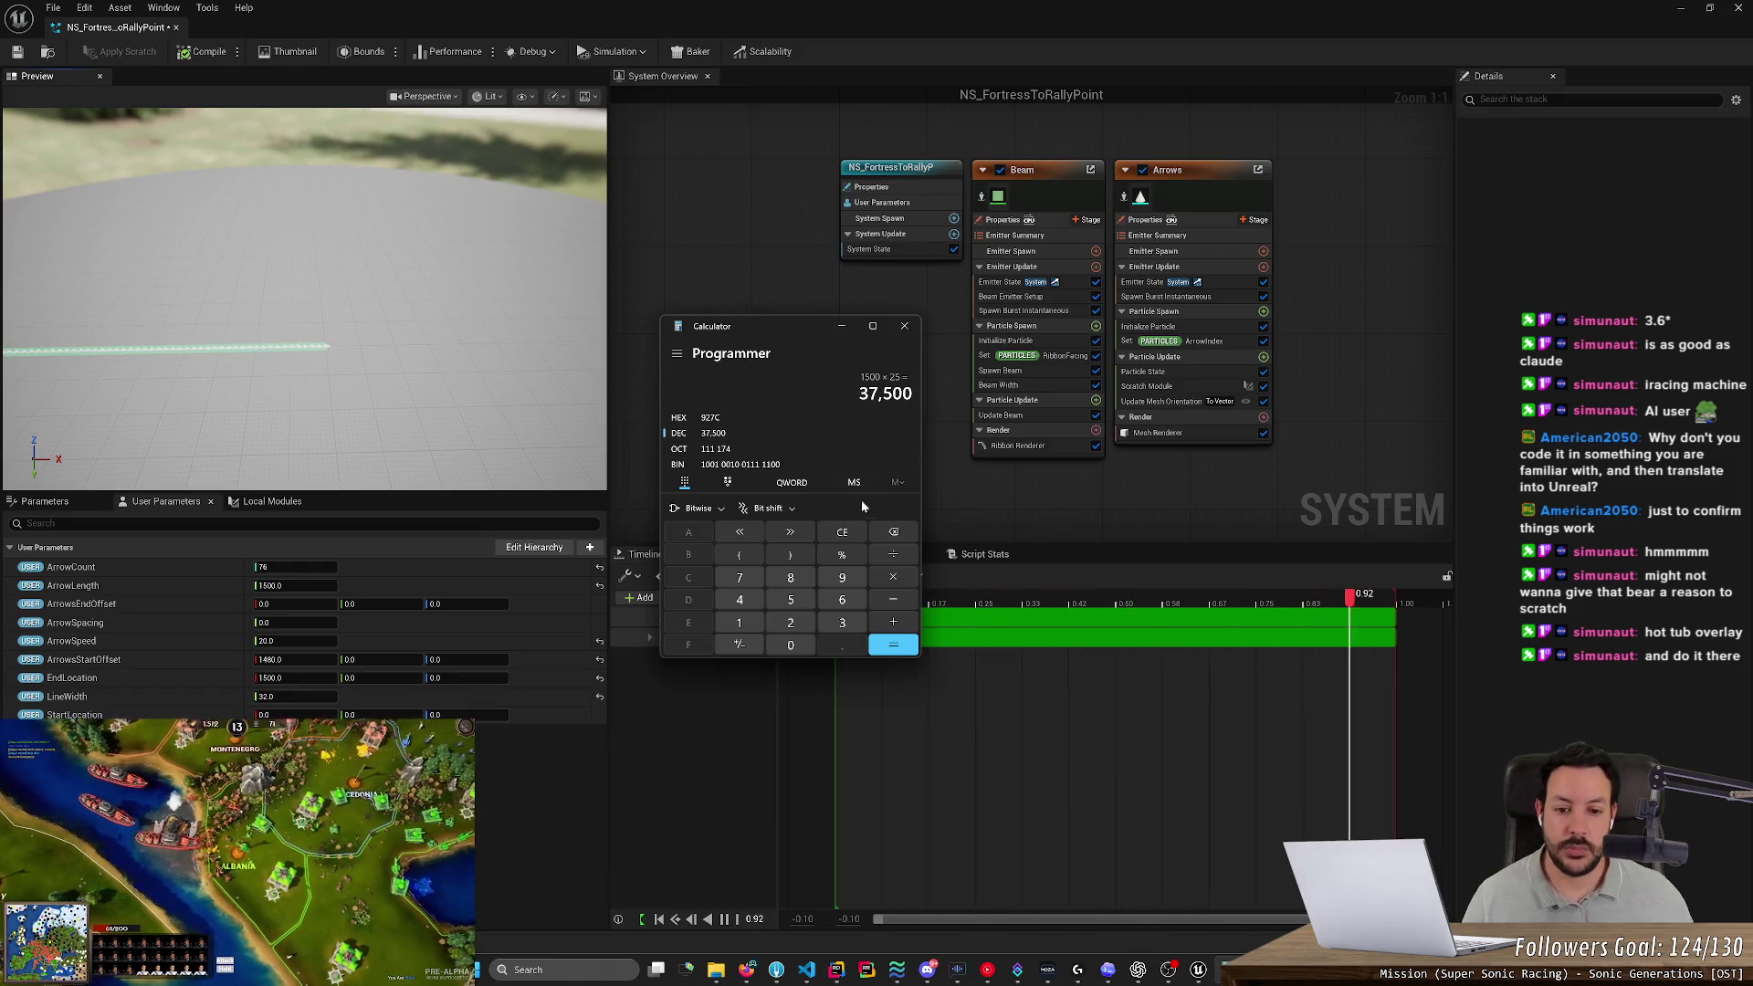
click(840, 535)
text(1500)
key(Return)
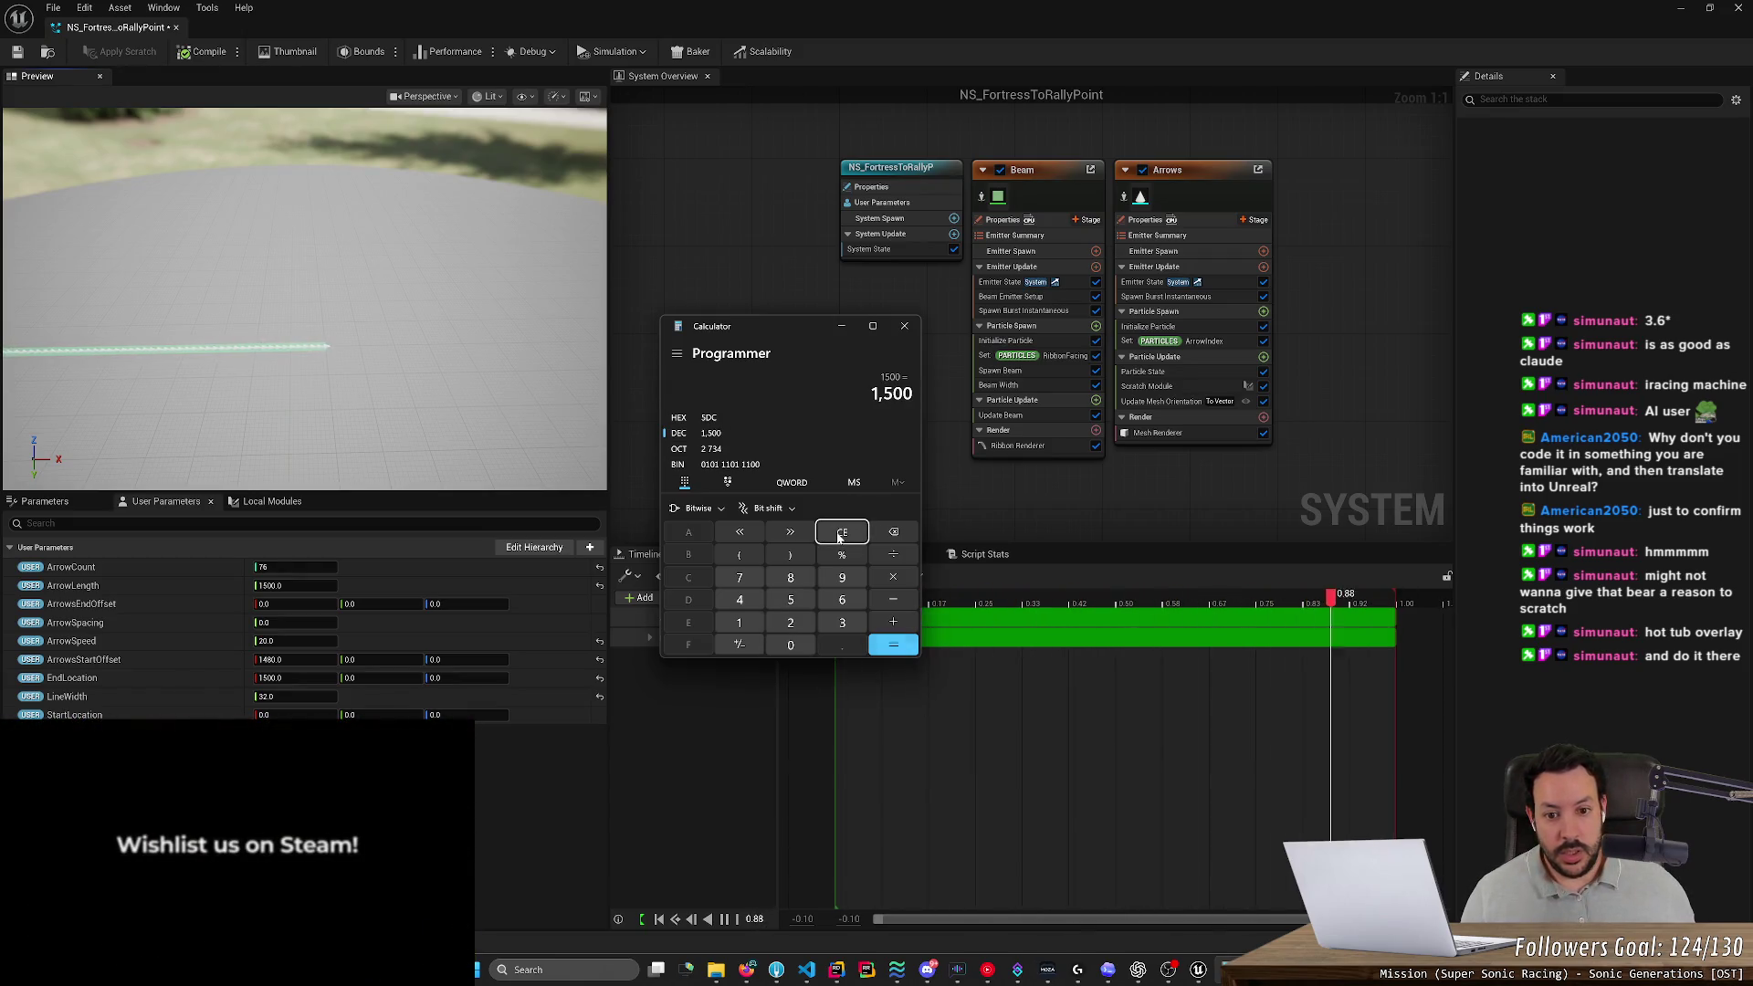
key(slash)
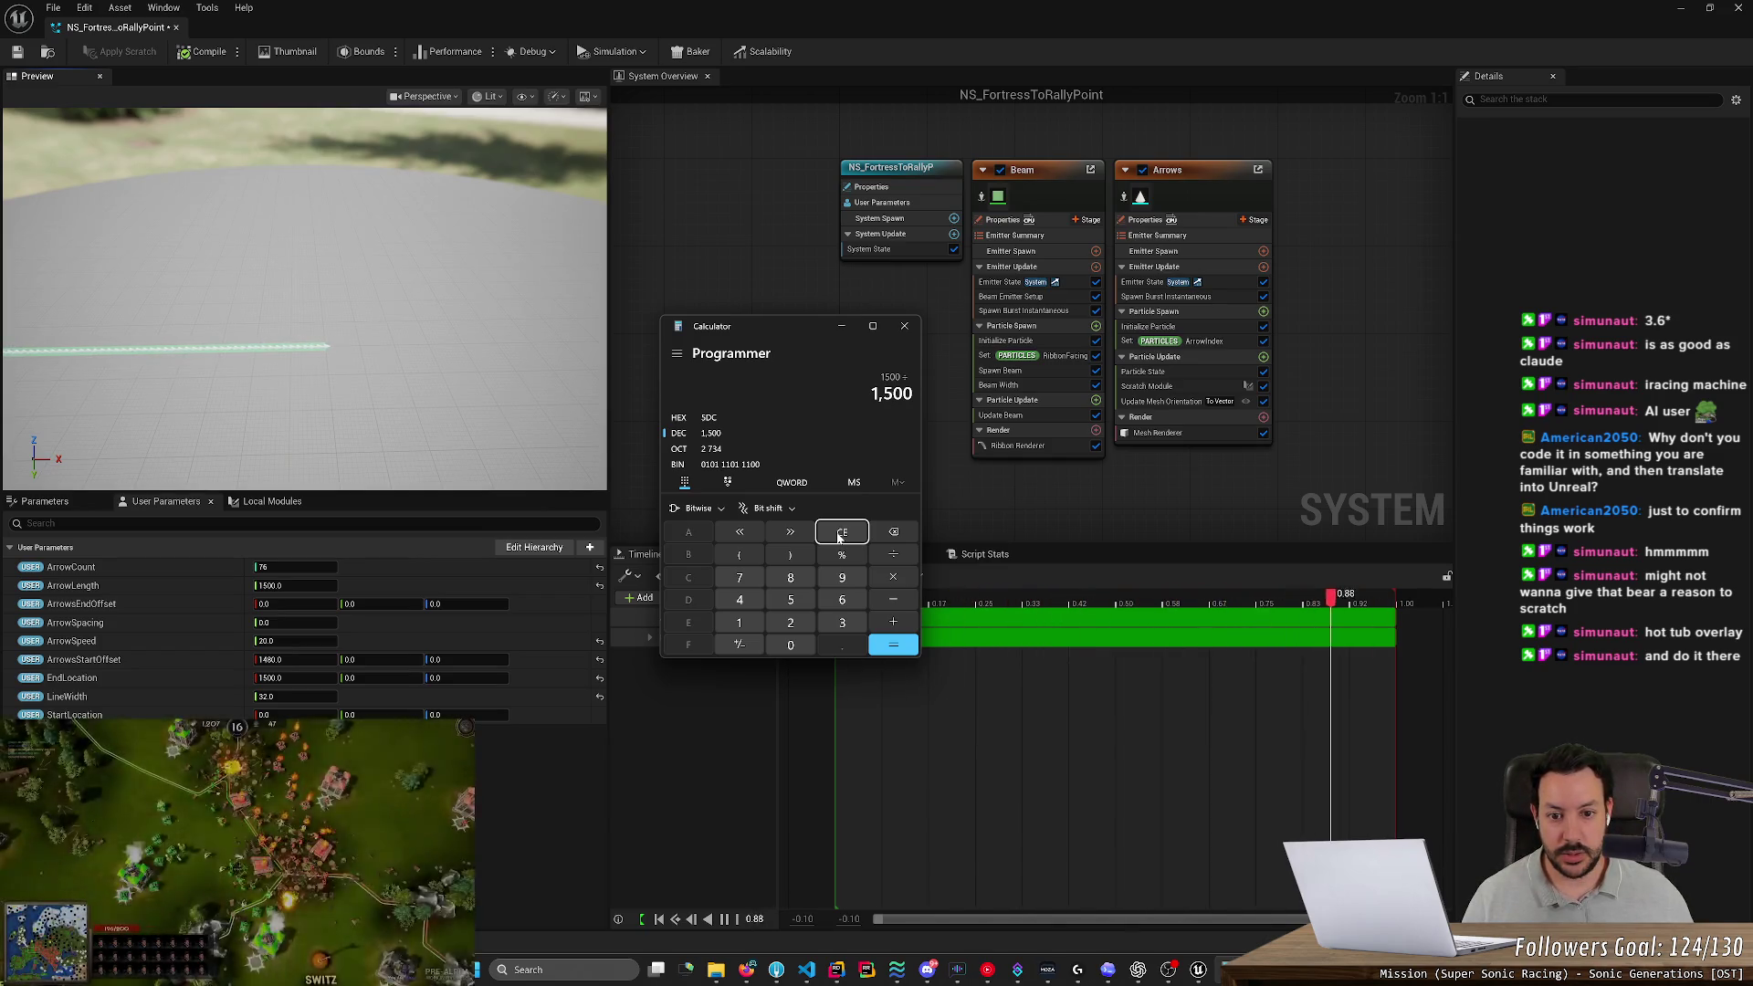
text( 20)
key(Return)
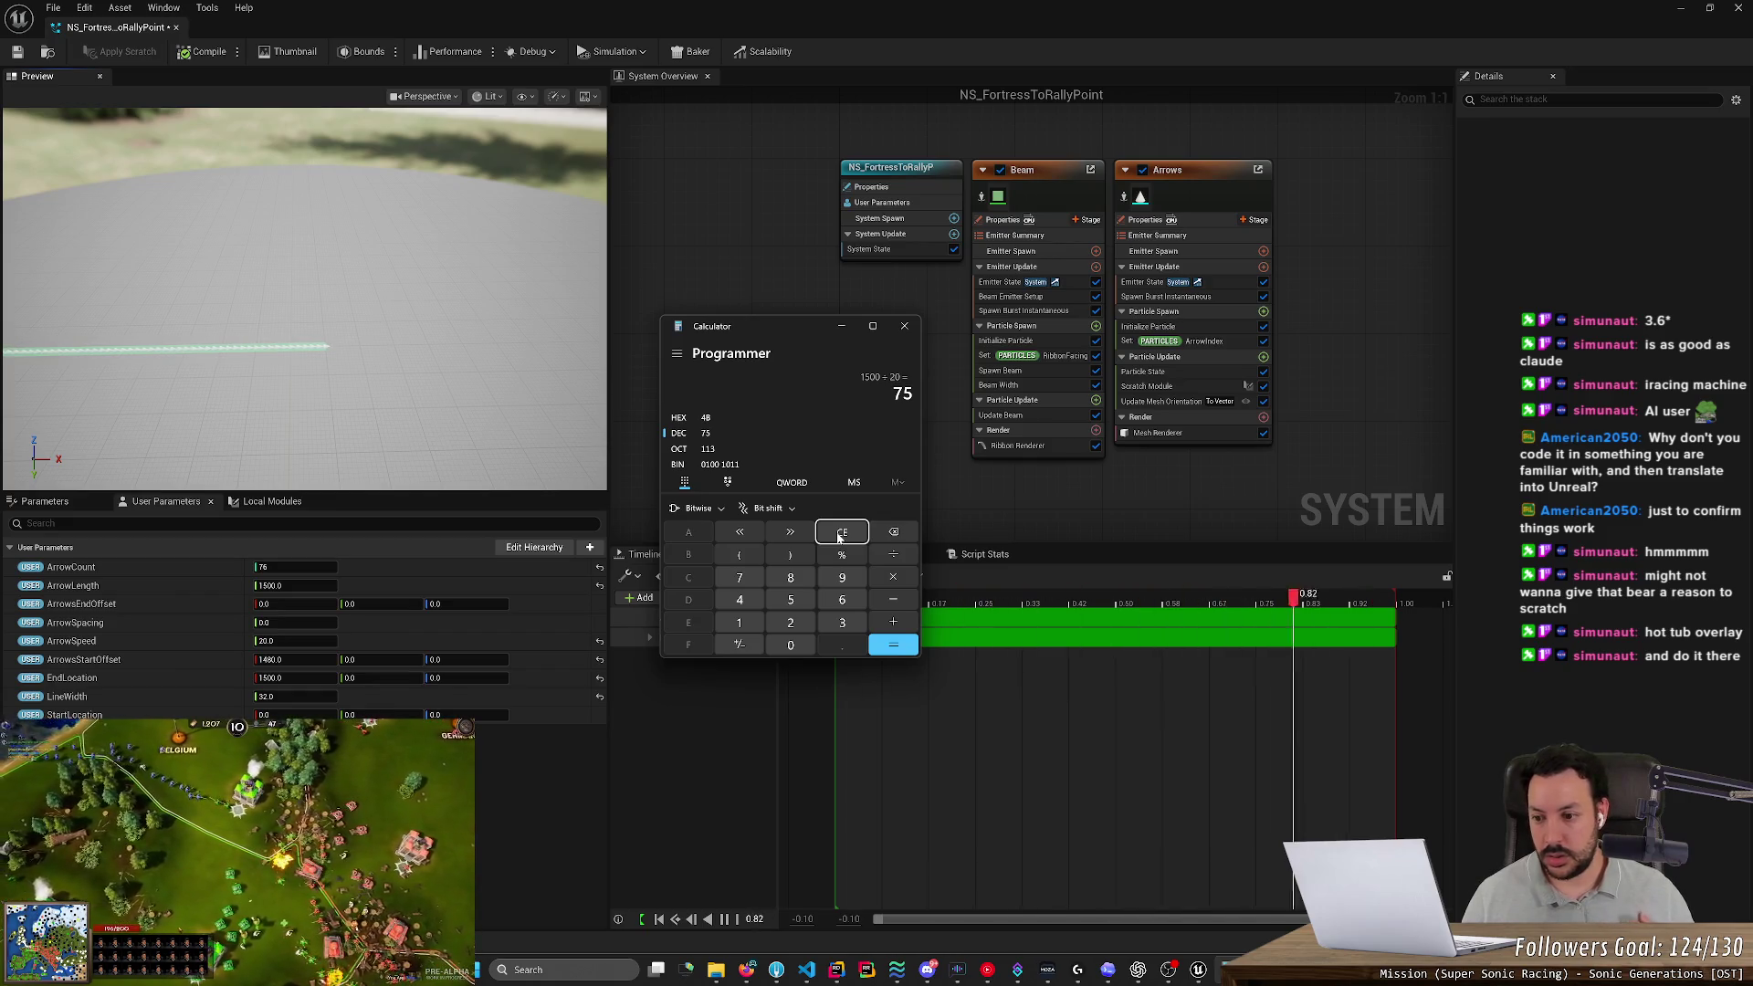
key(alt+Tab)
key(alt+Tab)
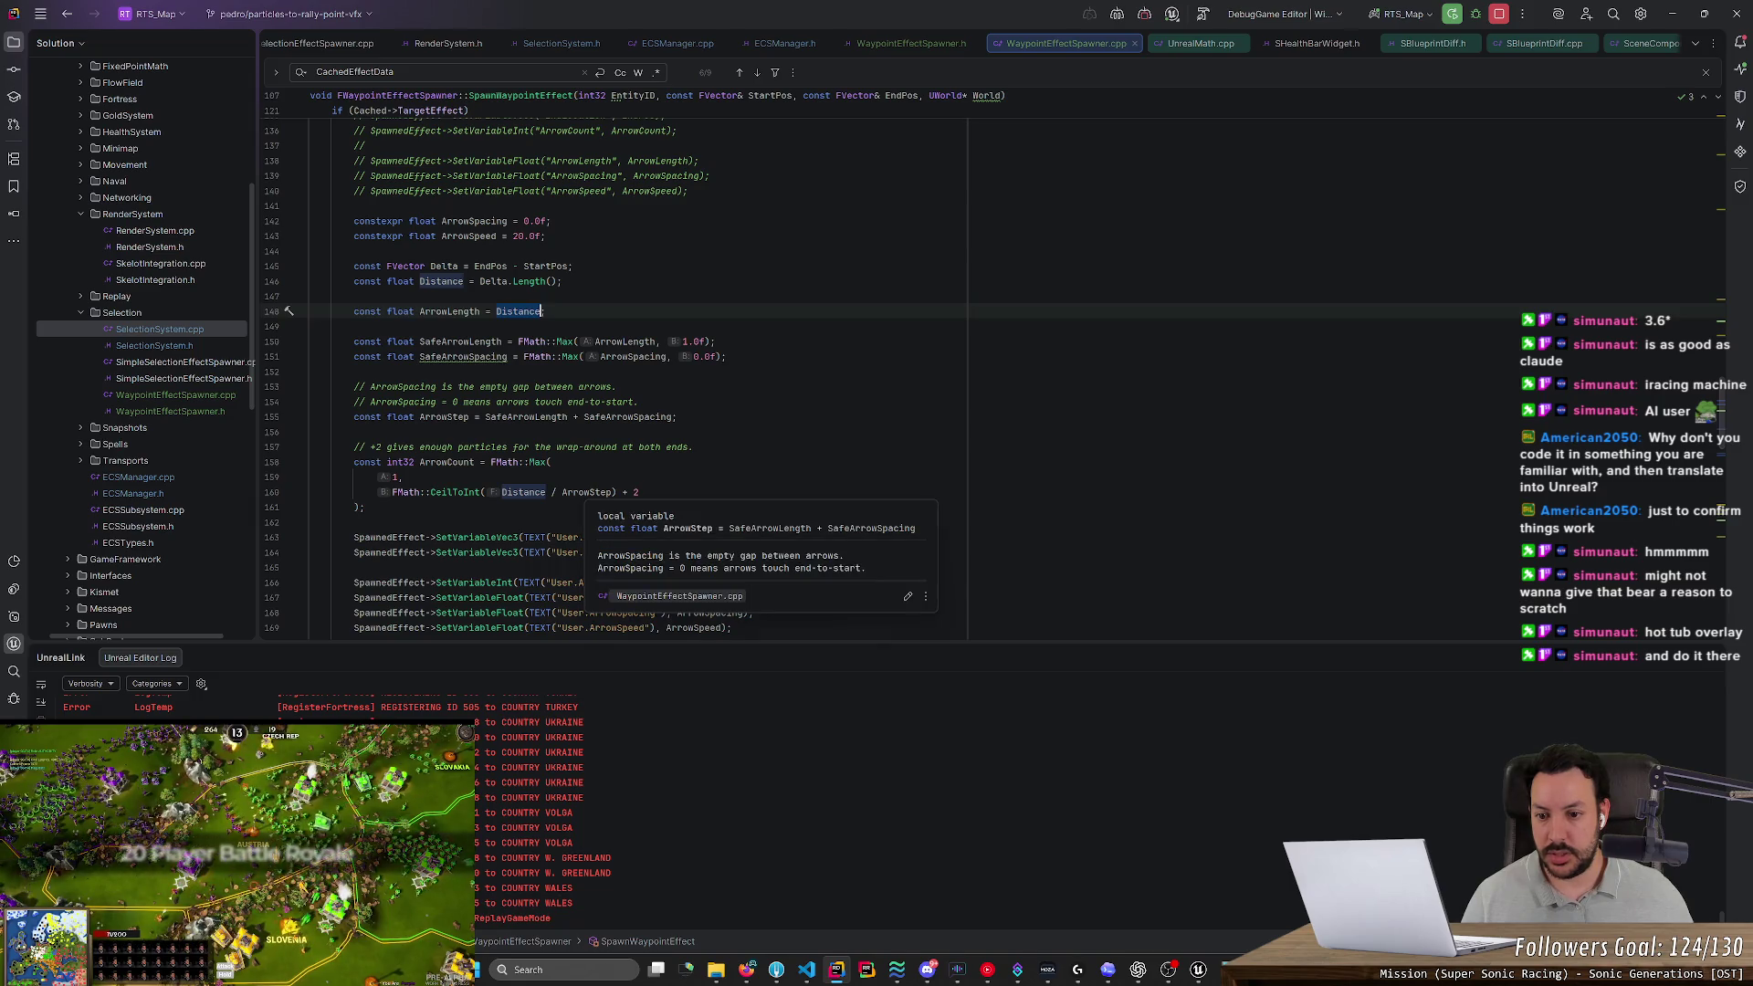
Replace the ArrowStep divisor in the ArrowCount formula with ArrowSpeed
click(612, 492)
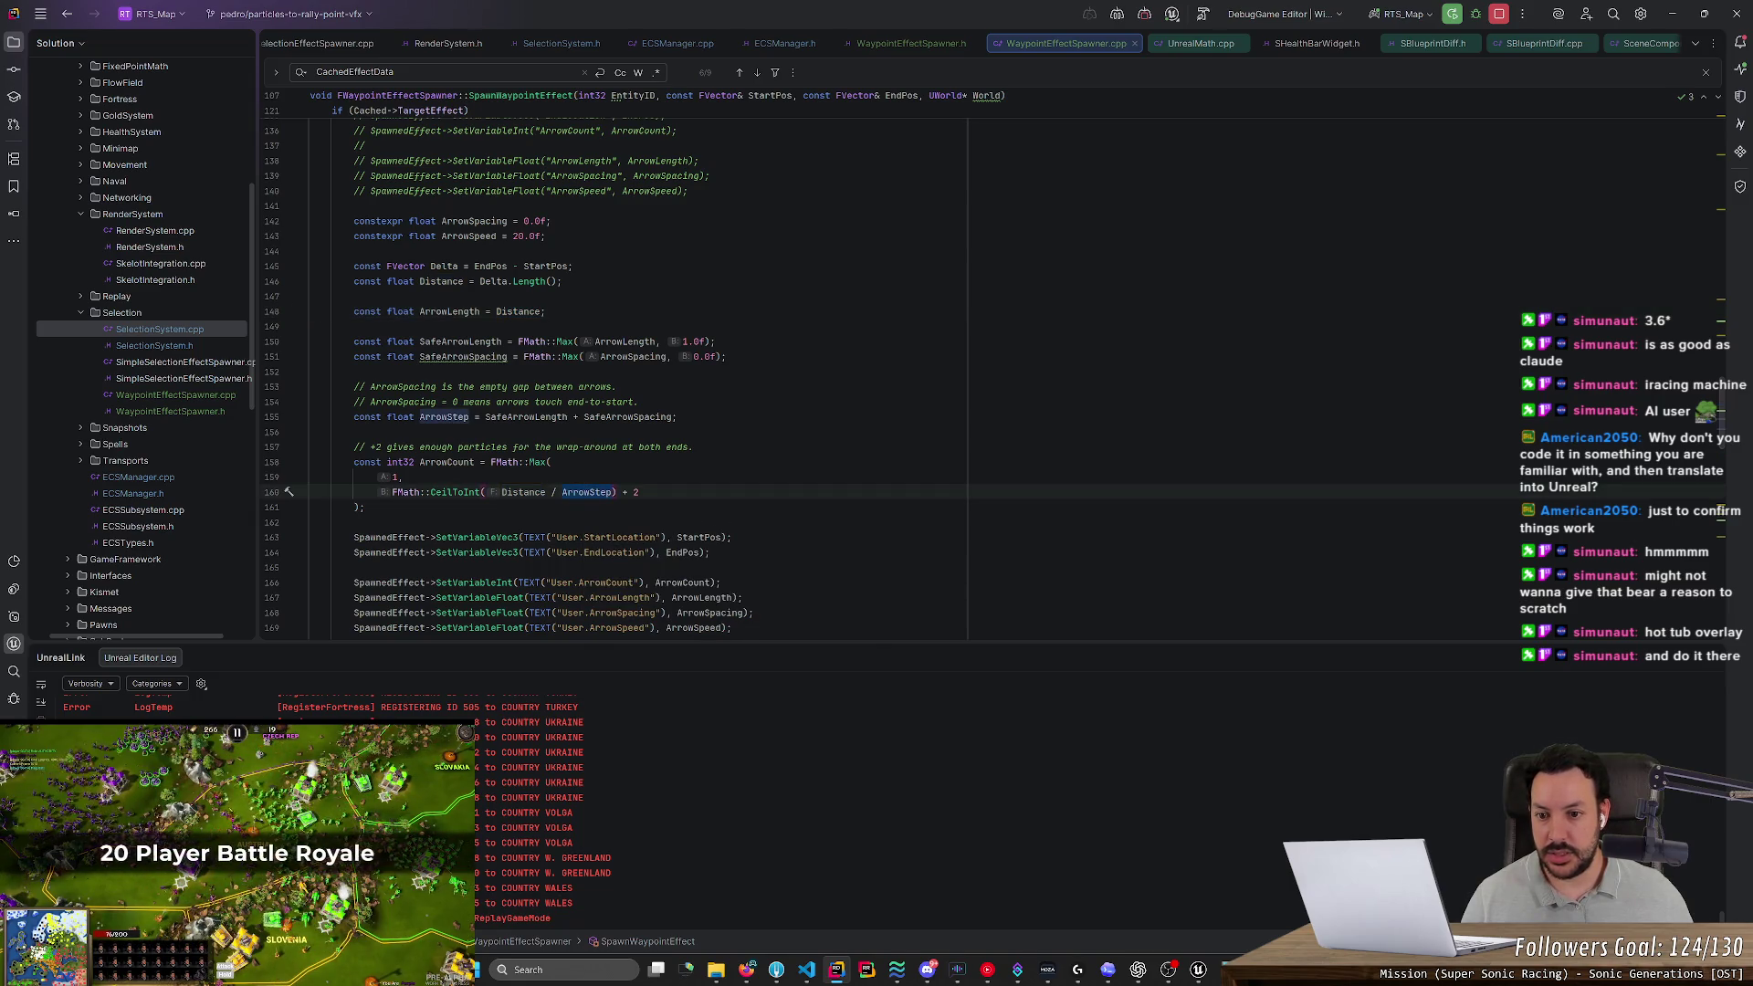
key(ctrl+BackSpace)
text(A)
key(BackSpace)
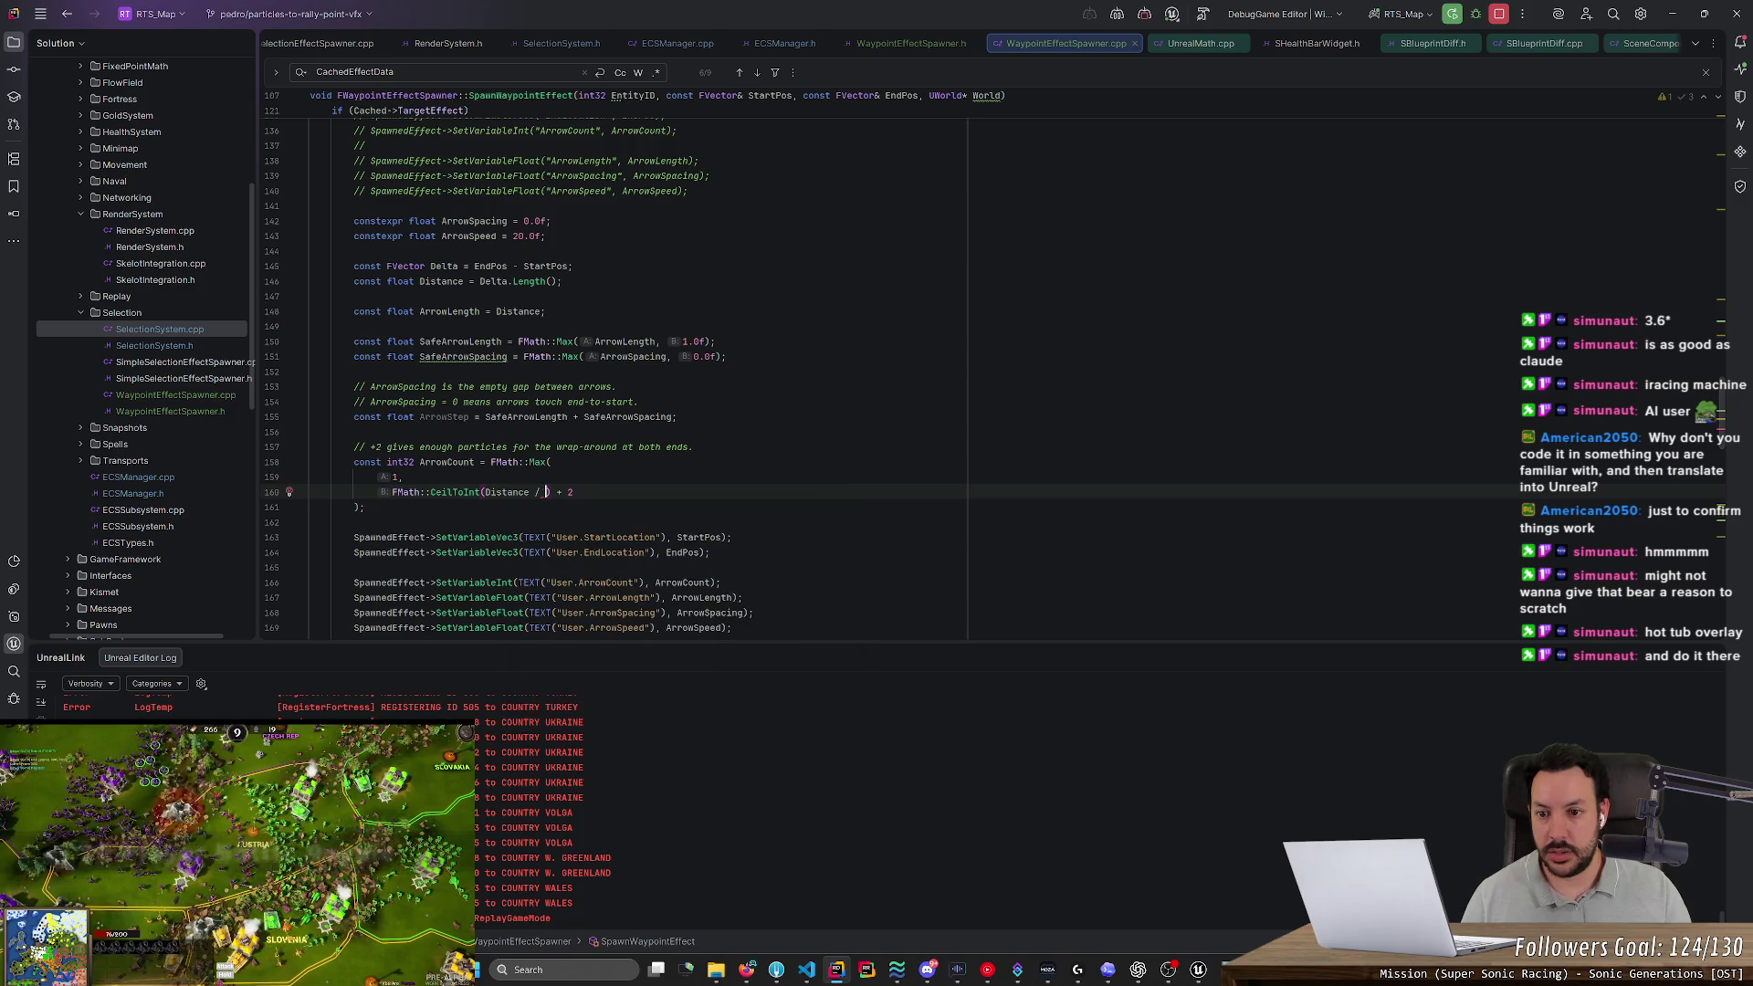
key(alt+Tab)
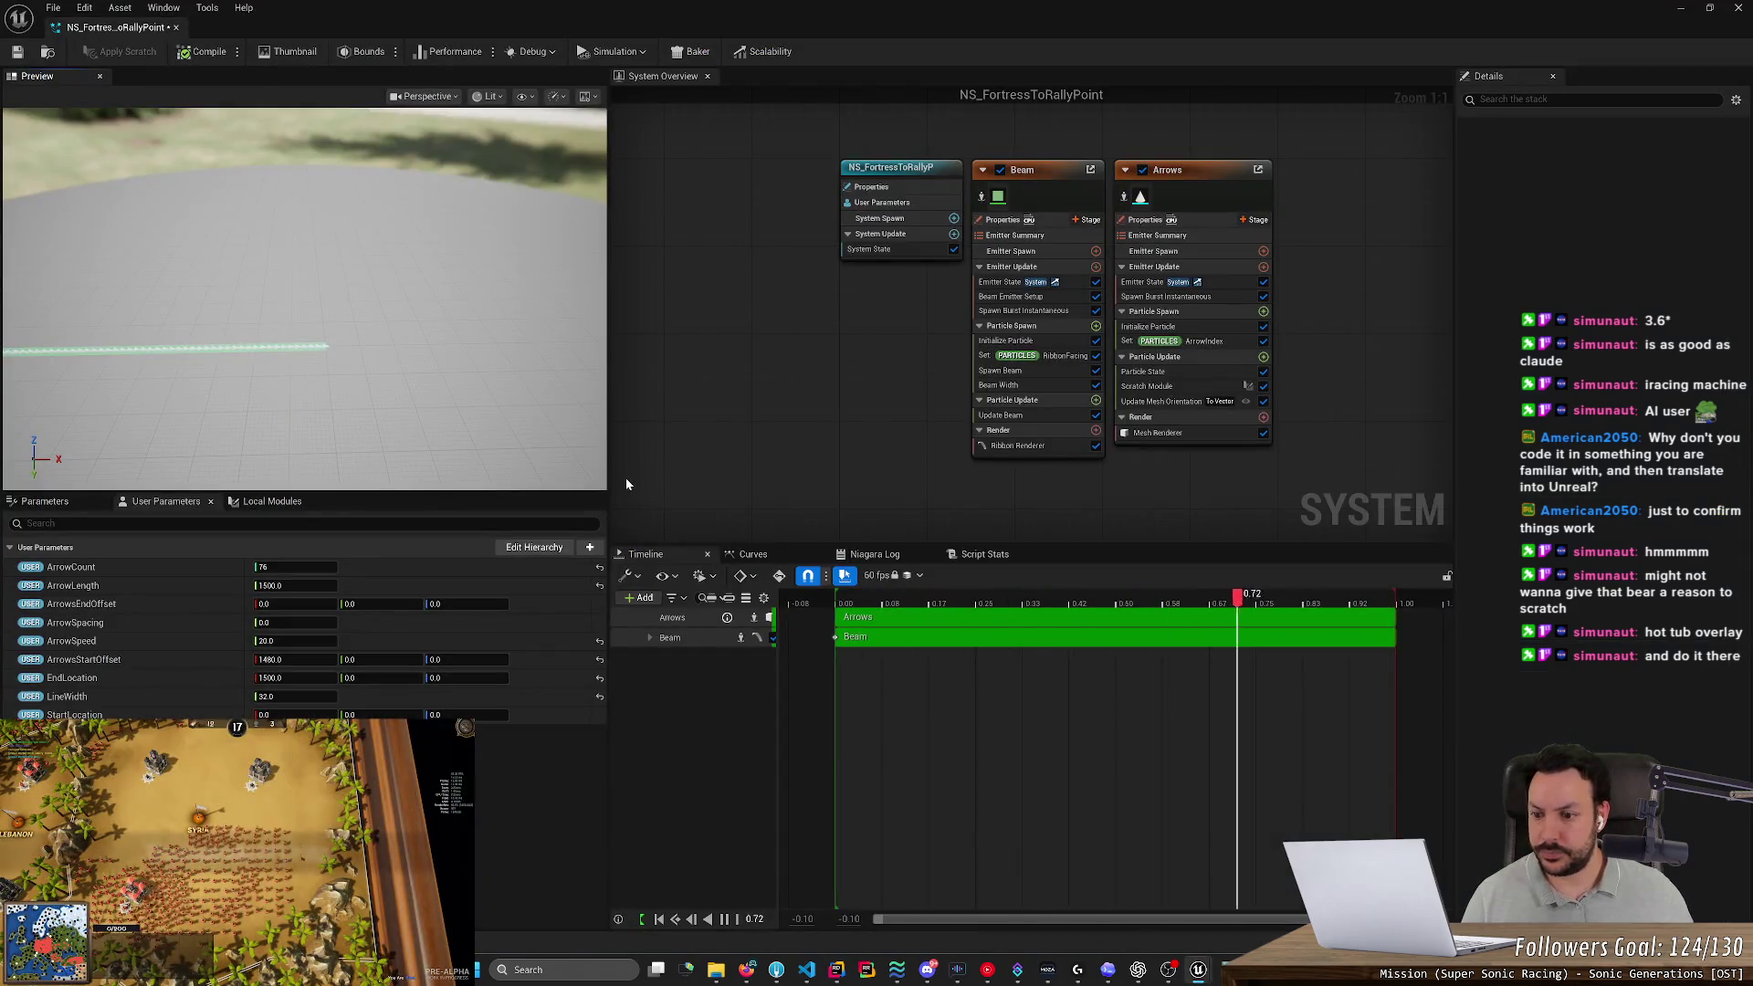
key(alt+Tab)
text(rrowSp)
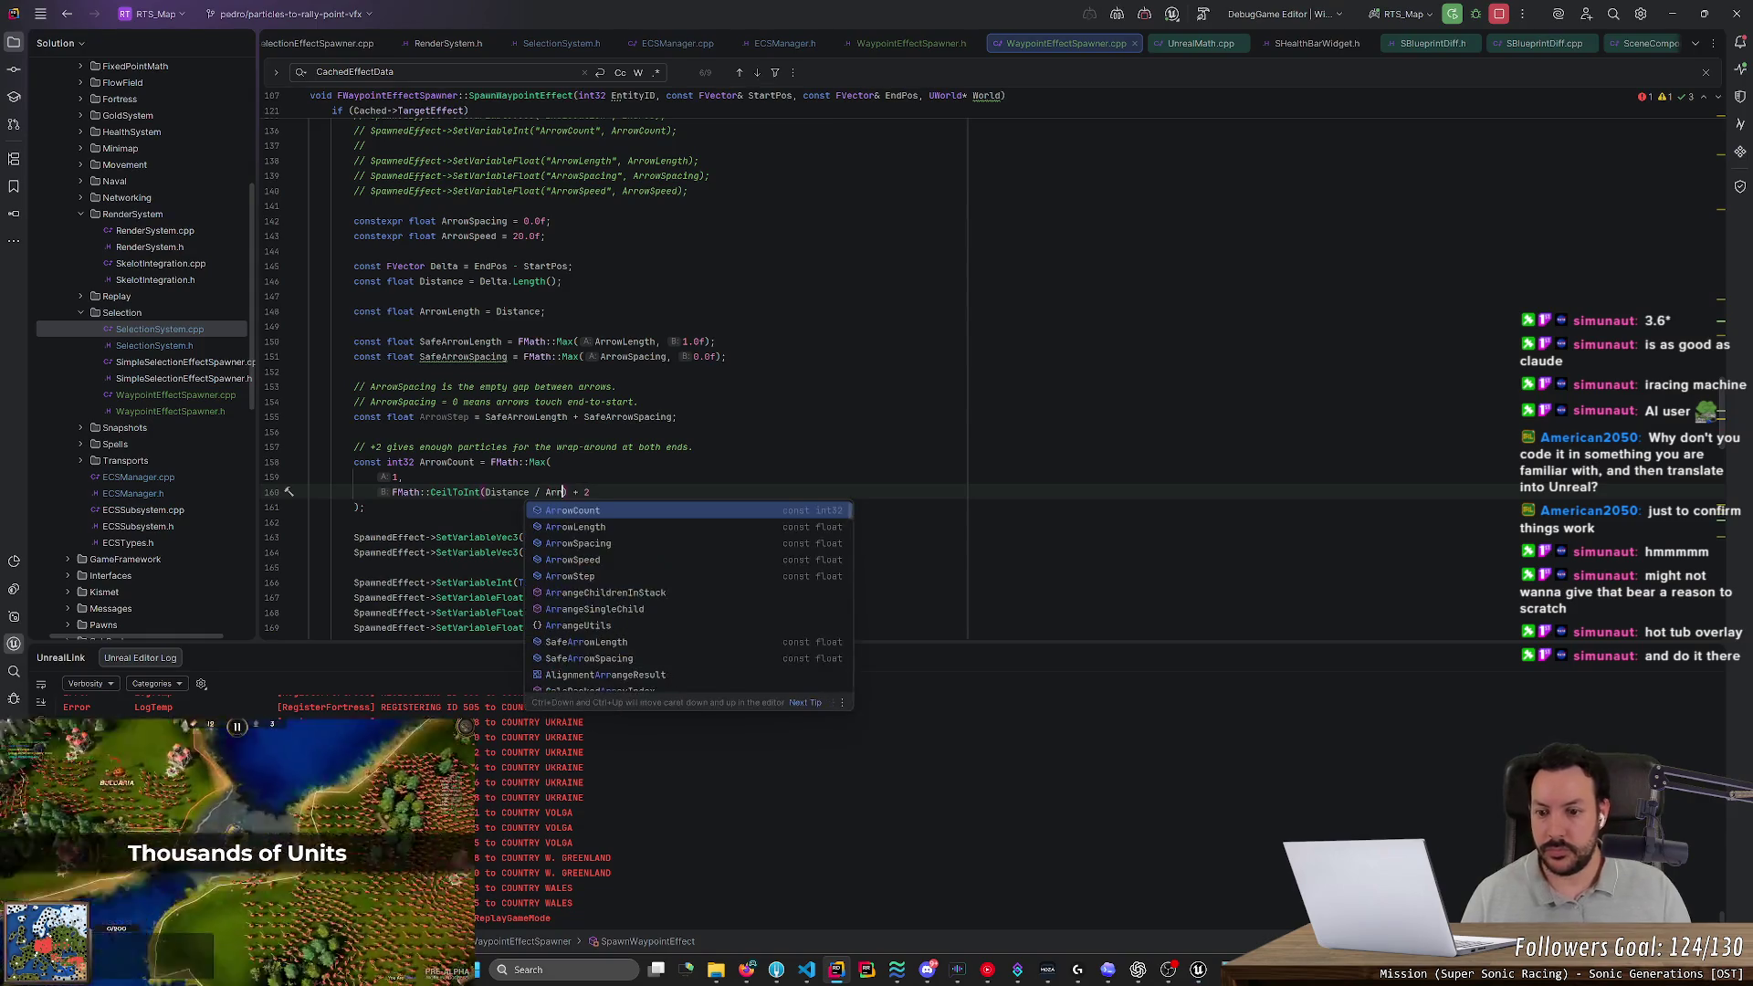
key(Down)
key(Return)
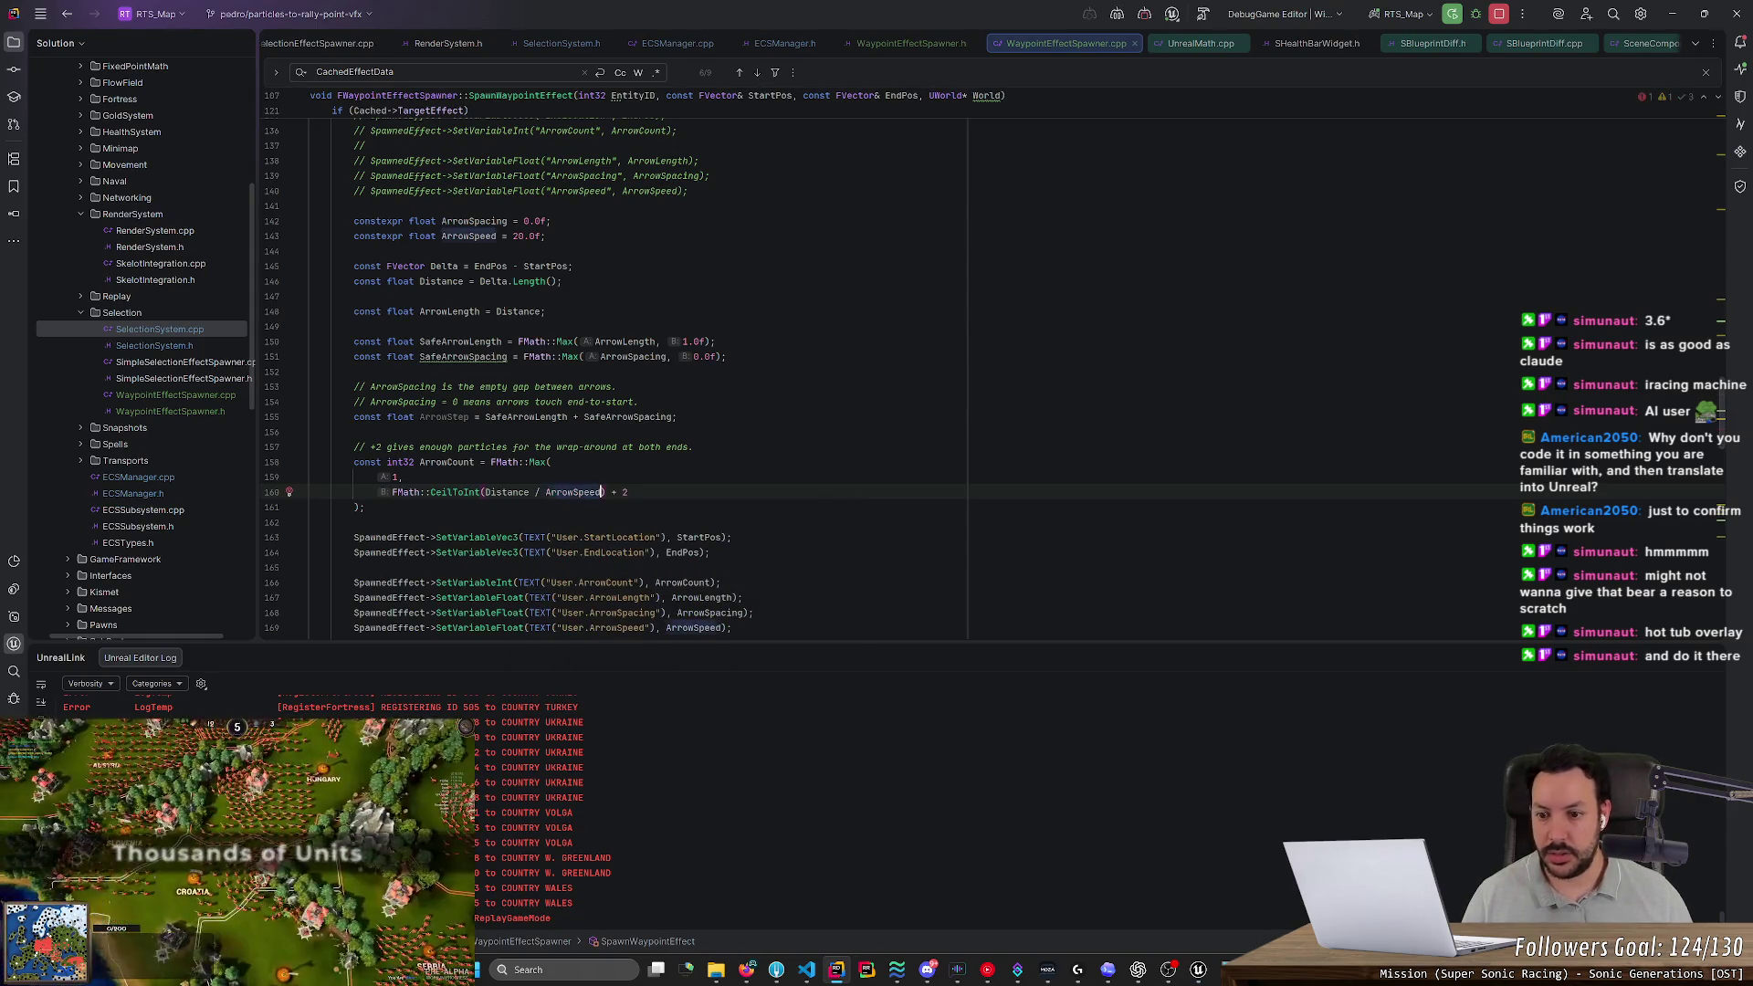
Change the formula's extra arrow count from + 2 to + 1 and tidy the closing bracket
key(End)
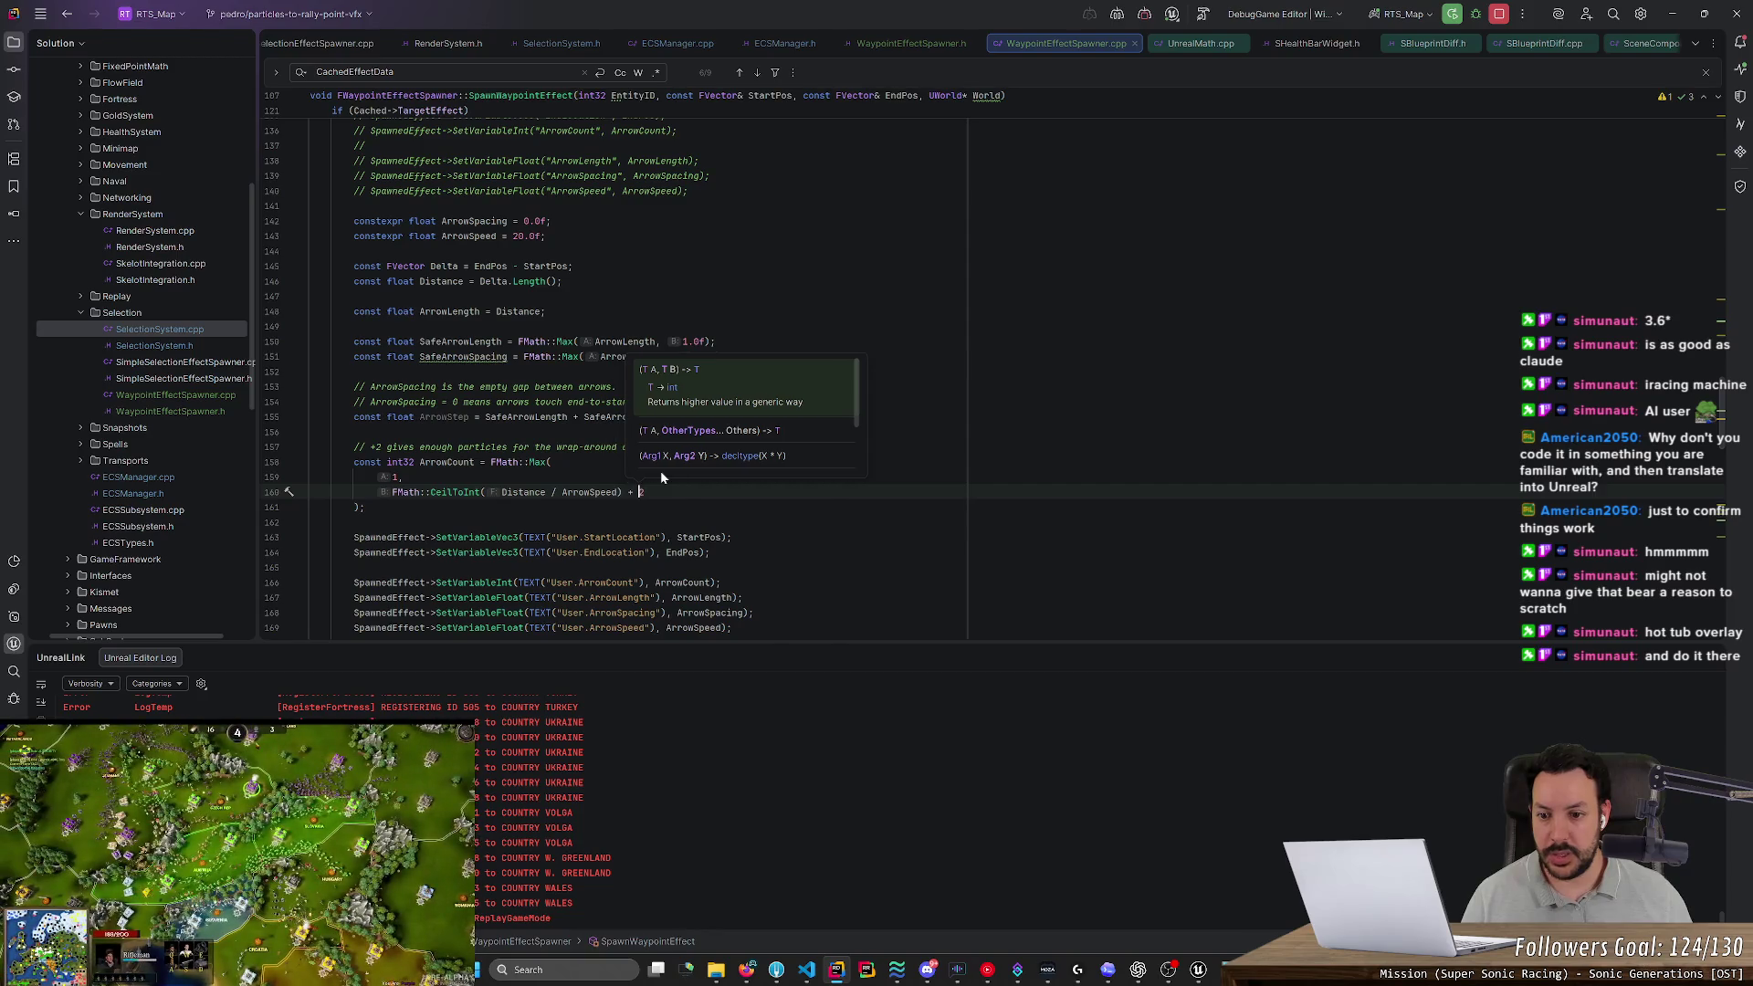
key(BackSpace)
text(1)
key(Delete)
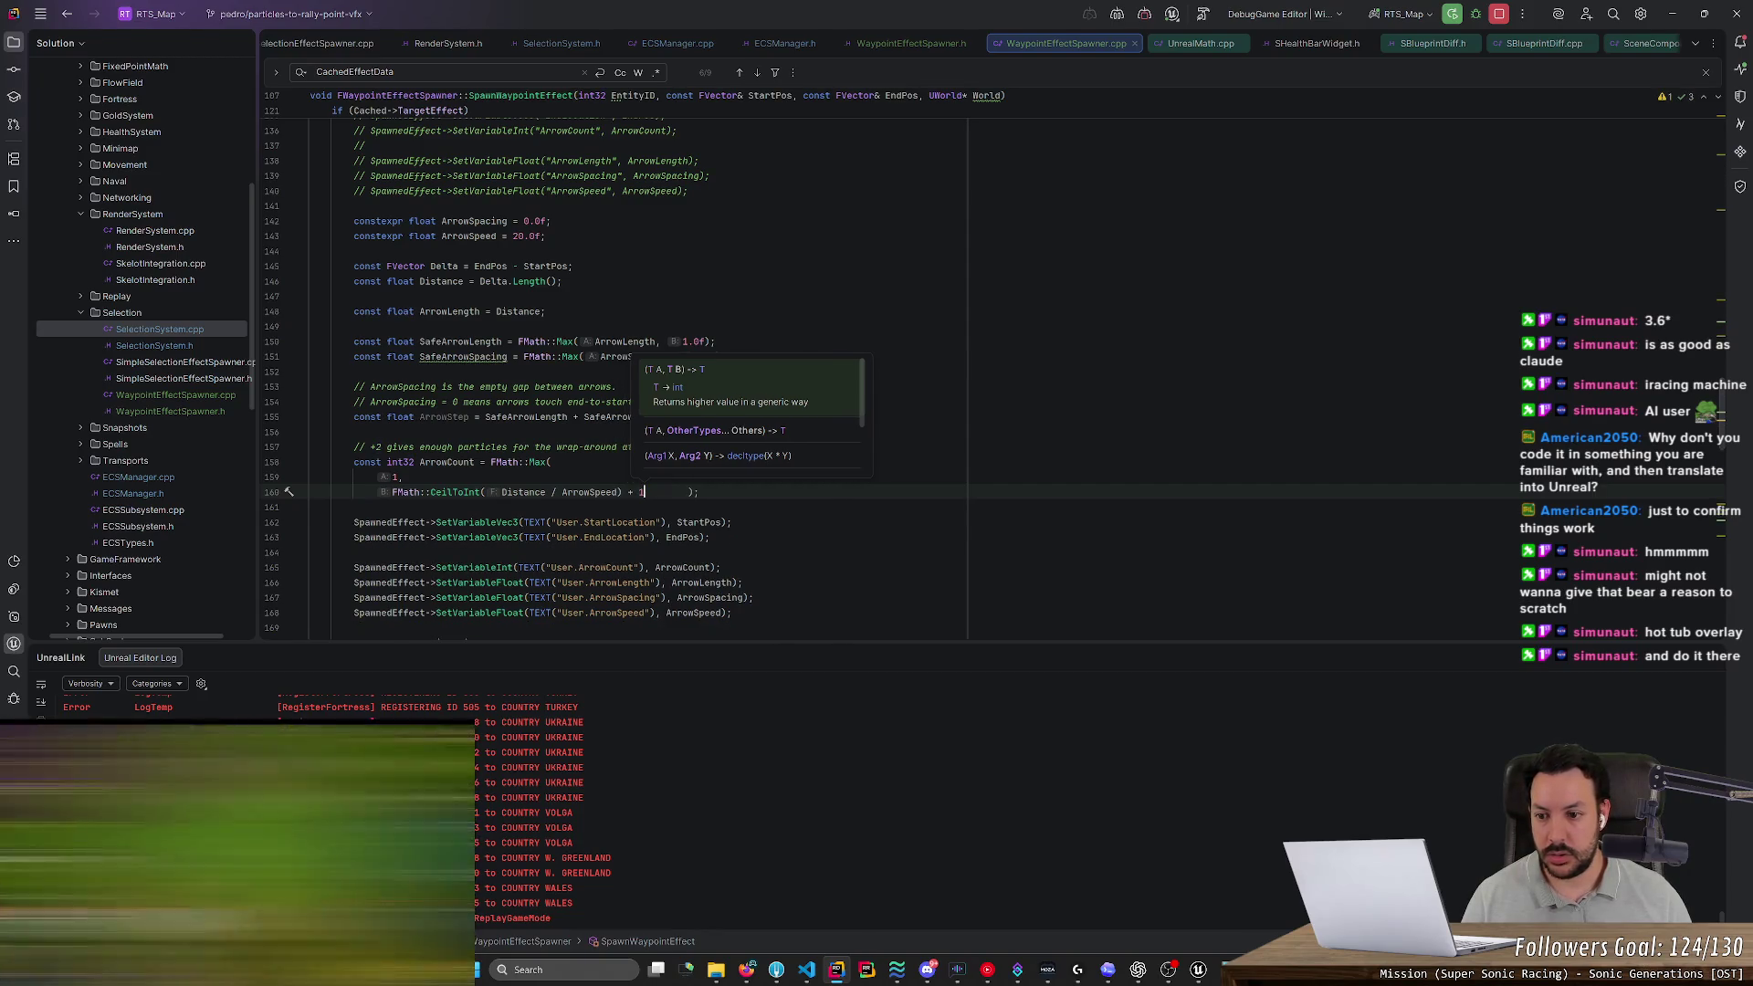
key(Return)
key(BackSpace)
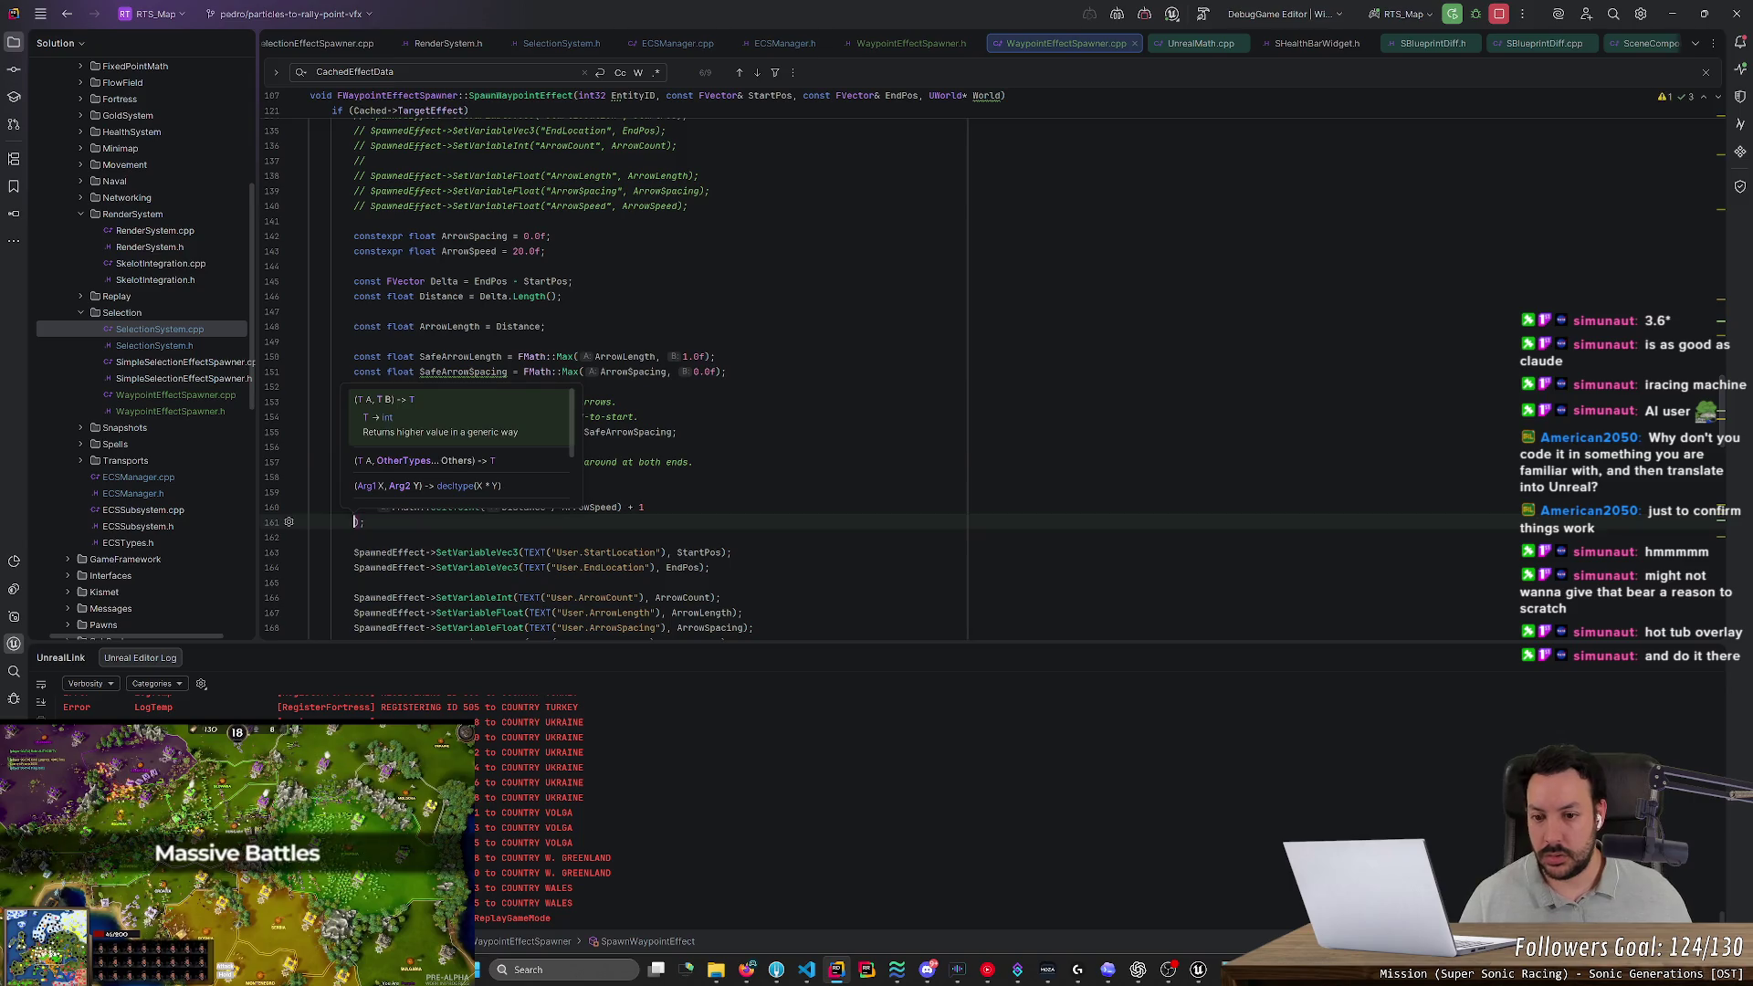
Delete the wrap-around comment, ArrowStep and SafeArrowSpacing lines, and breakpoint the StartLocation line
click(694, 462)
key(ctrl+x)
drag(639, 416, 311, 401)
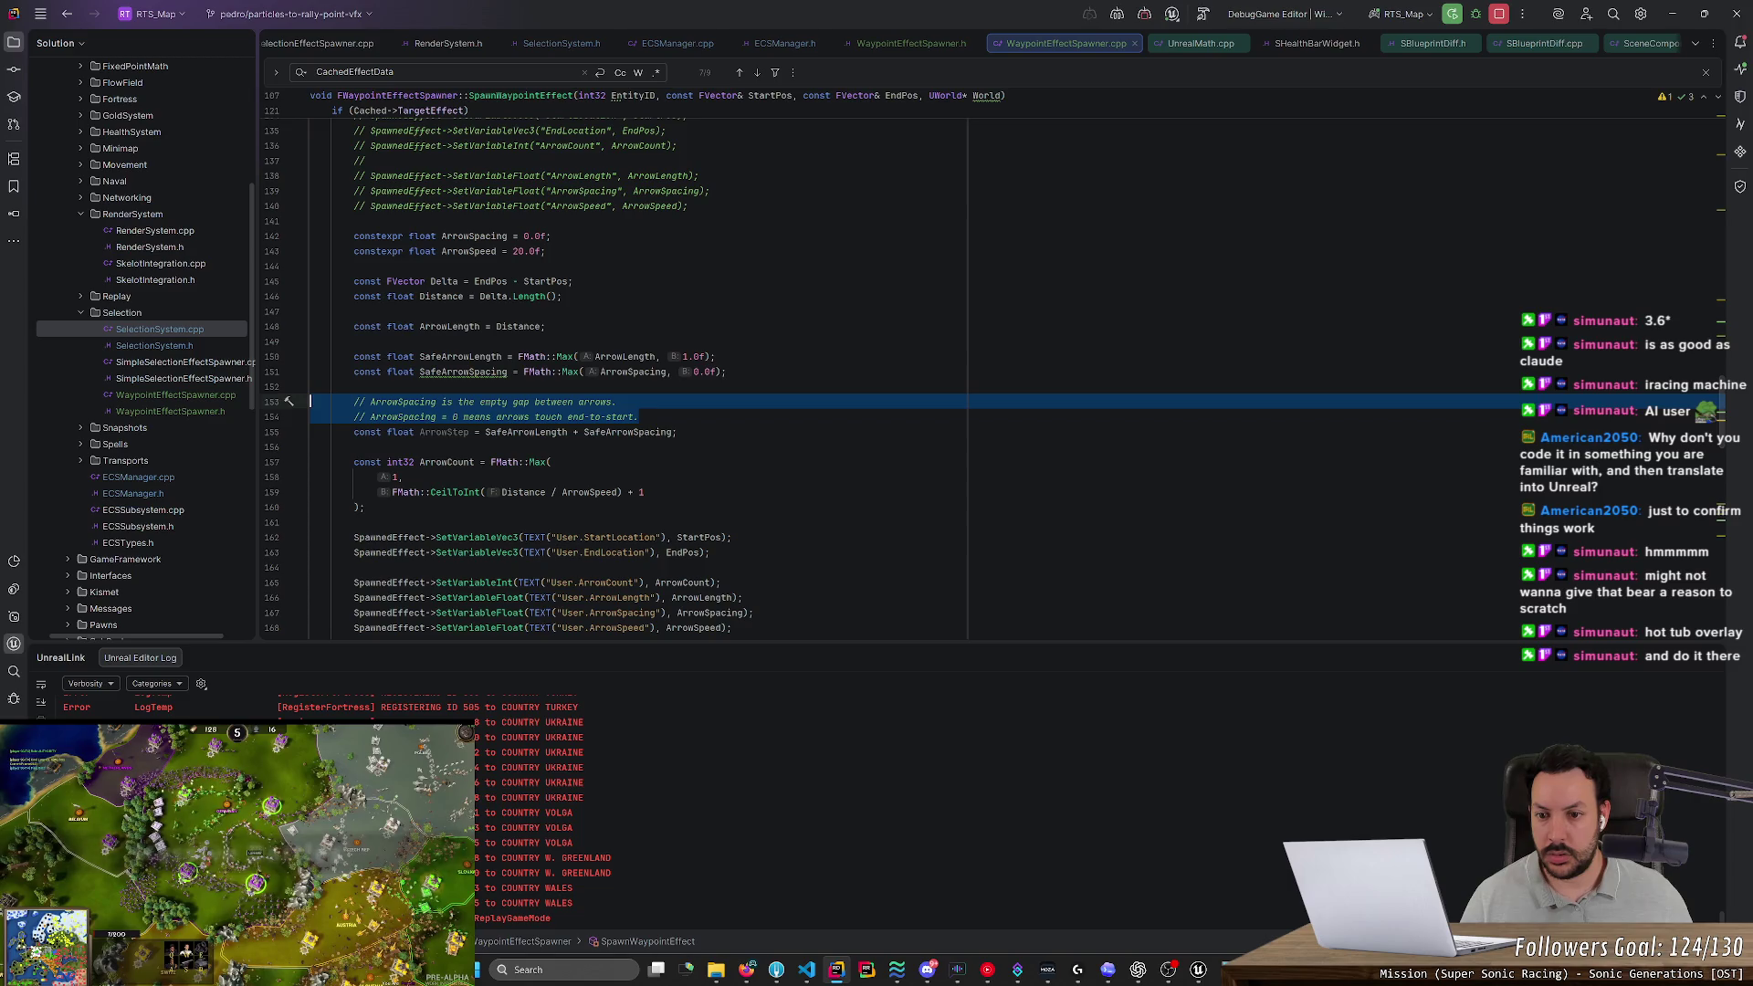
scroll(456, 392, down, 1)
click(469, 386)
key(ctrl+x)
key(ctrl+x)
click(508, 326)
key(ctrl+x)
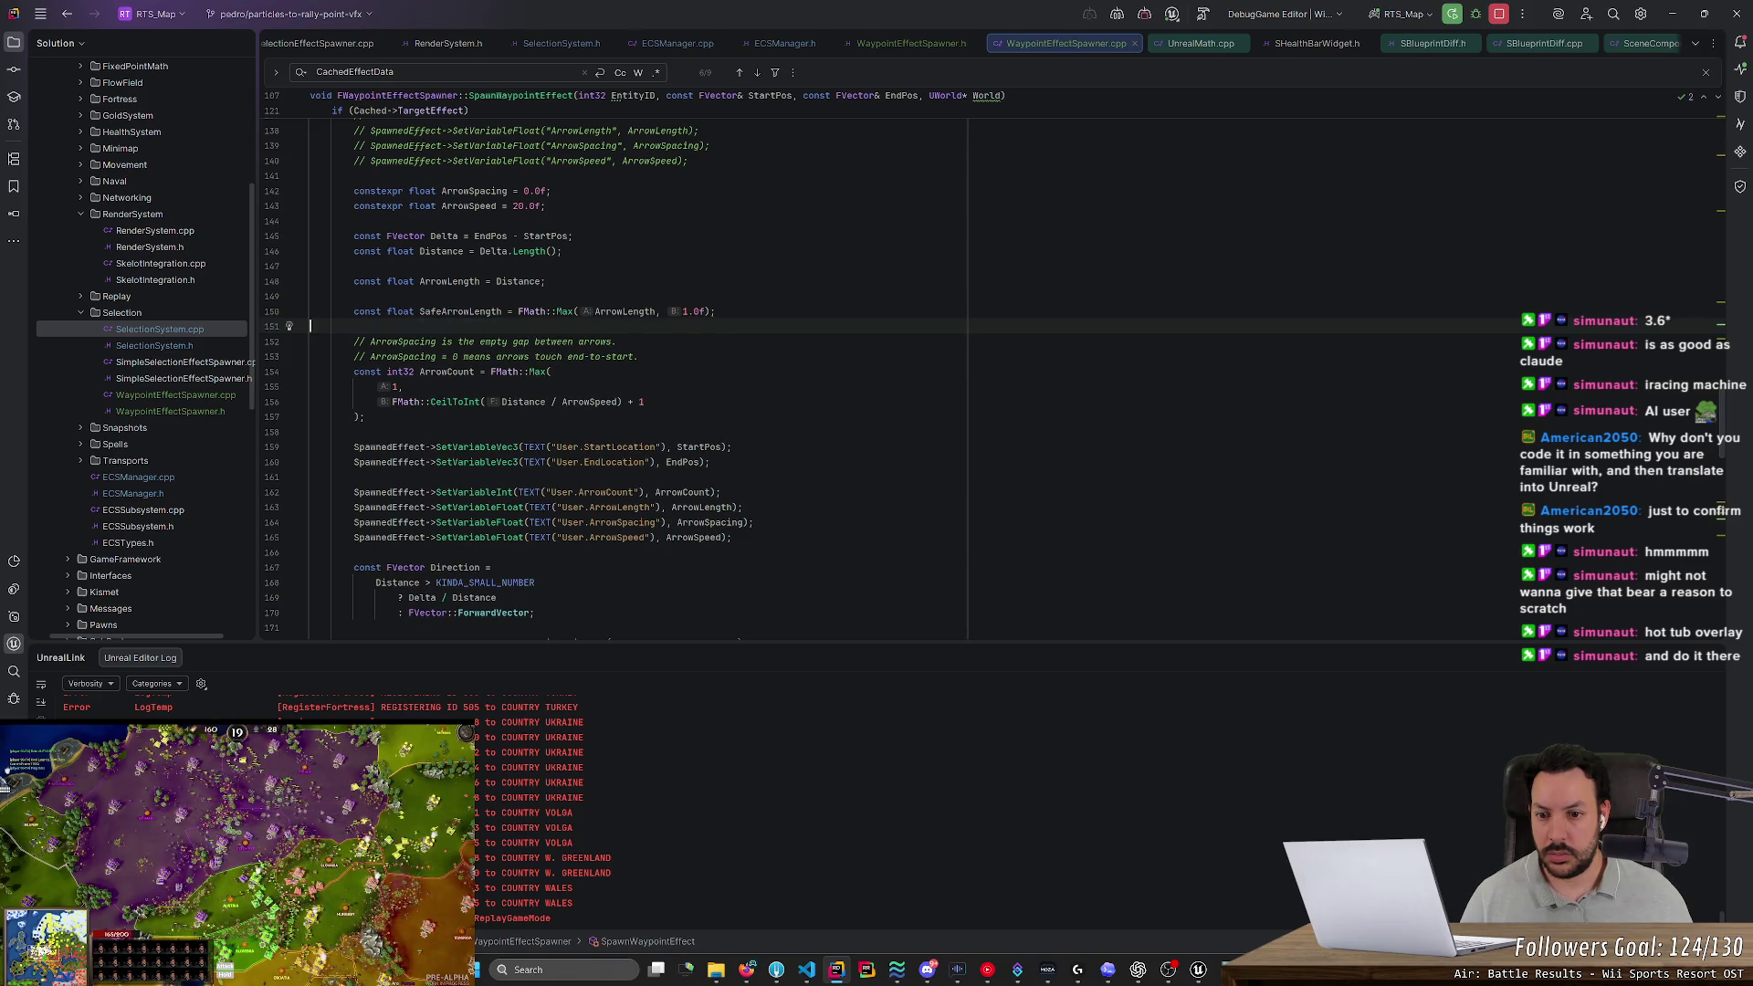
click(444, 374)
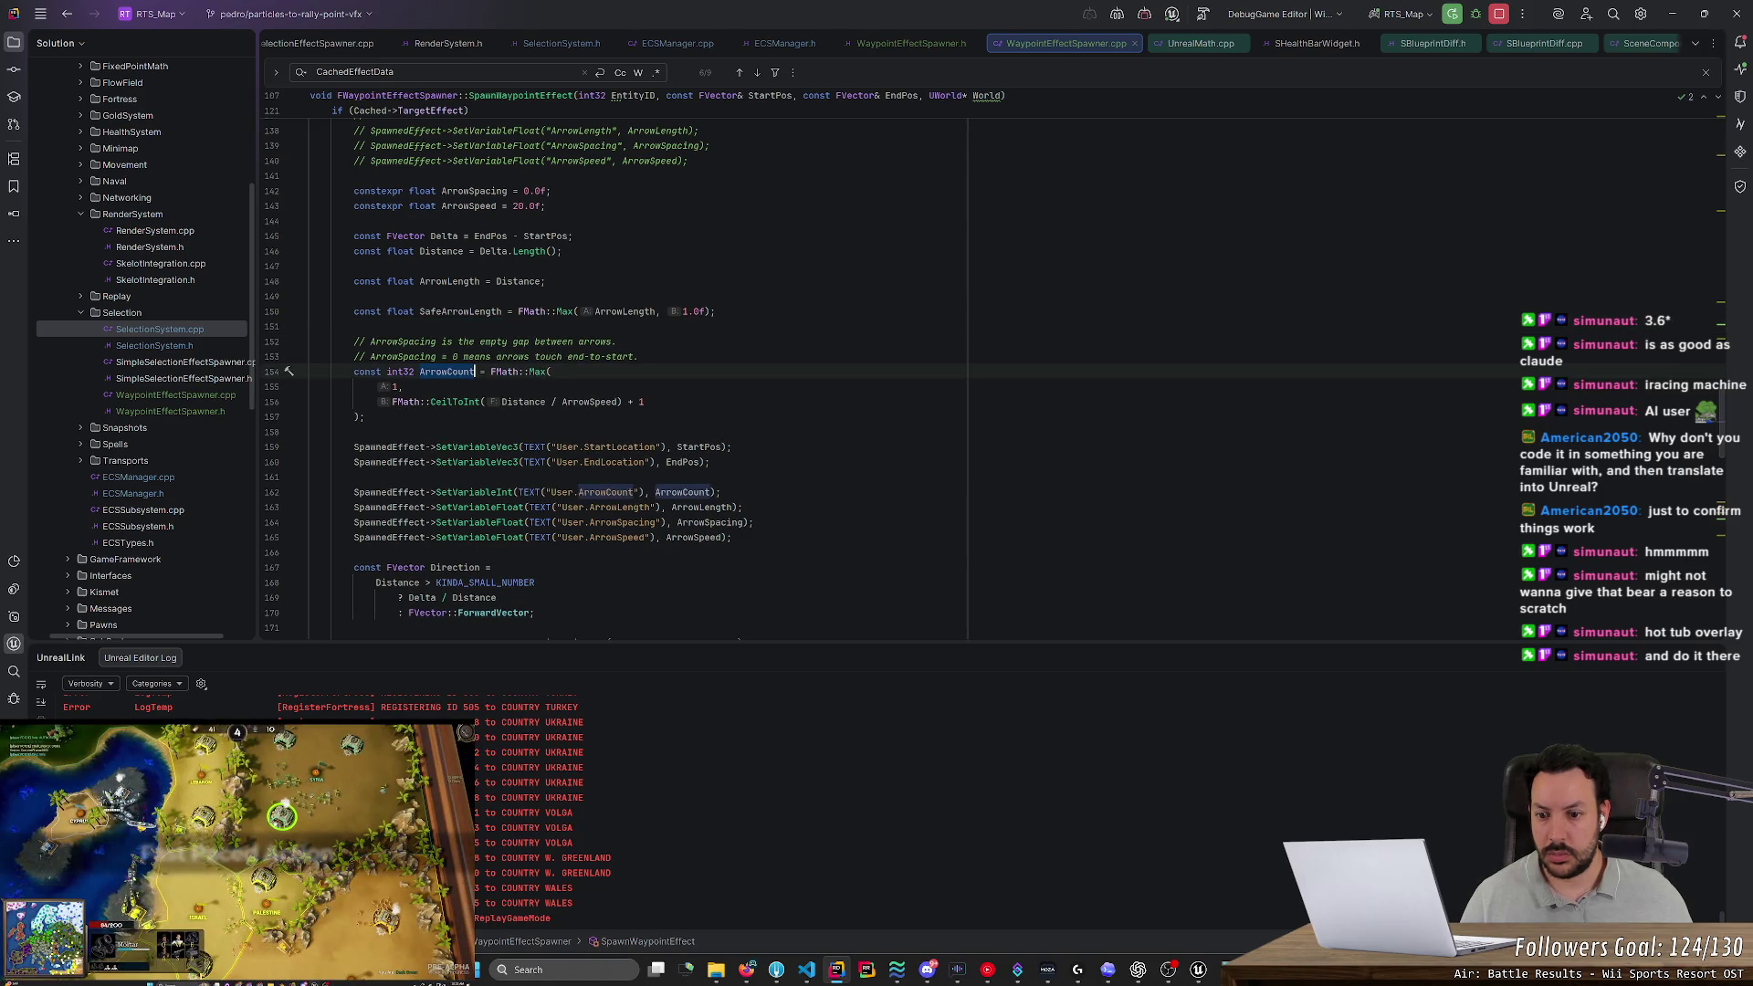
click(275, 446)
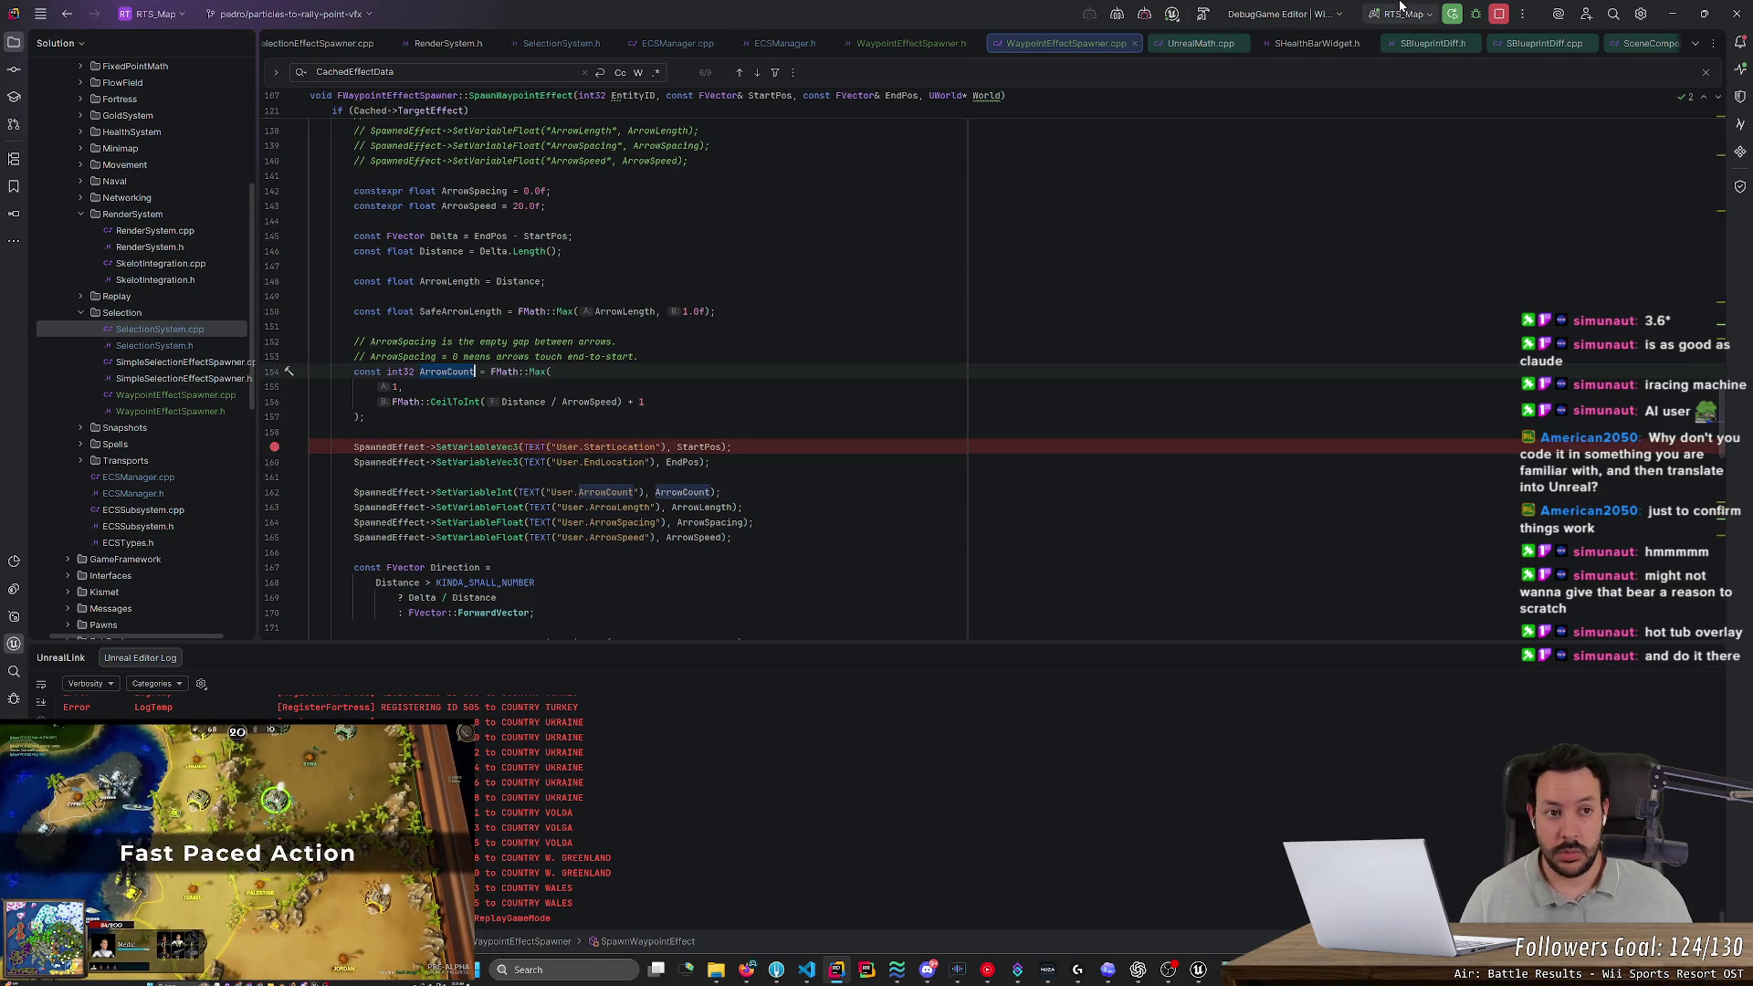
Launch the DebugGame build under the debugger and switch to the Unreal Editor showing L_Europe_NWP
click(1451, 15)
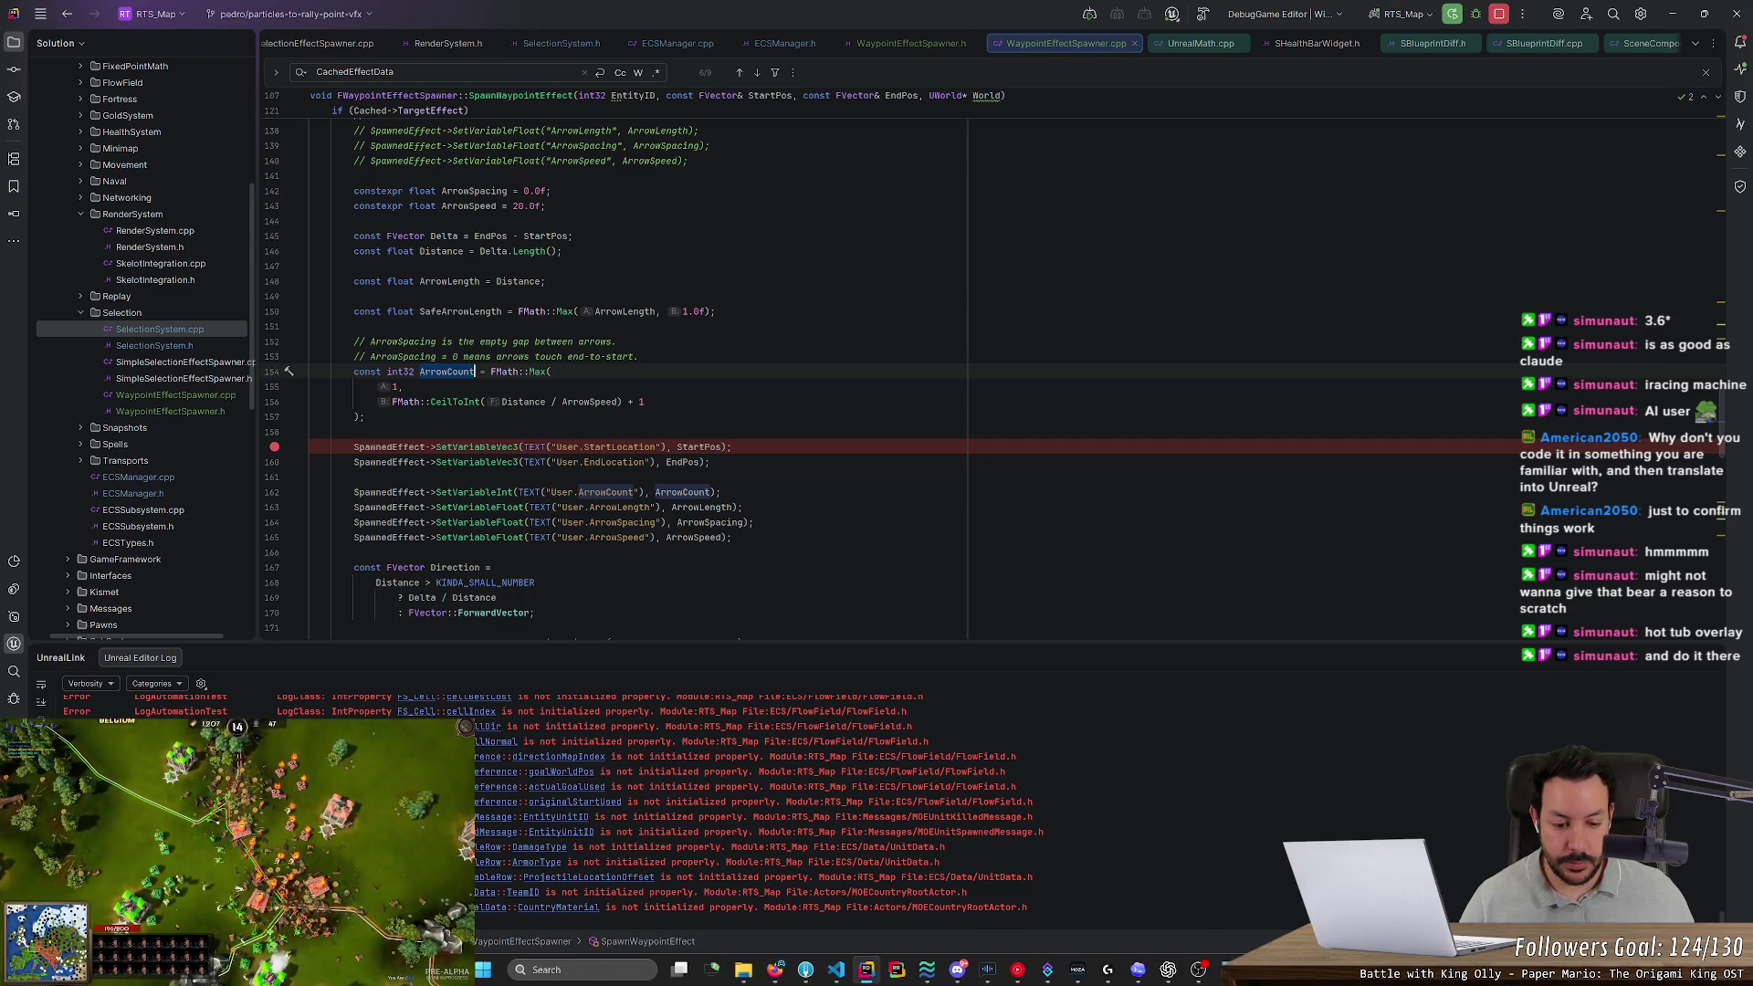
mouse_move(1228, 970)
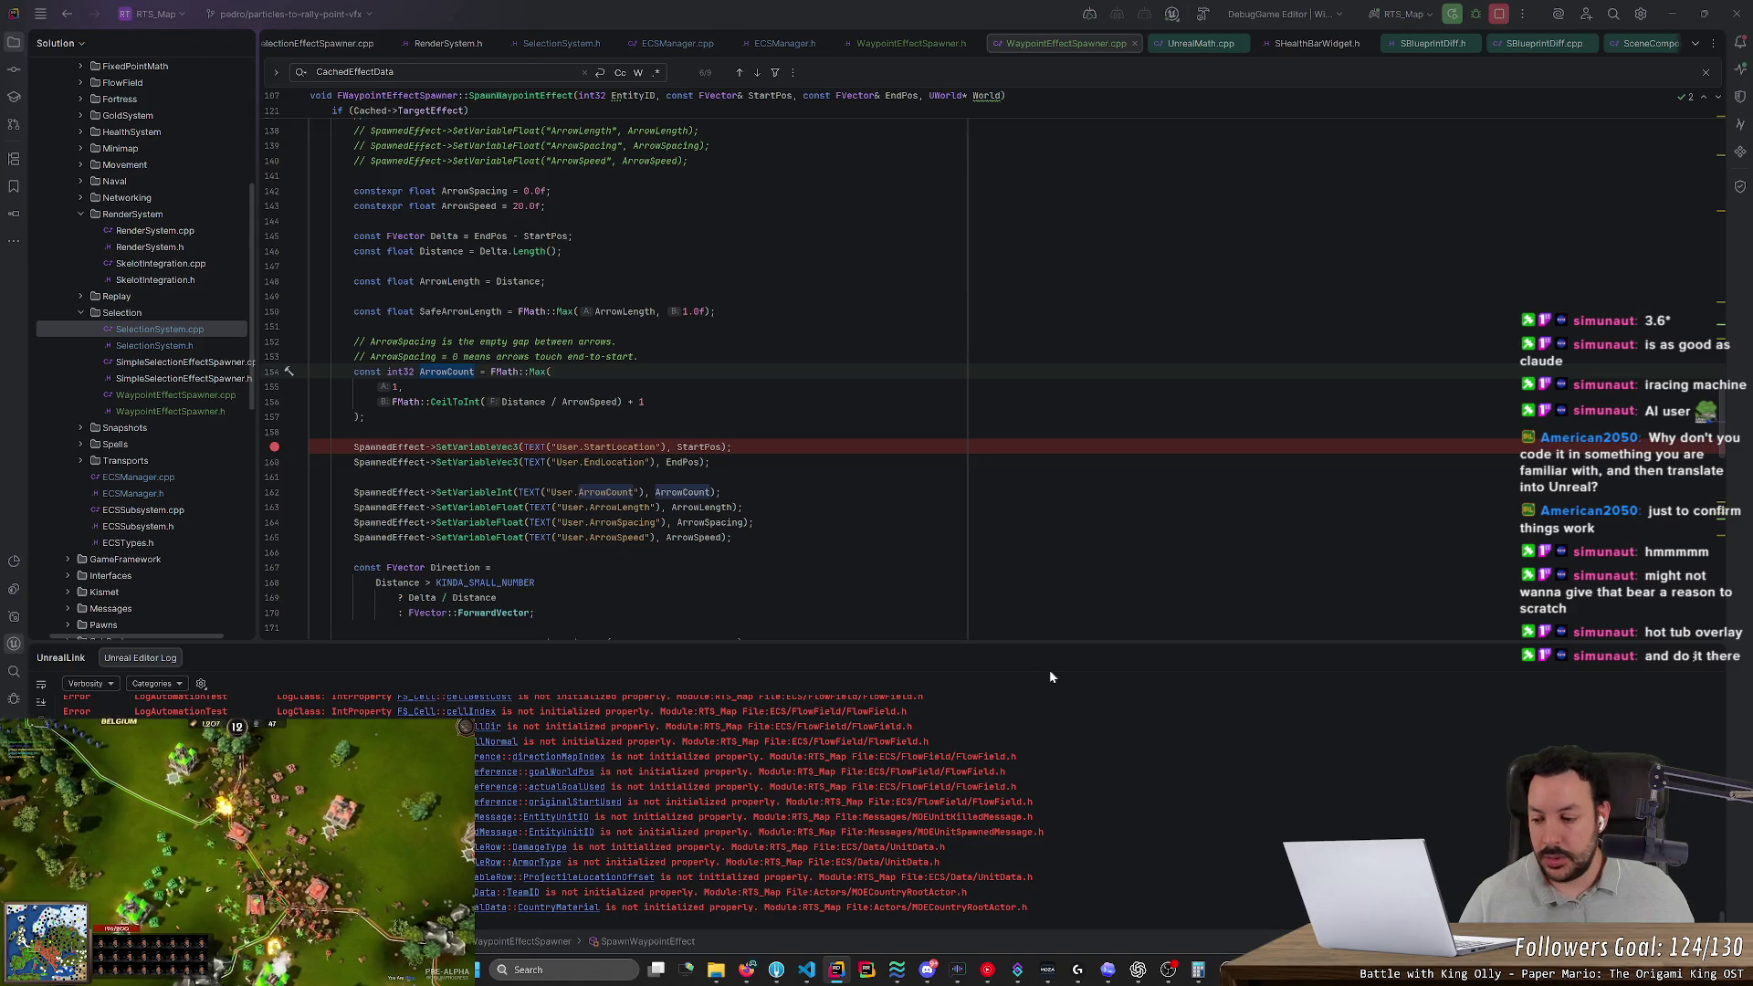
key(alt+Tab)
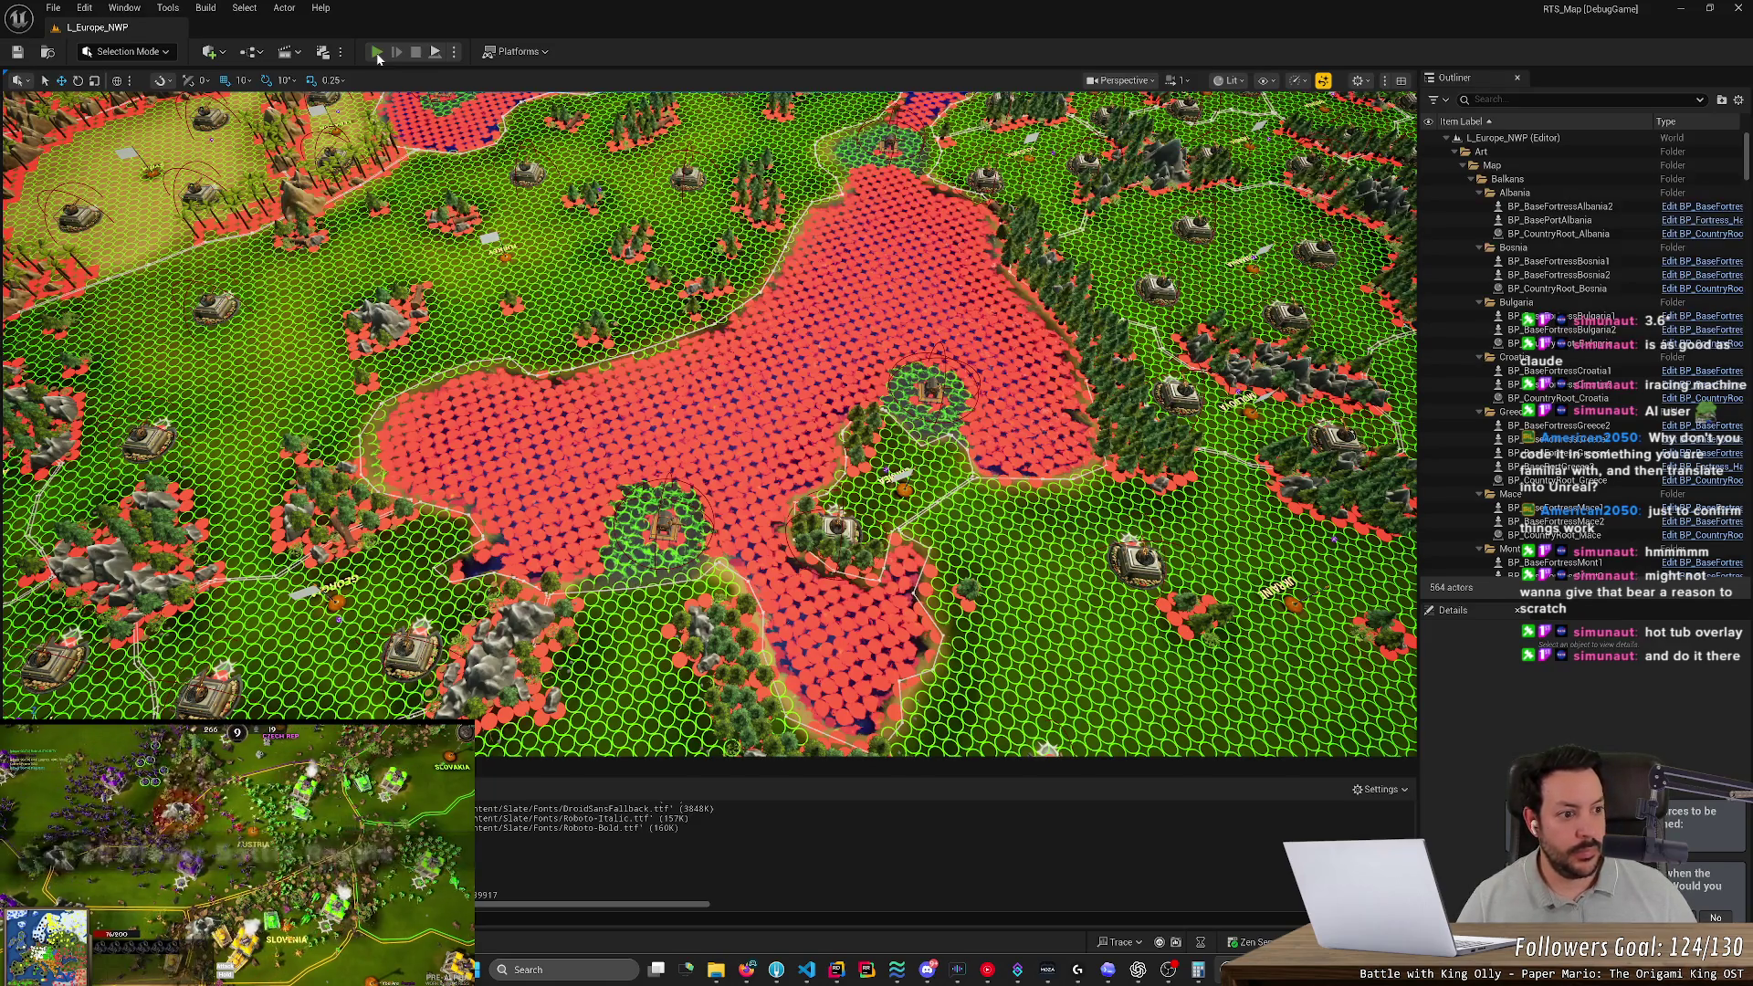
Start a Play-in-Editor session of the map, then switch to the forum thread in the browser
click(377, 52)
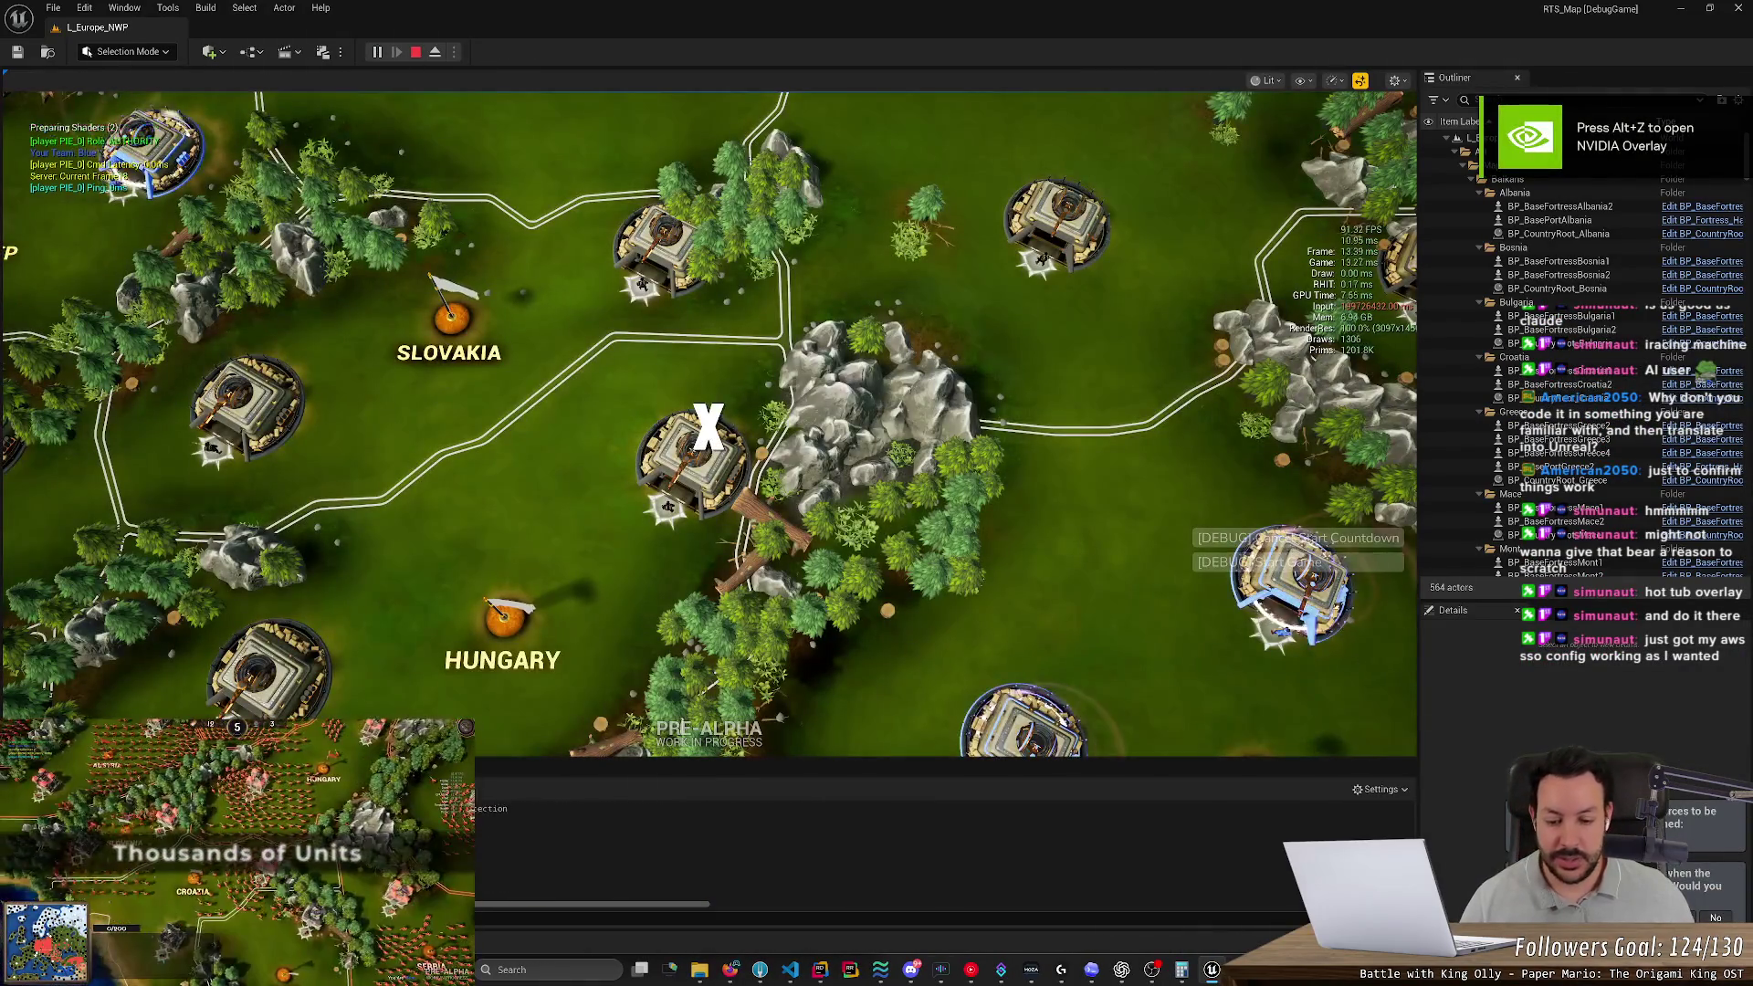
key(alt+Tab)
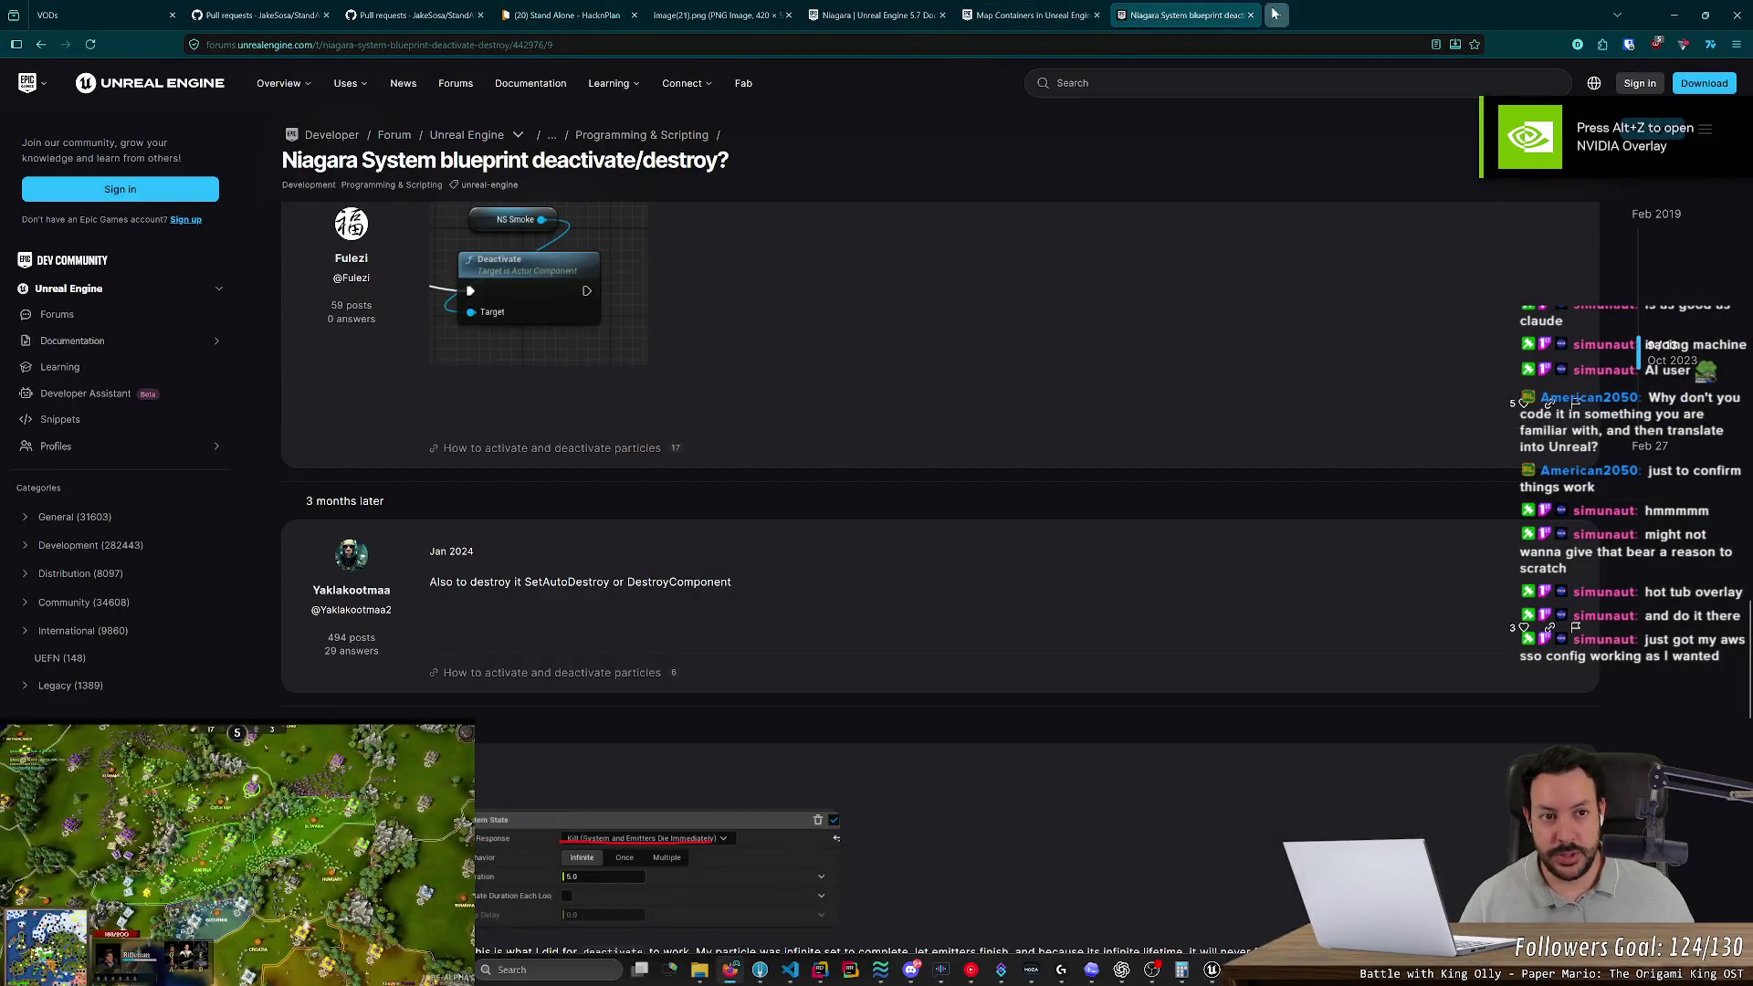
Run an 'sso' web search in a new tab, close that tab, and minimise the browser
click(1276, 15)
text(sso)
key(Return)
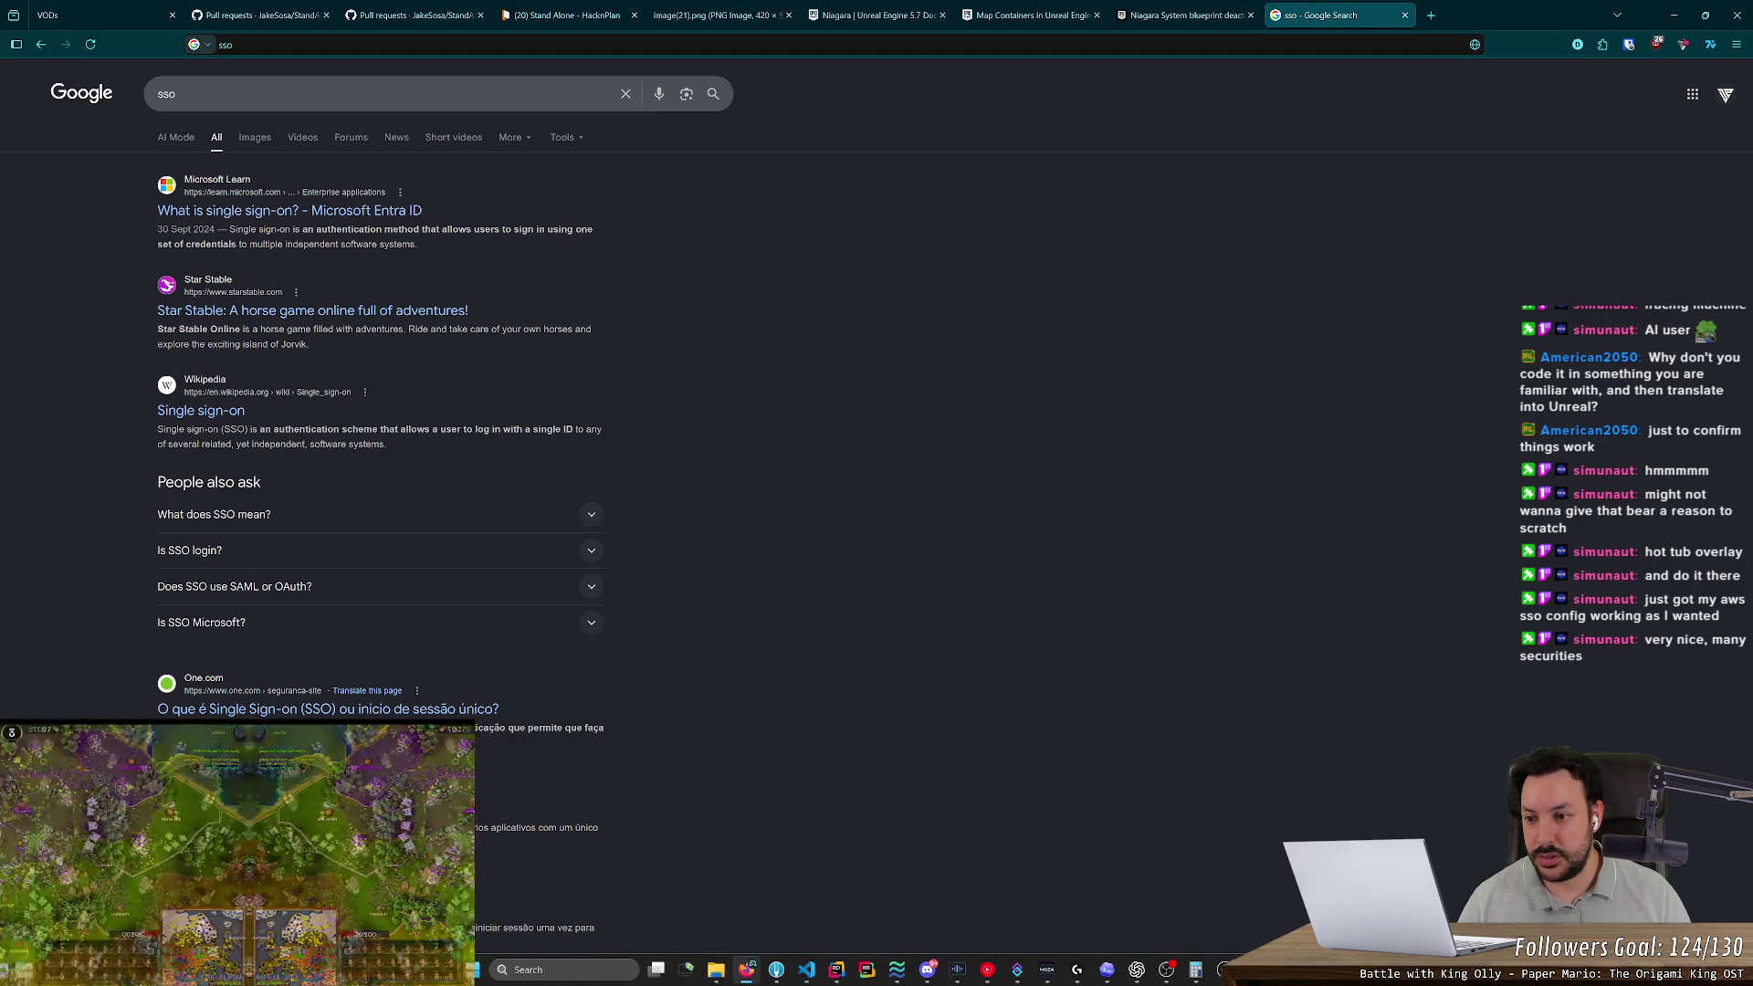
key(ctrl+w)
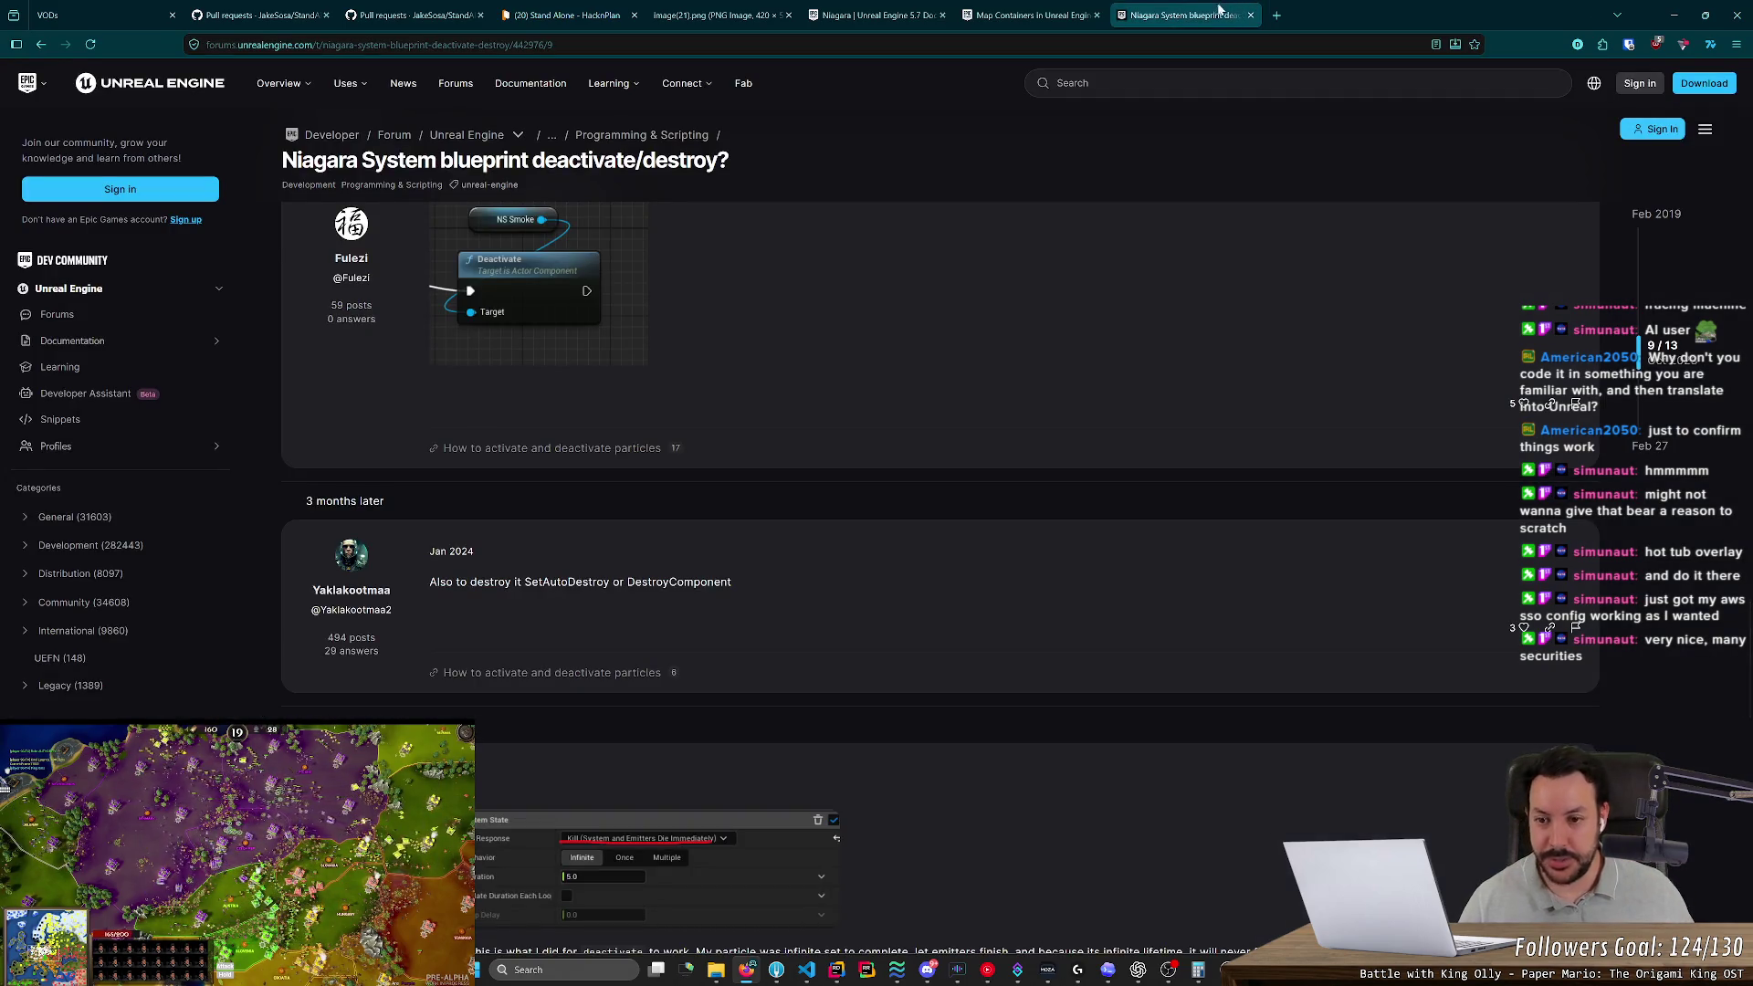
click(1673, 14)
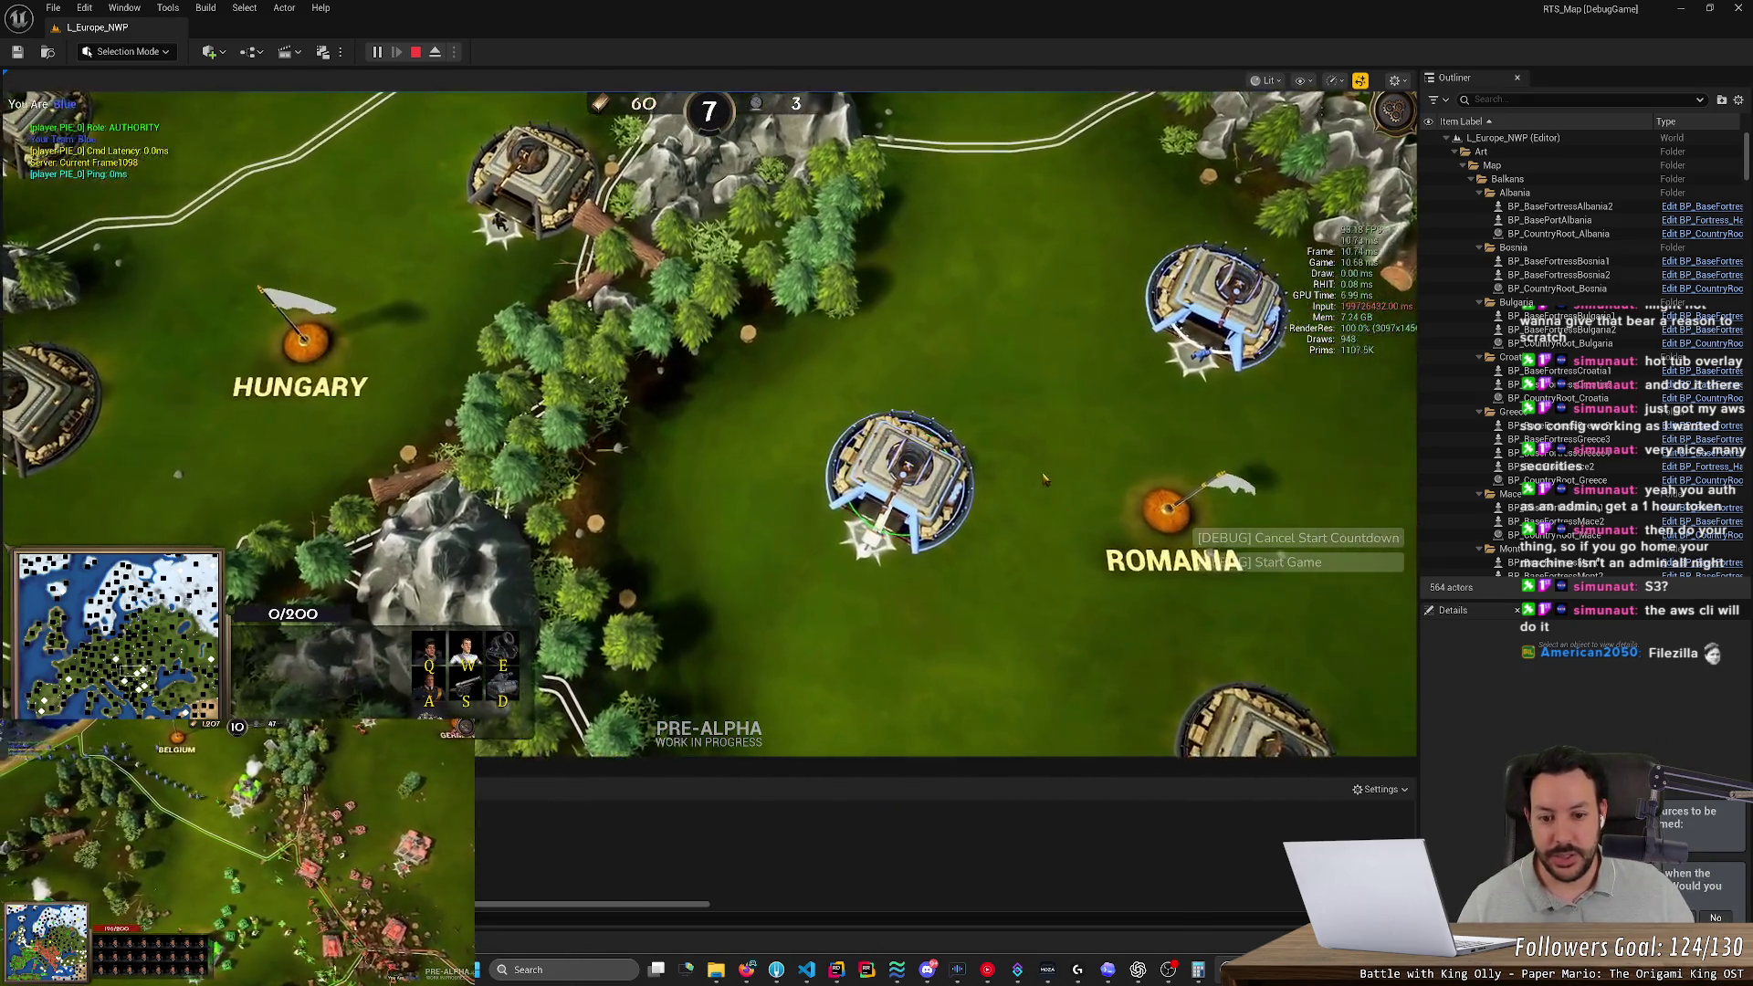
Place a rally point left of the fortress and eject from the player to free the camera
right_click(738, 548)
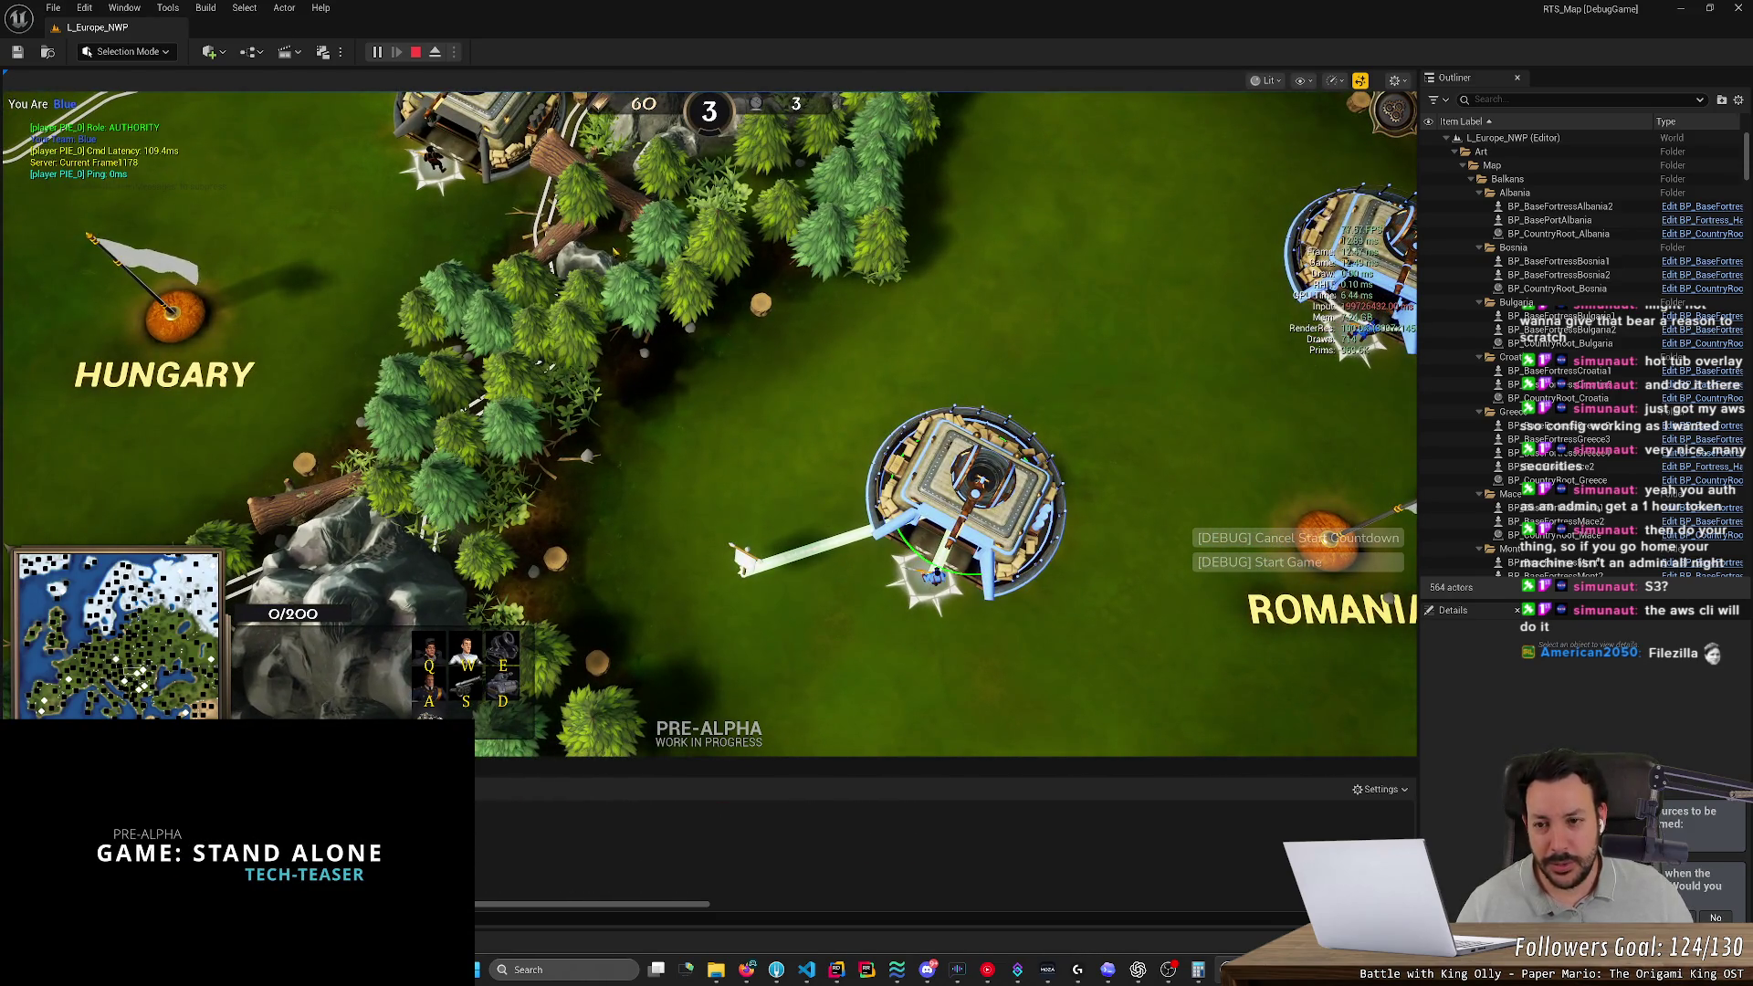
click(436, 57)
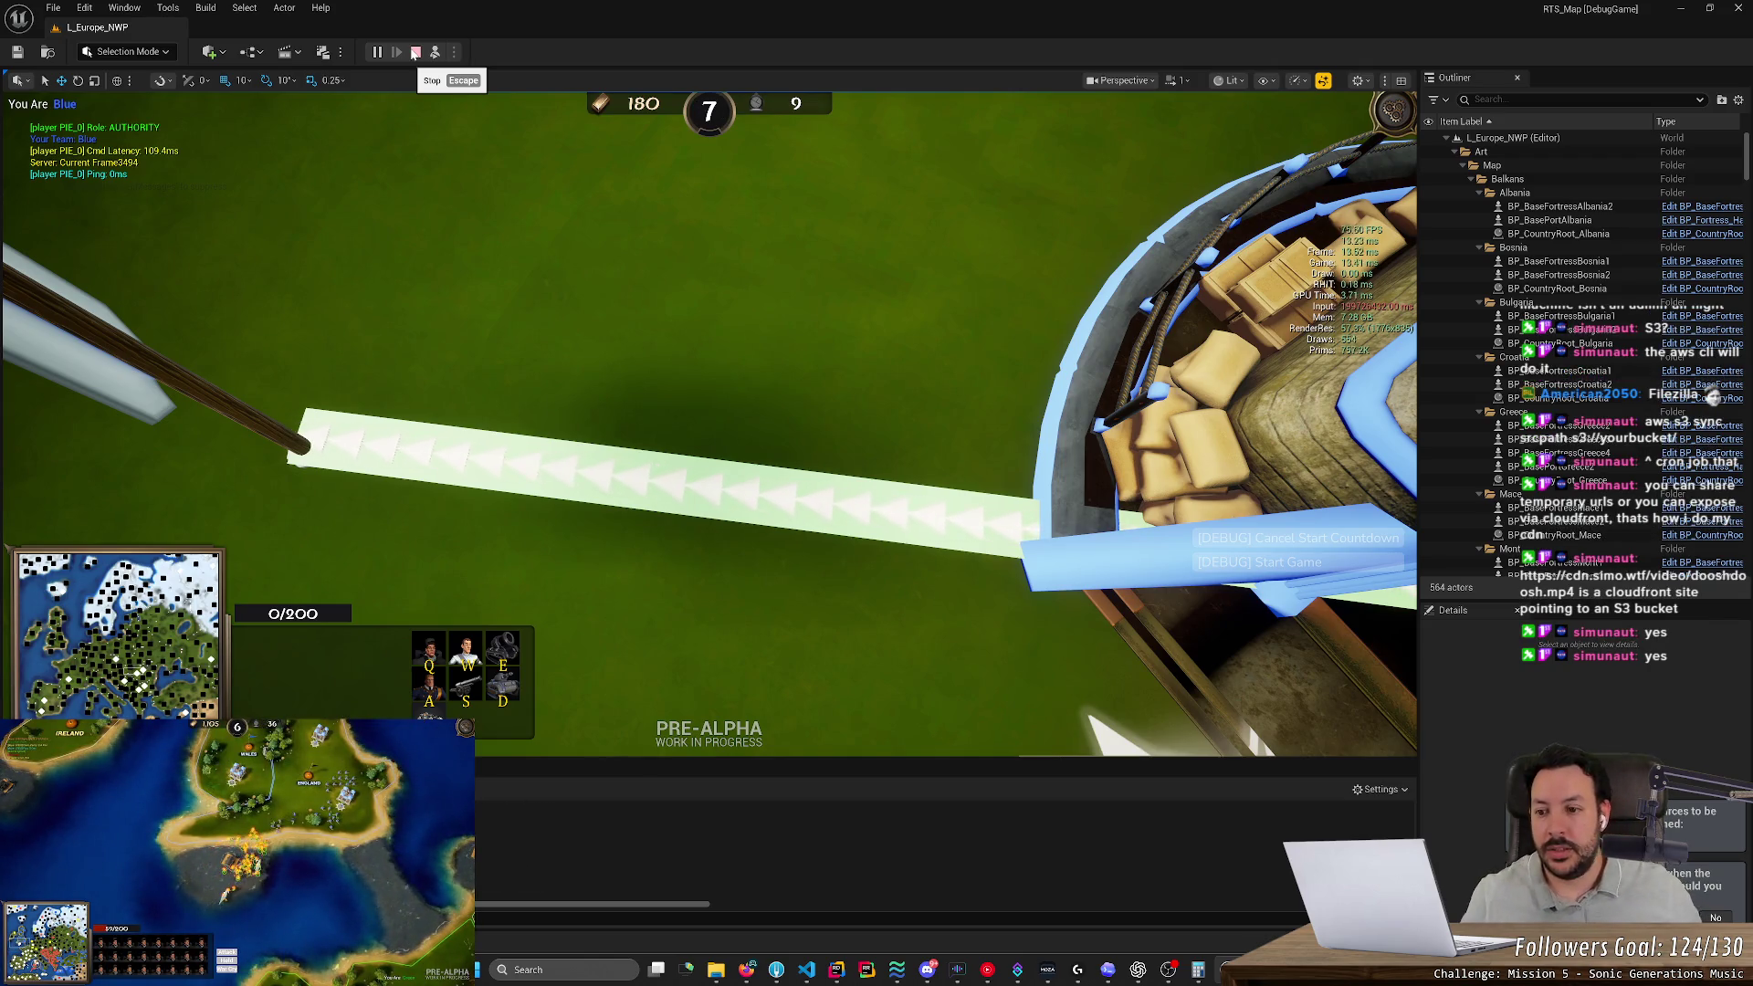
Select the fortress and compare its arrow beams from the detached editor camera and the player's game view
scroll(681, 327, down, 3)
scroll(681, 327, down, 2)
click(1005, 475)
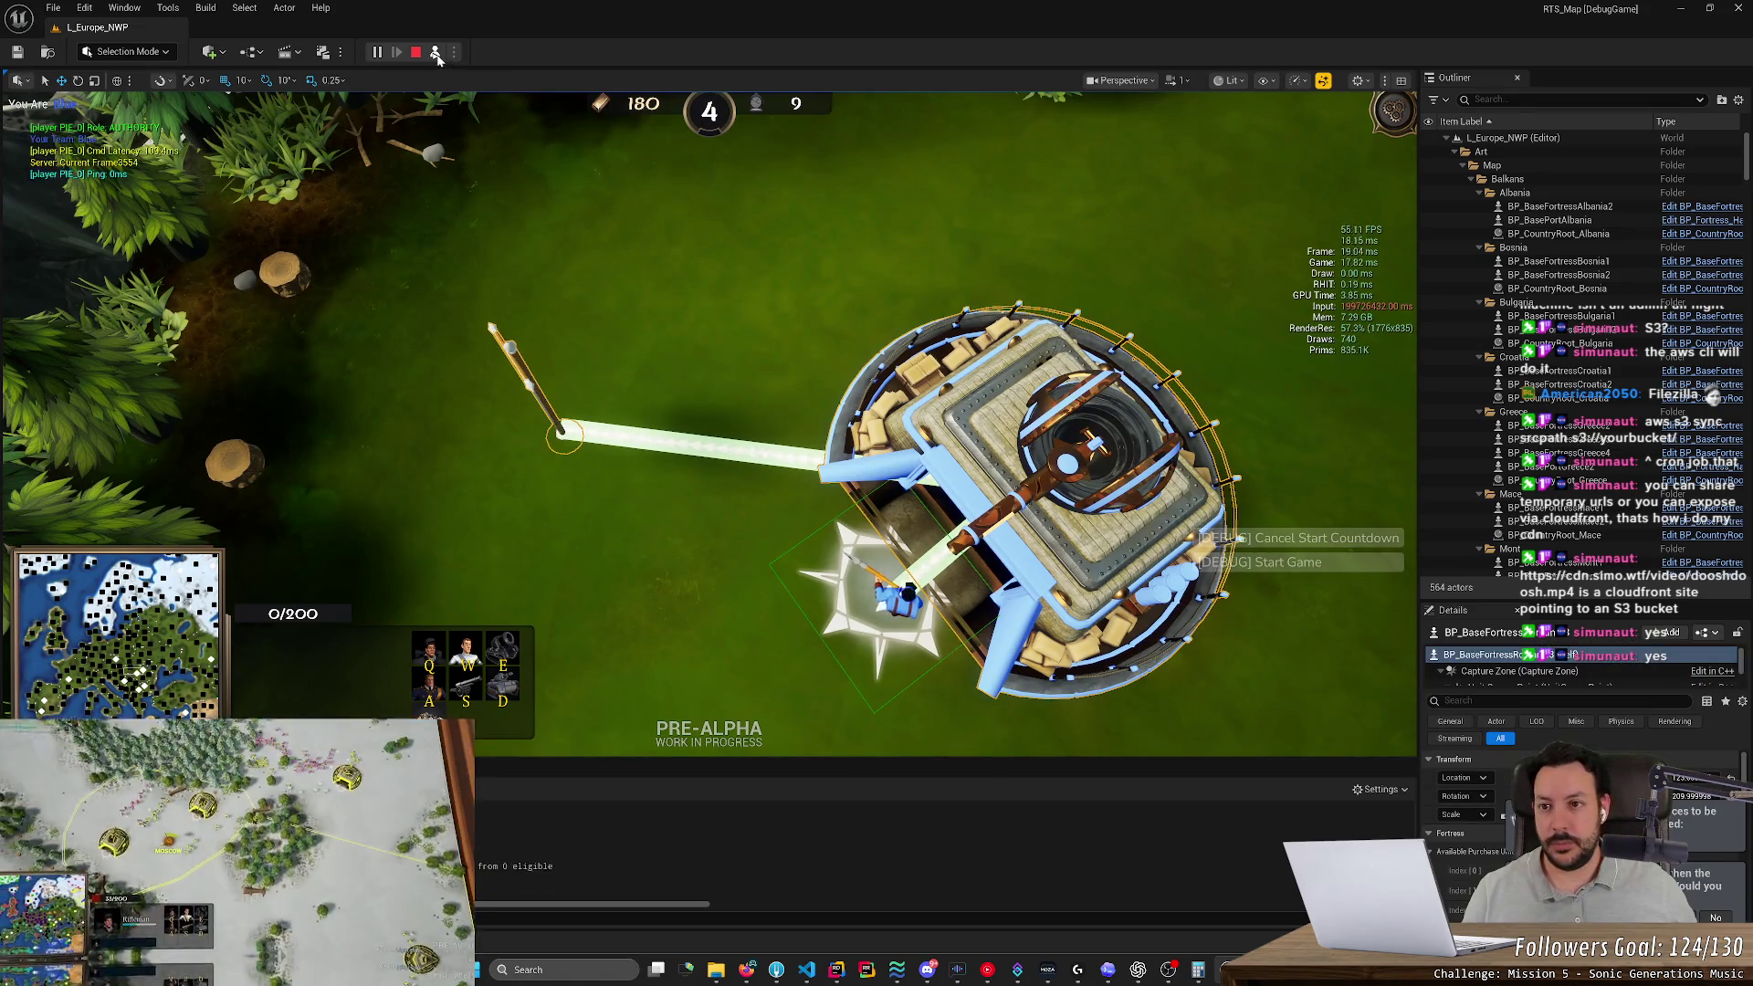
click(436, 52)
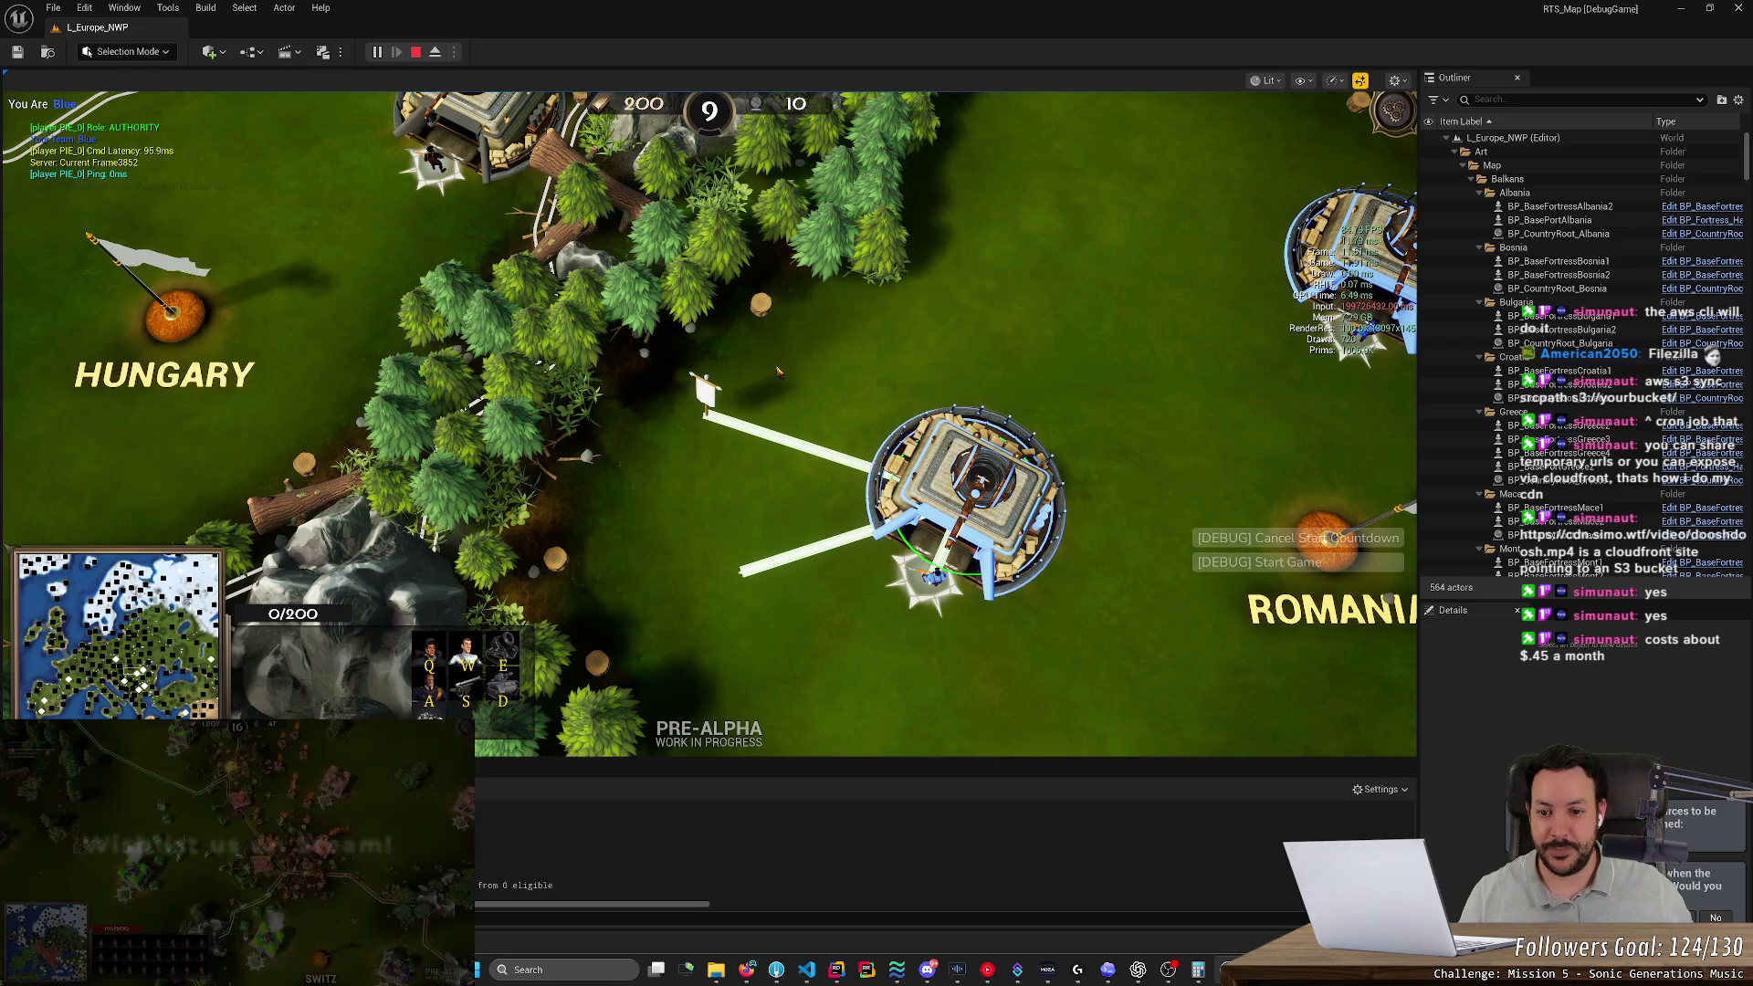
click(437, 54)
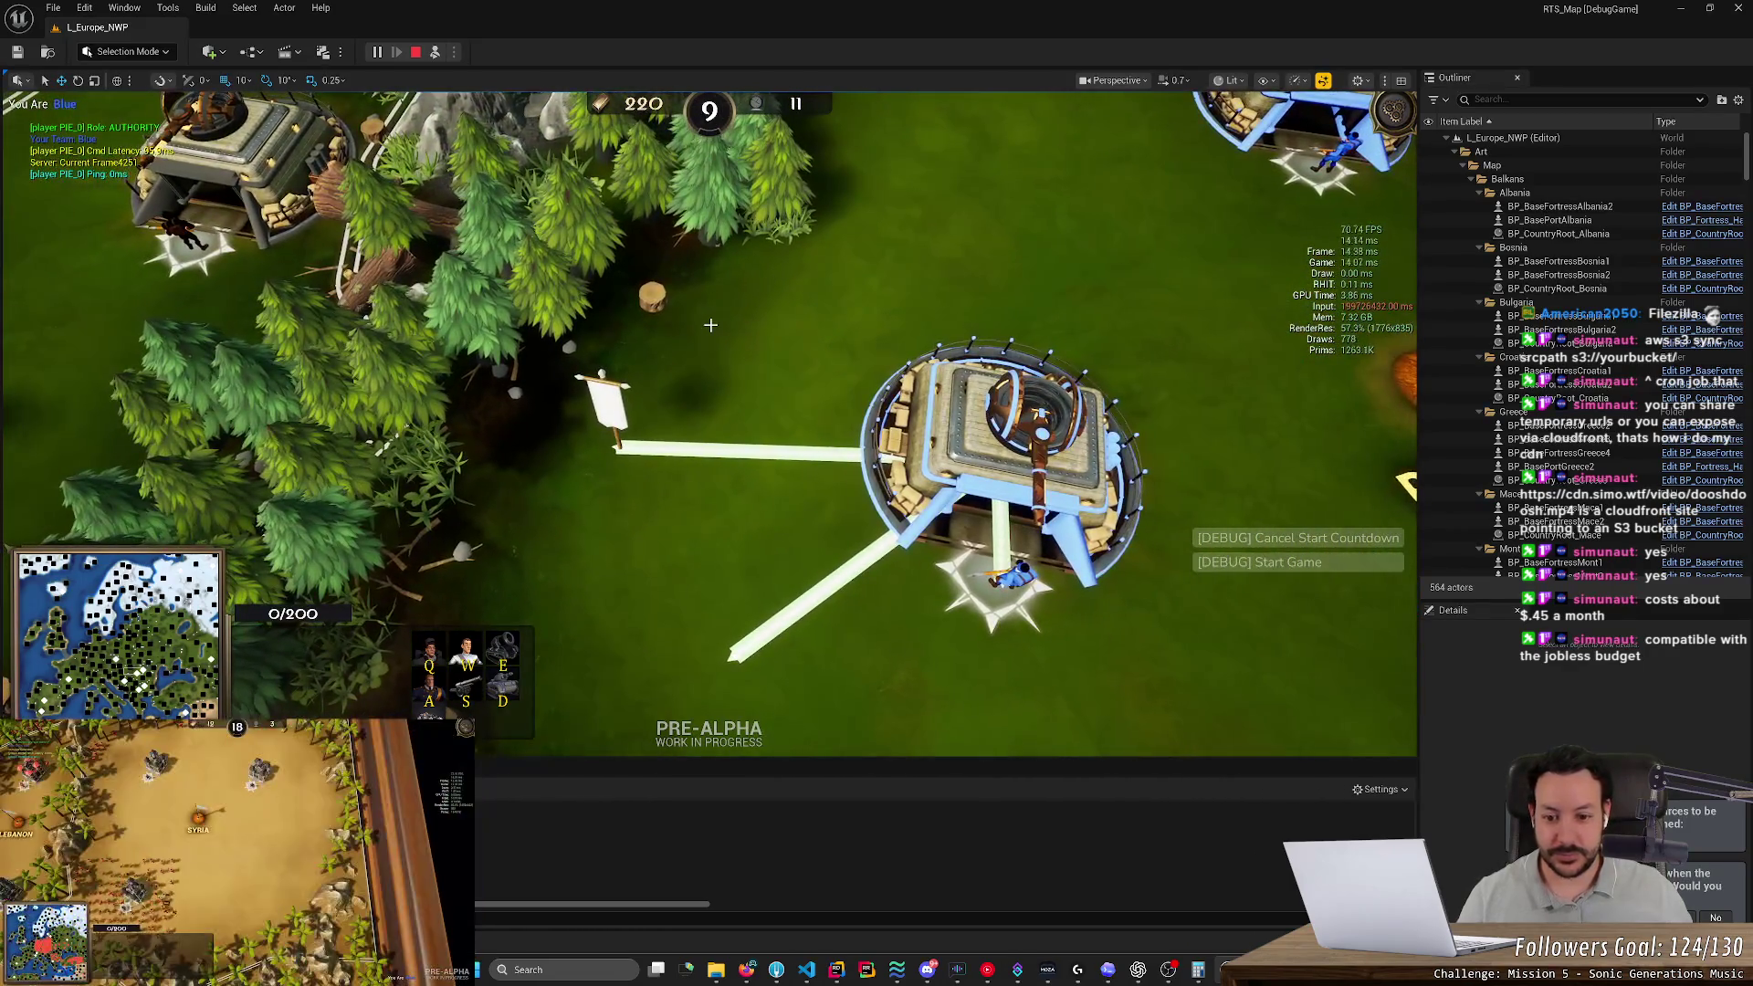
click(435, 52)
Ask ChatGPT how to stop a Niagara component, mentioning DestroyComponent
click(1139, 968)
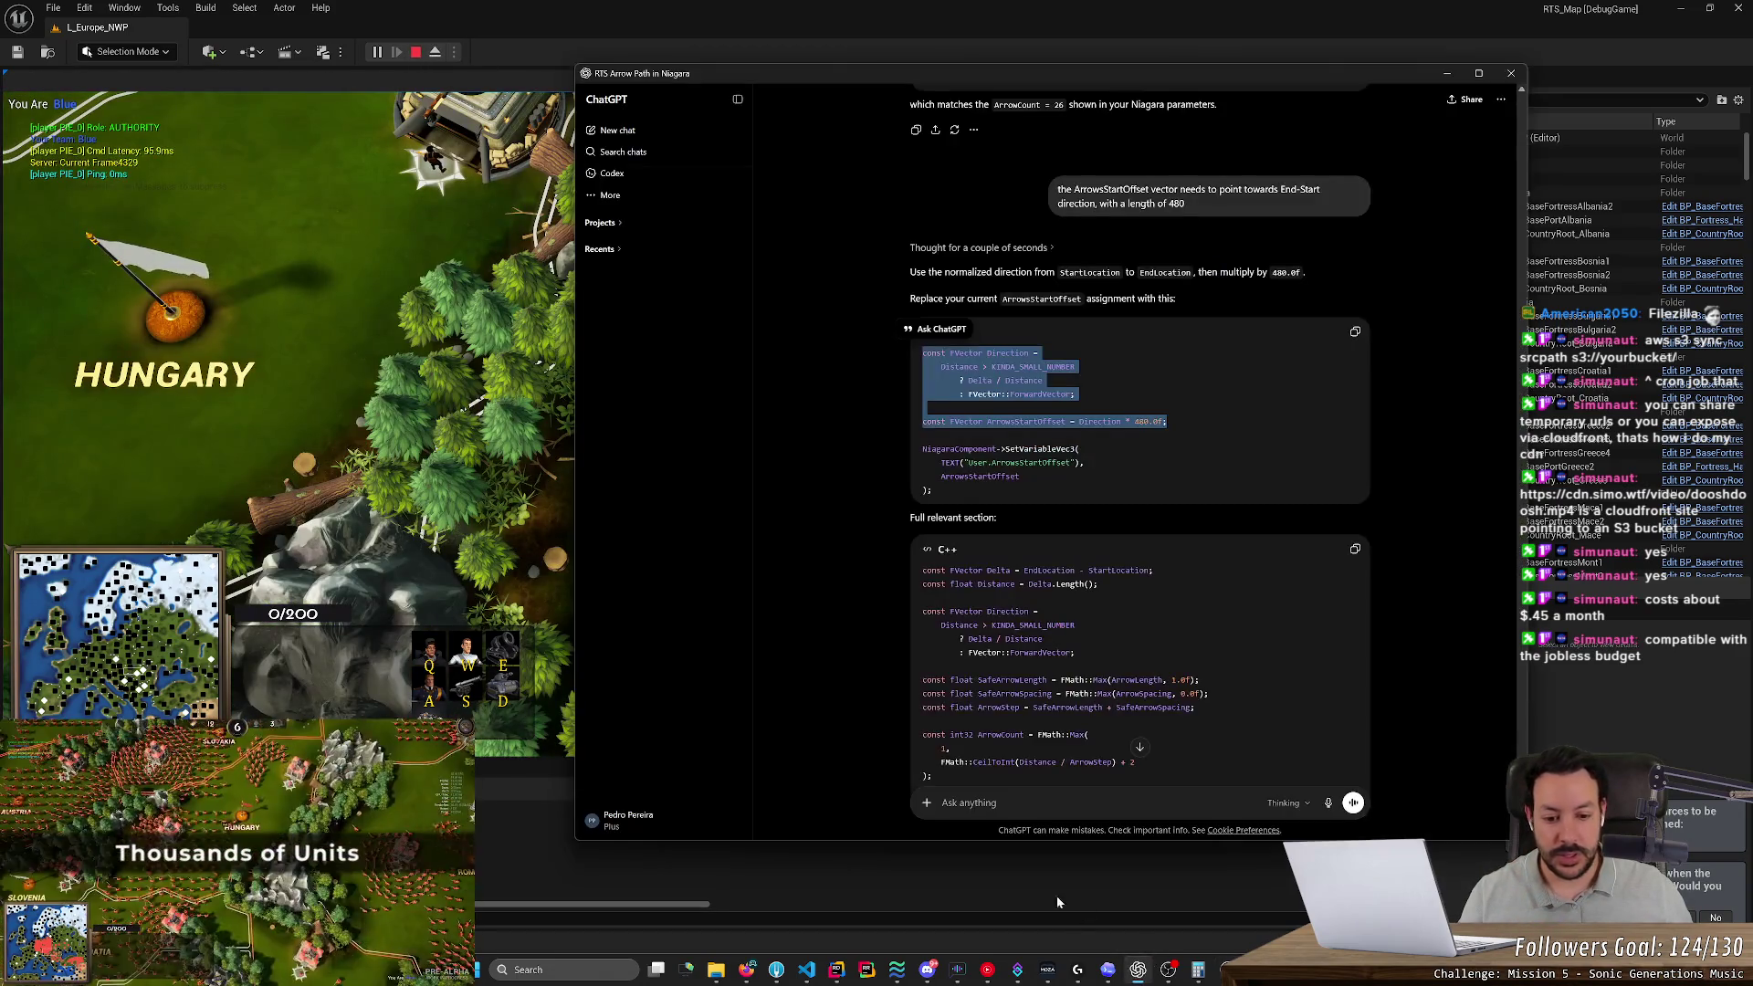
scroll(1050, 748, down, 4)
text(H)
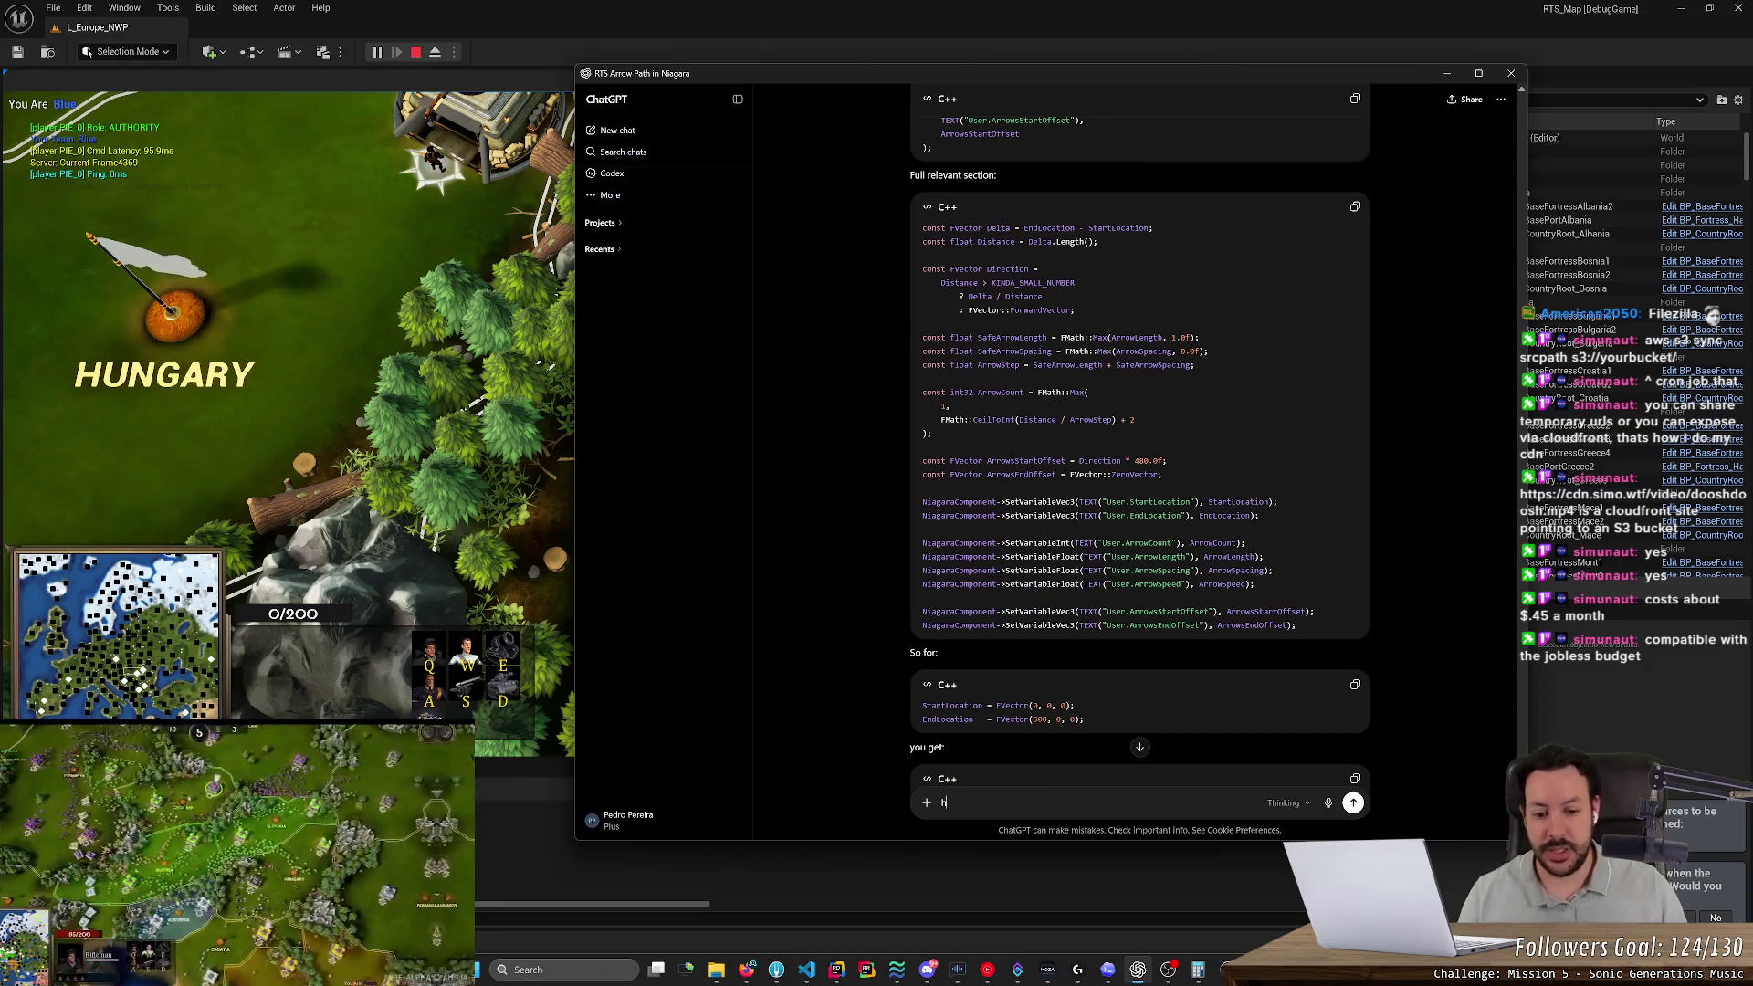
text(top a niaga)
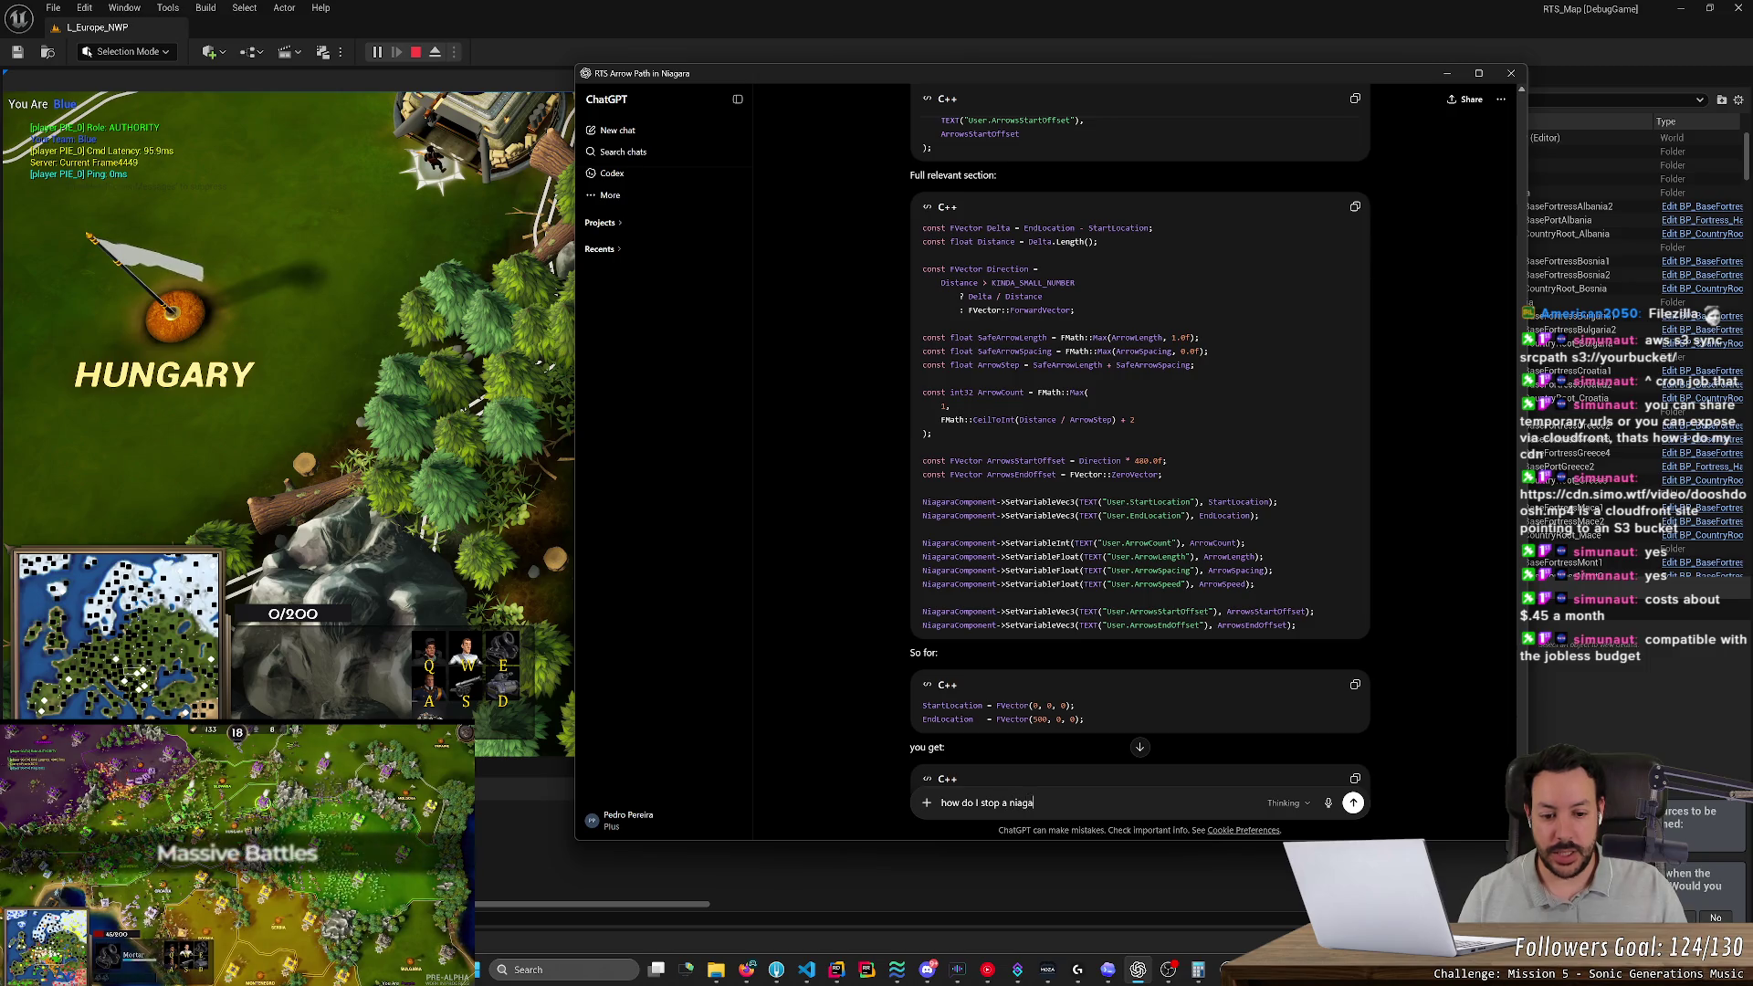
text(racomponent from running? )
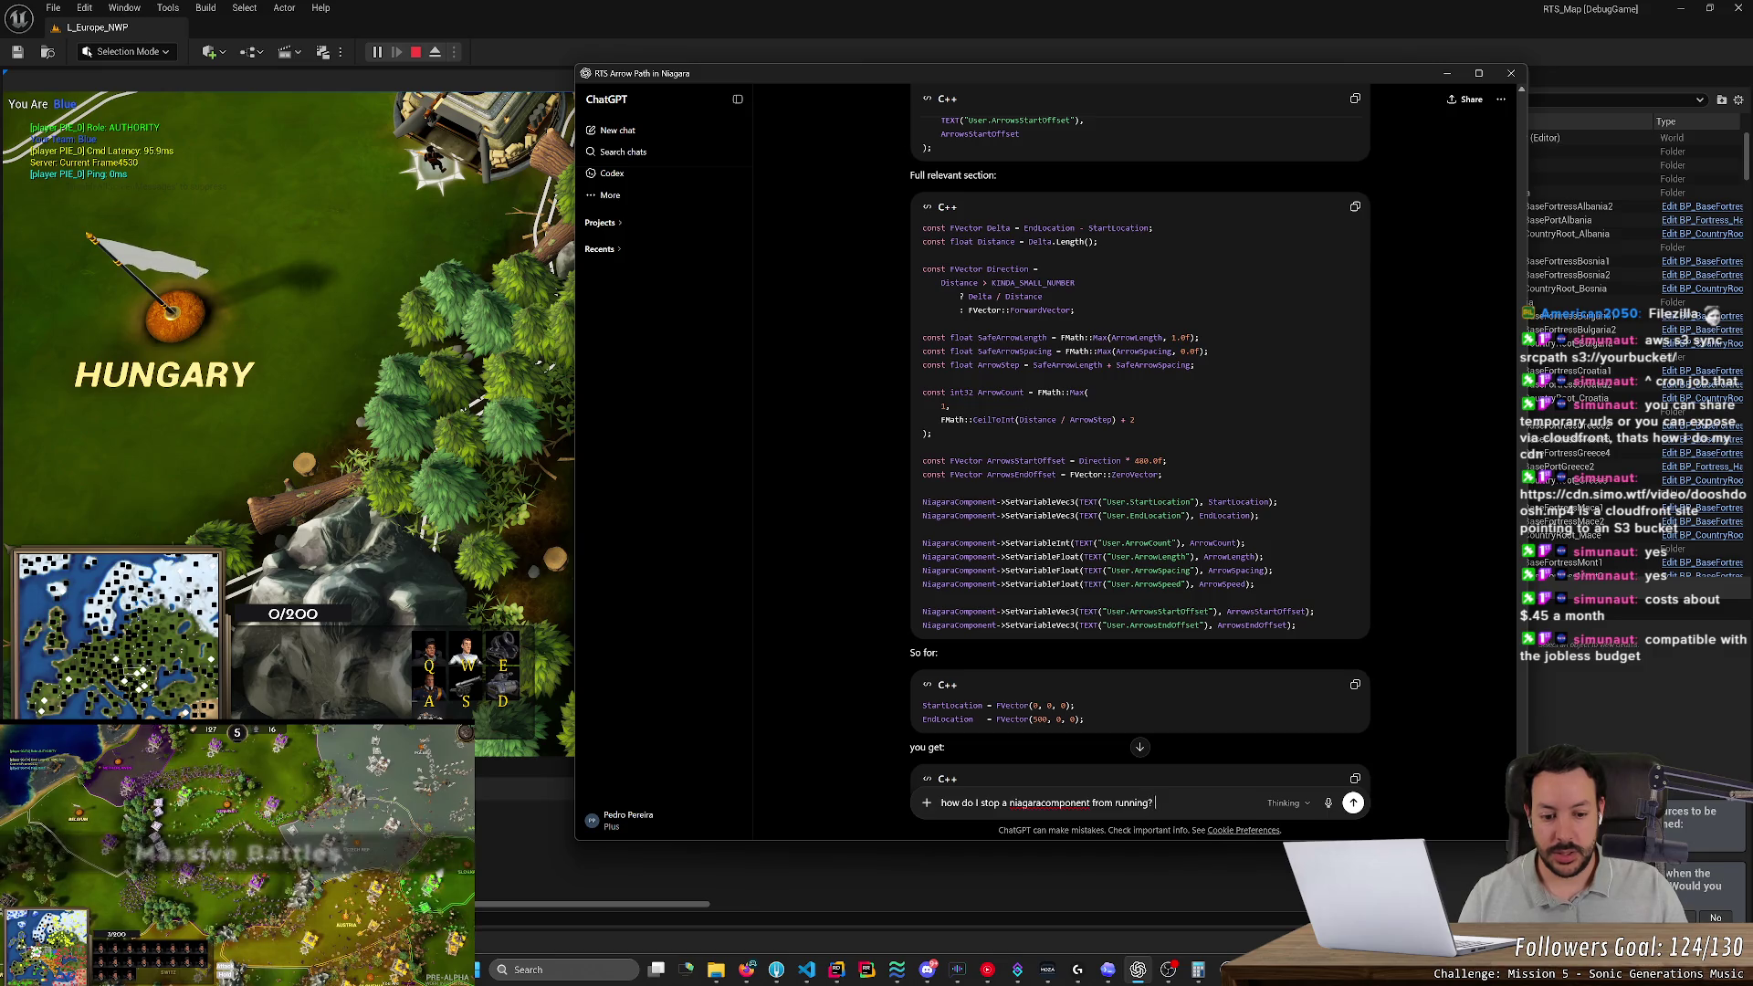
text(do I destro)
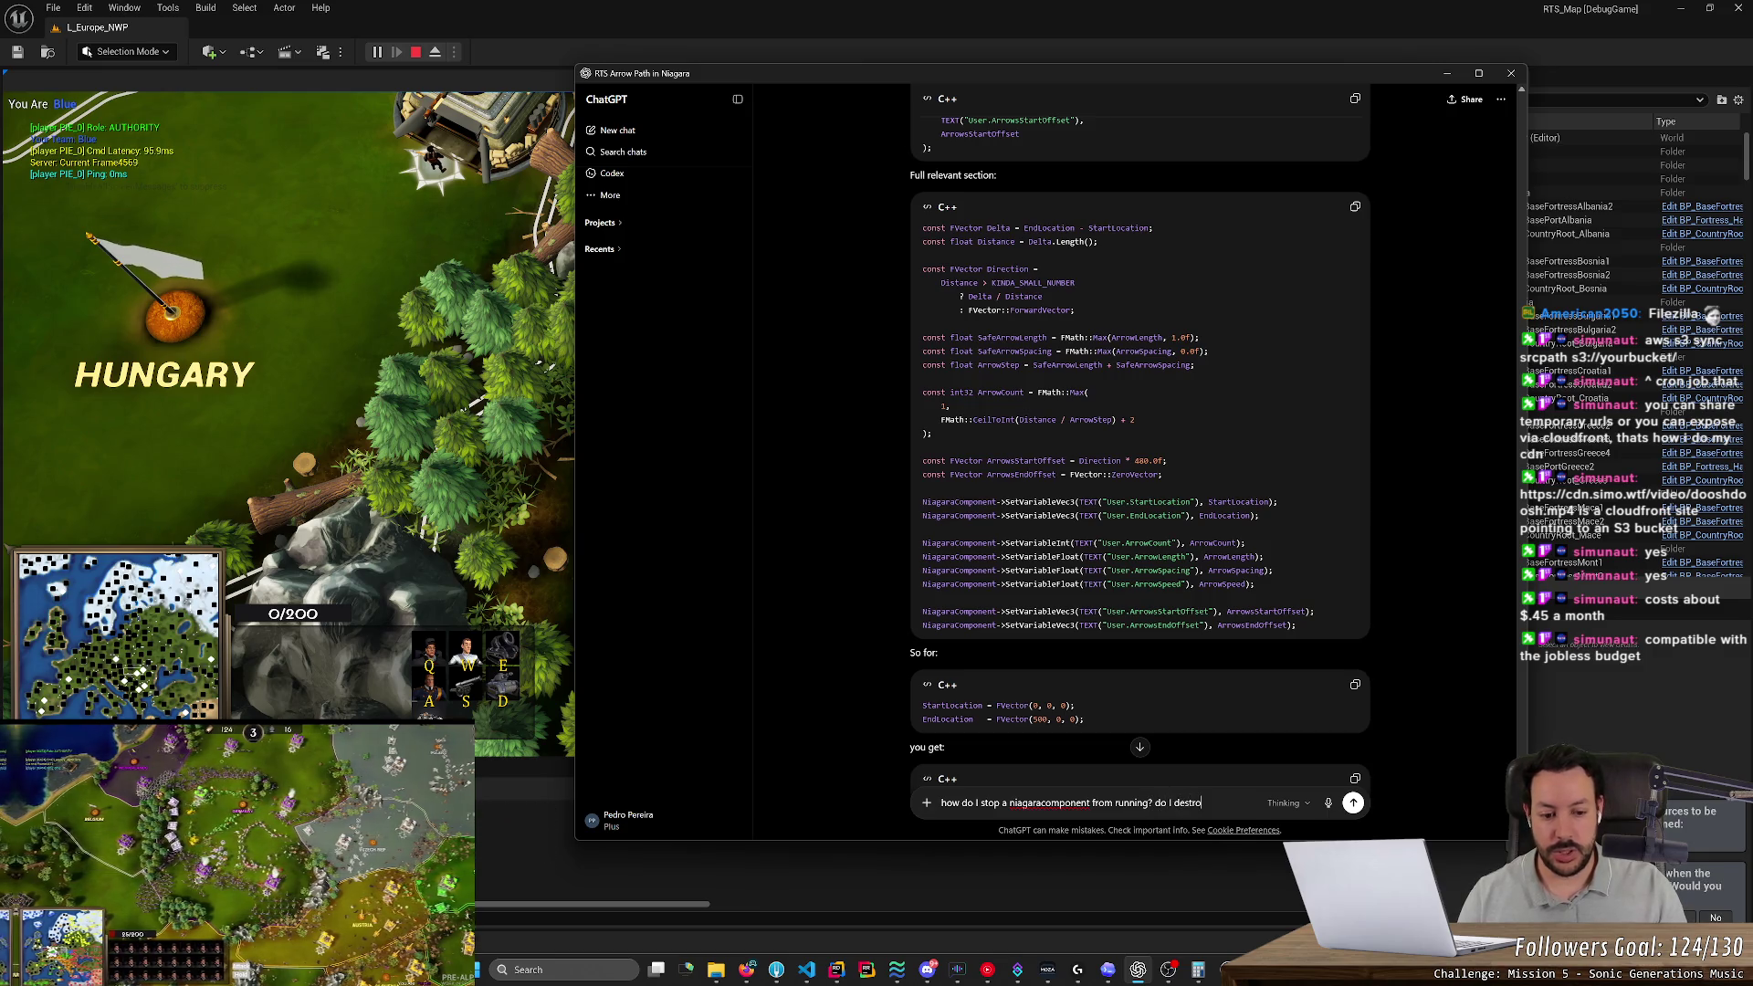
text(ycomponen)
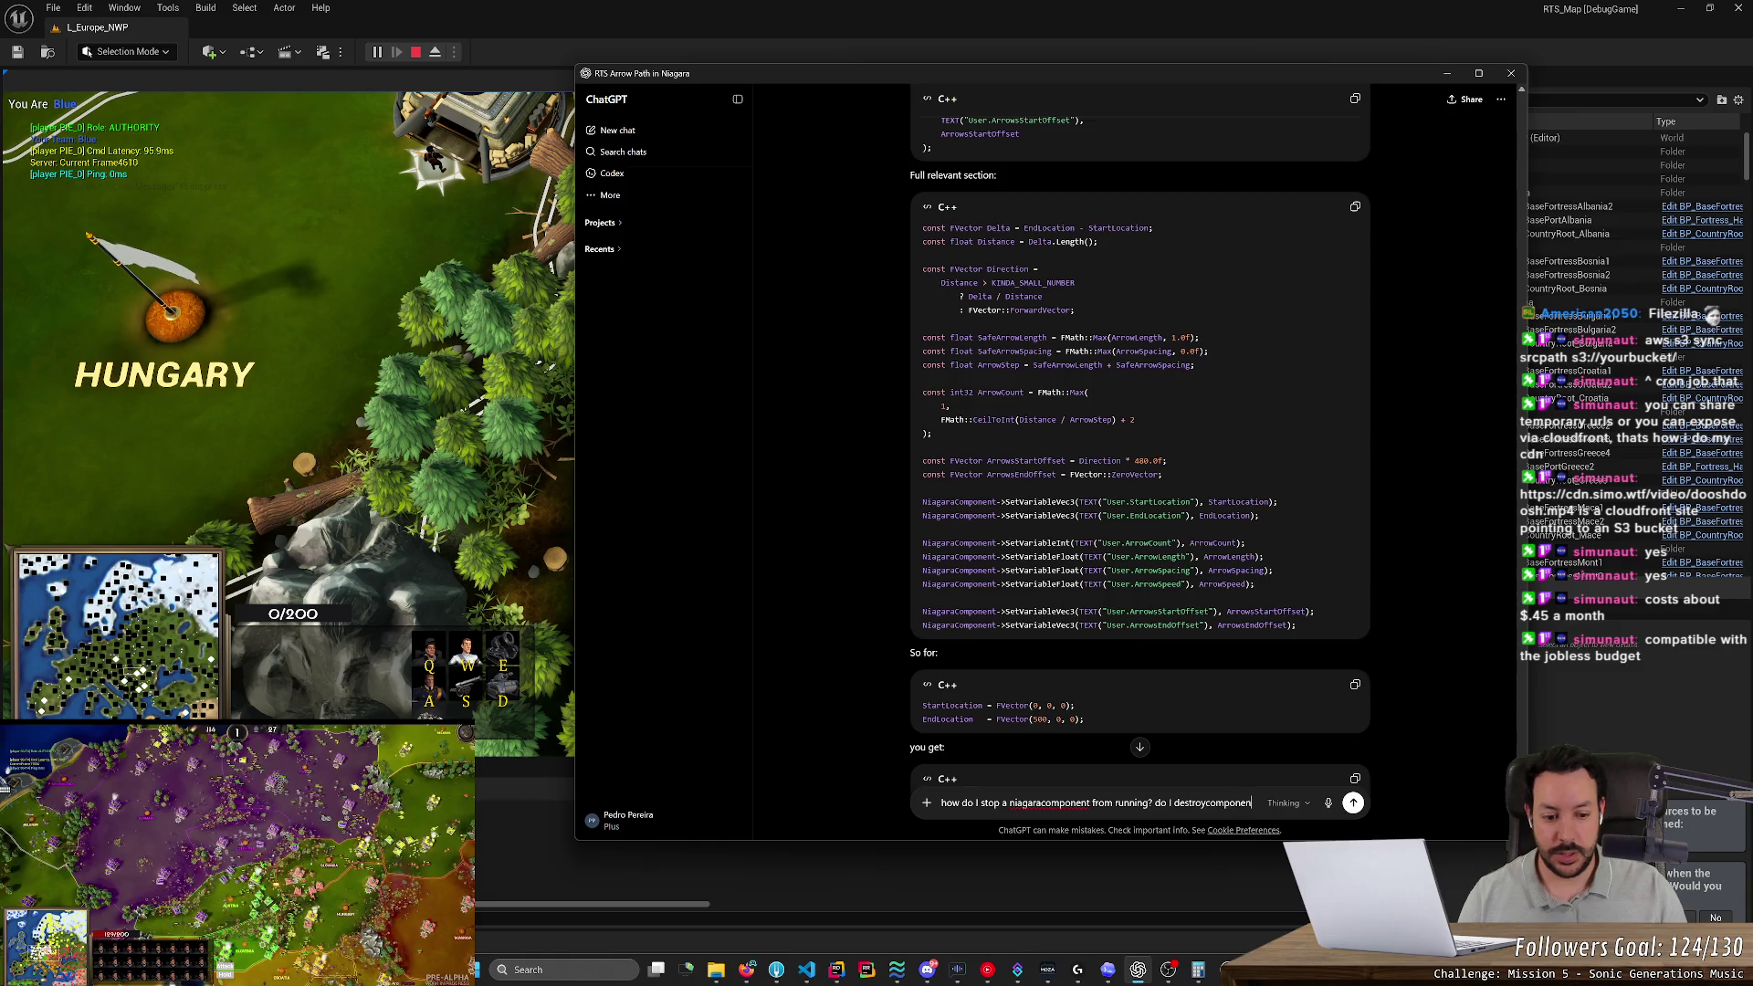
text(t or what?)
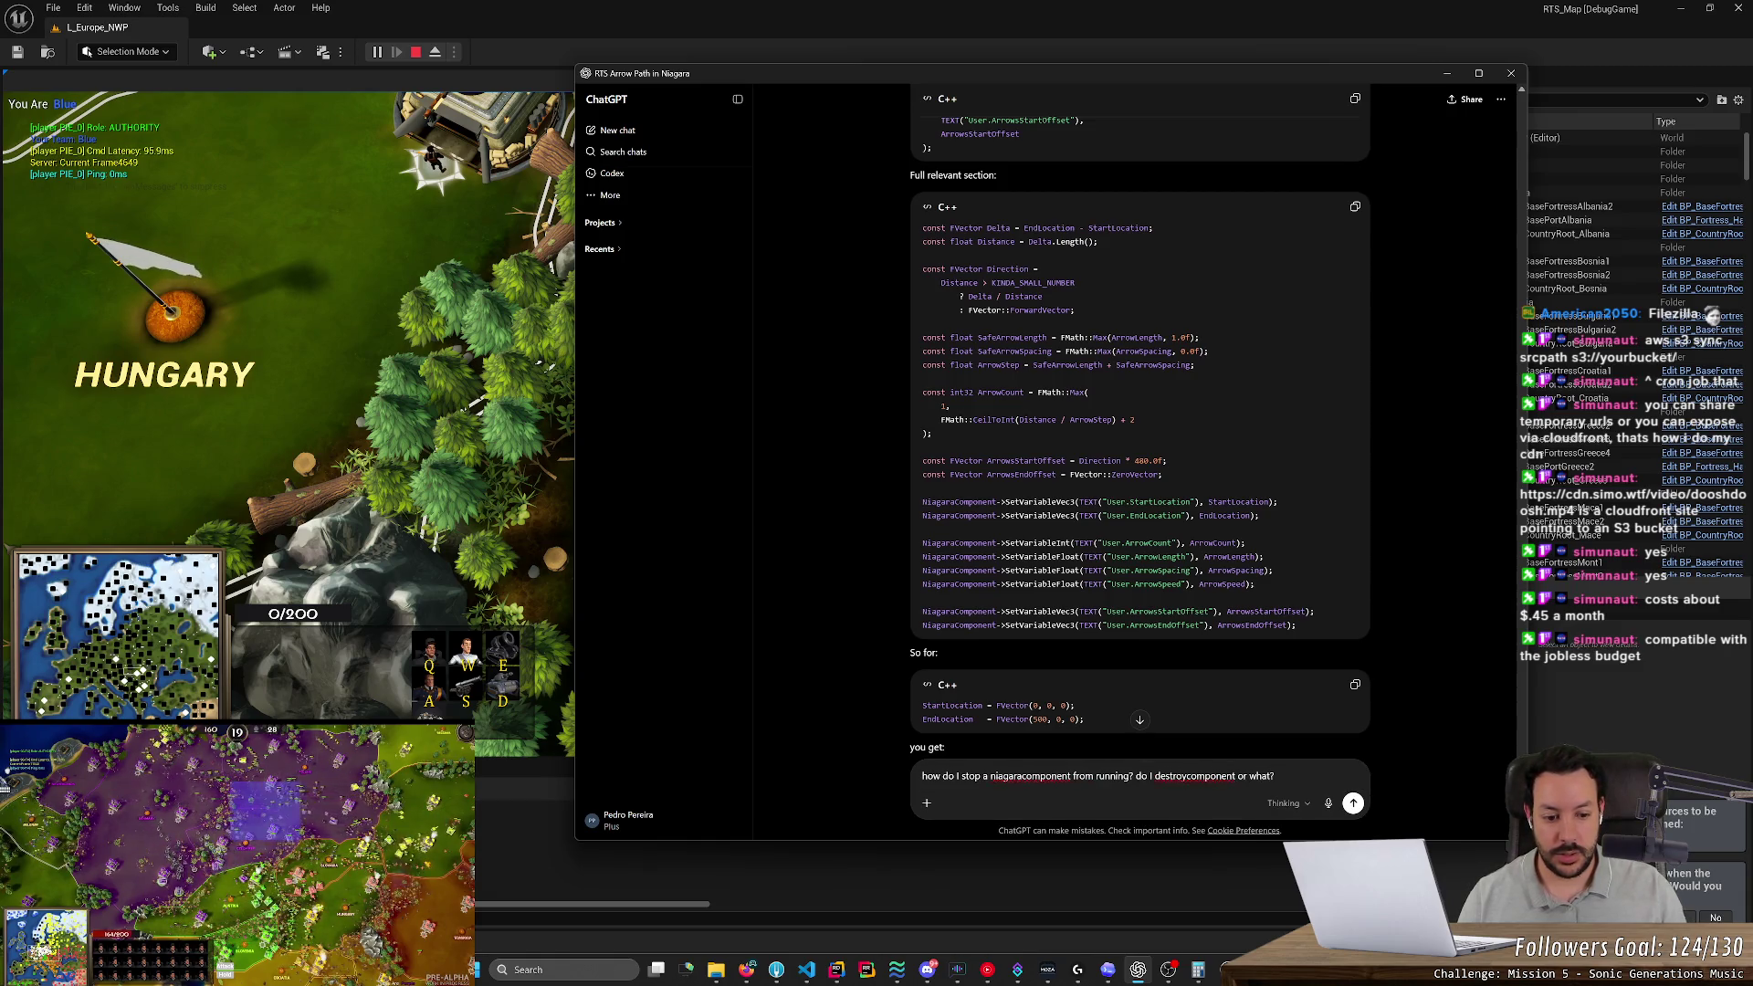
click(1236, 776)
text(())
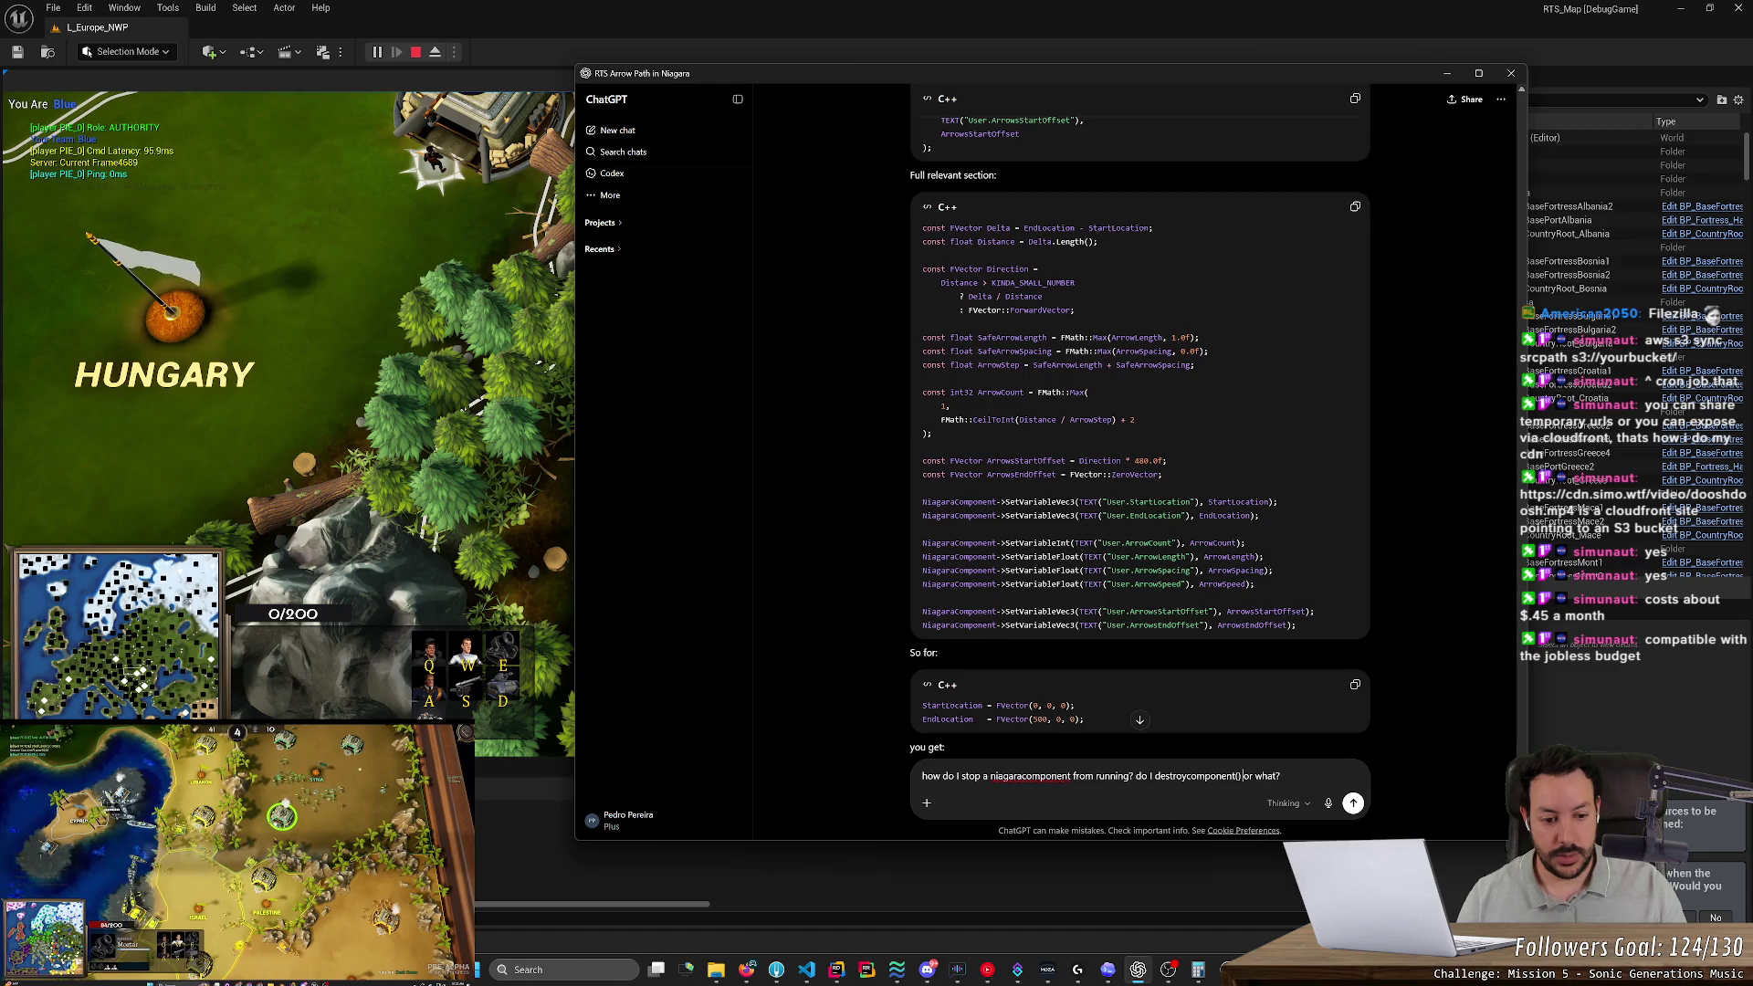
key(Return)
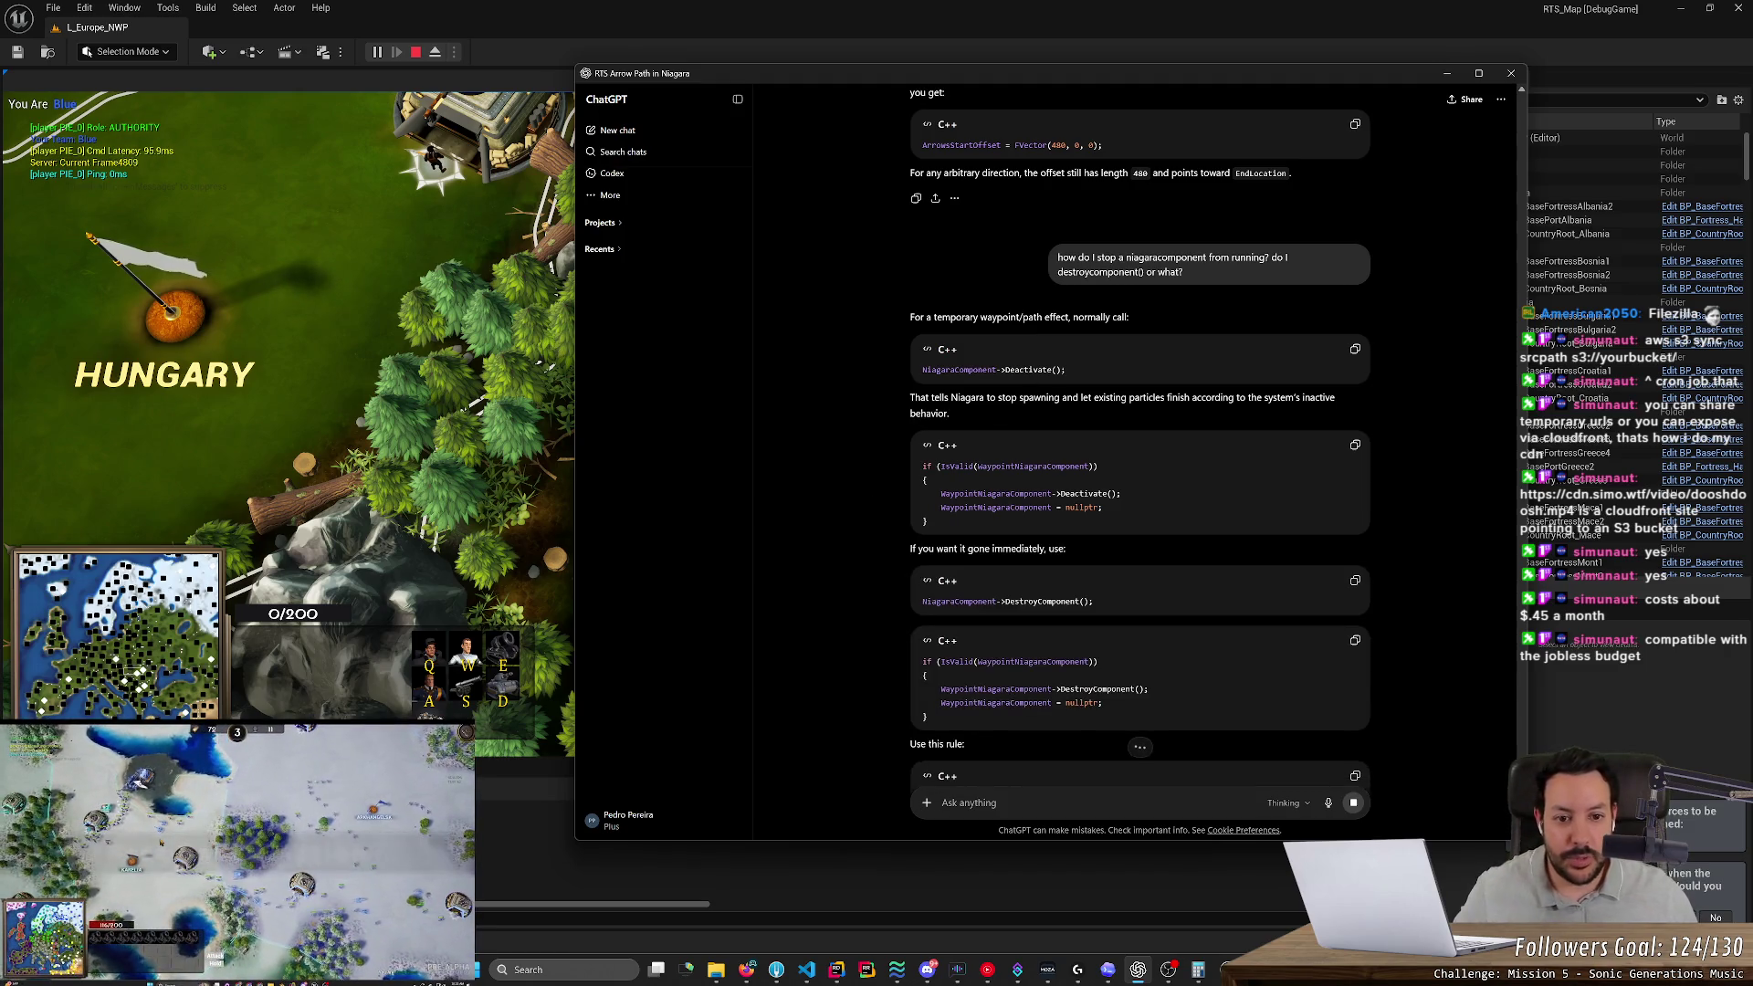
Highlight NiagaraComponent and the Deactivate call in the answer, then move the ChatGPT window aside
double_click(958, 370)
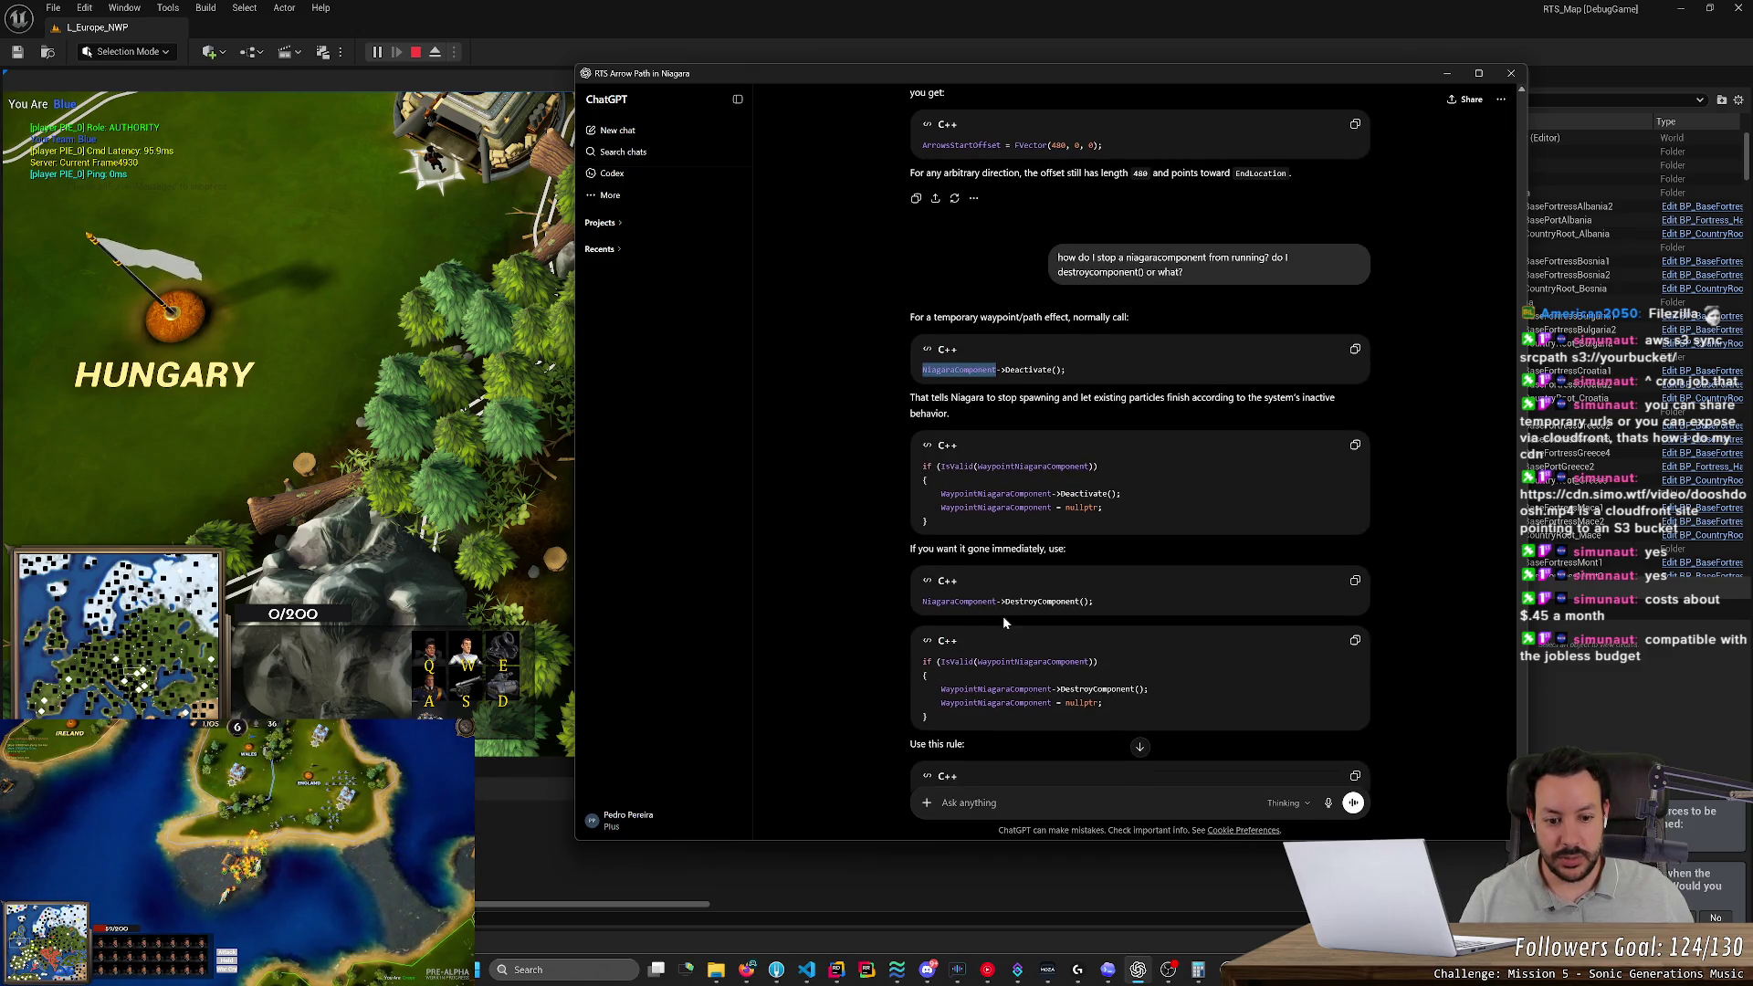
drag(1121, 493, 937, 493)
mouse_move(790, 79)
mouse_down()
mouse_move(990, 120)
mouse_move(1146, 120)
mouse_up()
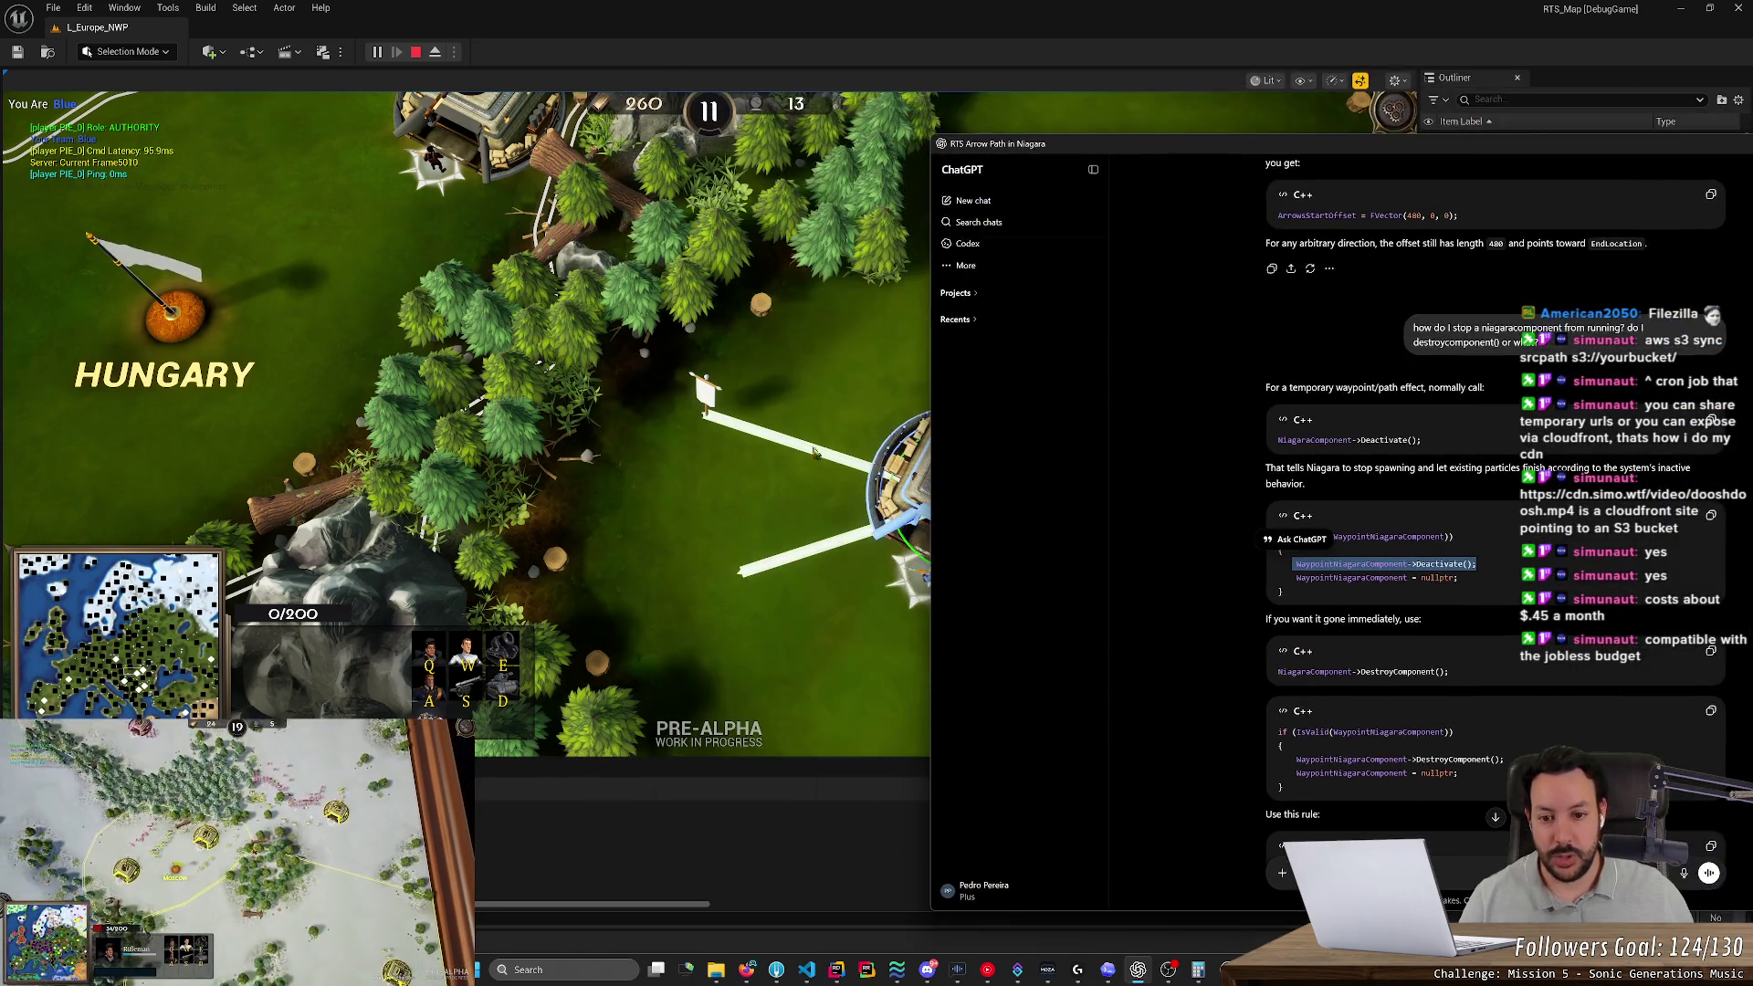
Set three rally points from the fortress in the game viewport
click(821, 366)
right_click(1080, 351)
right_click(1084, 504)
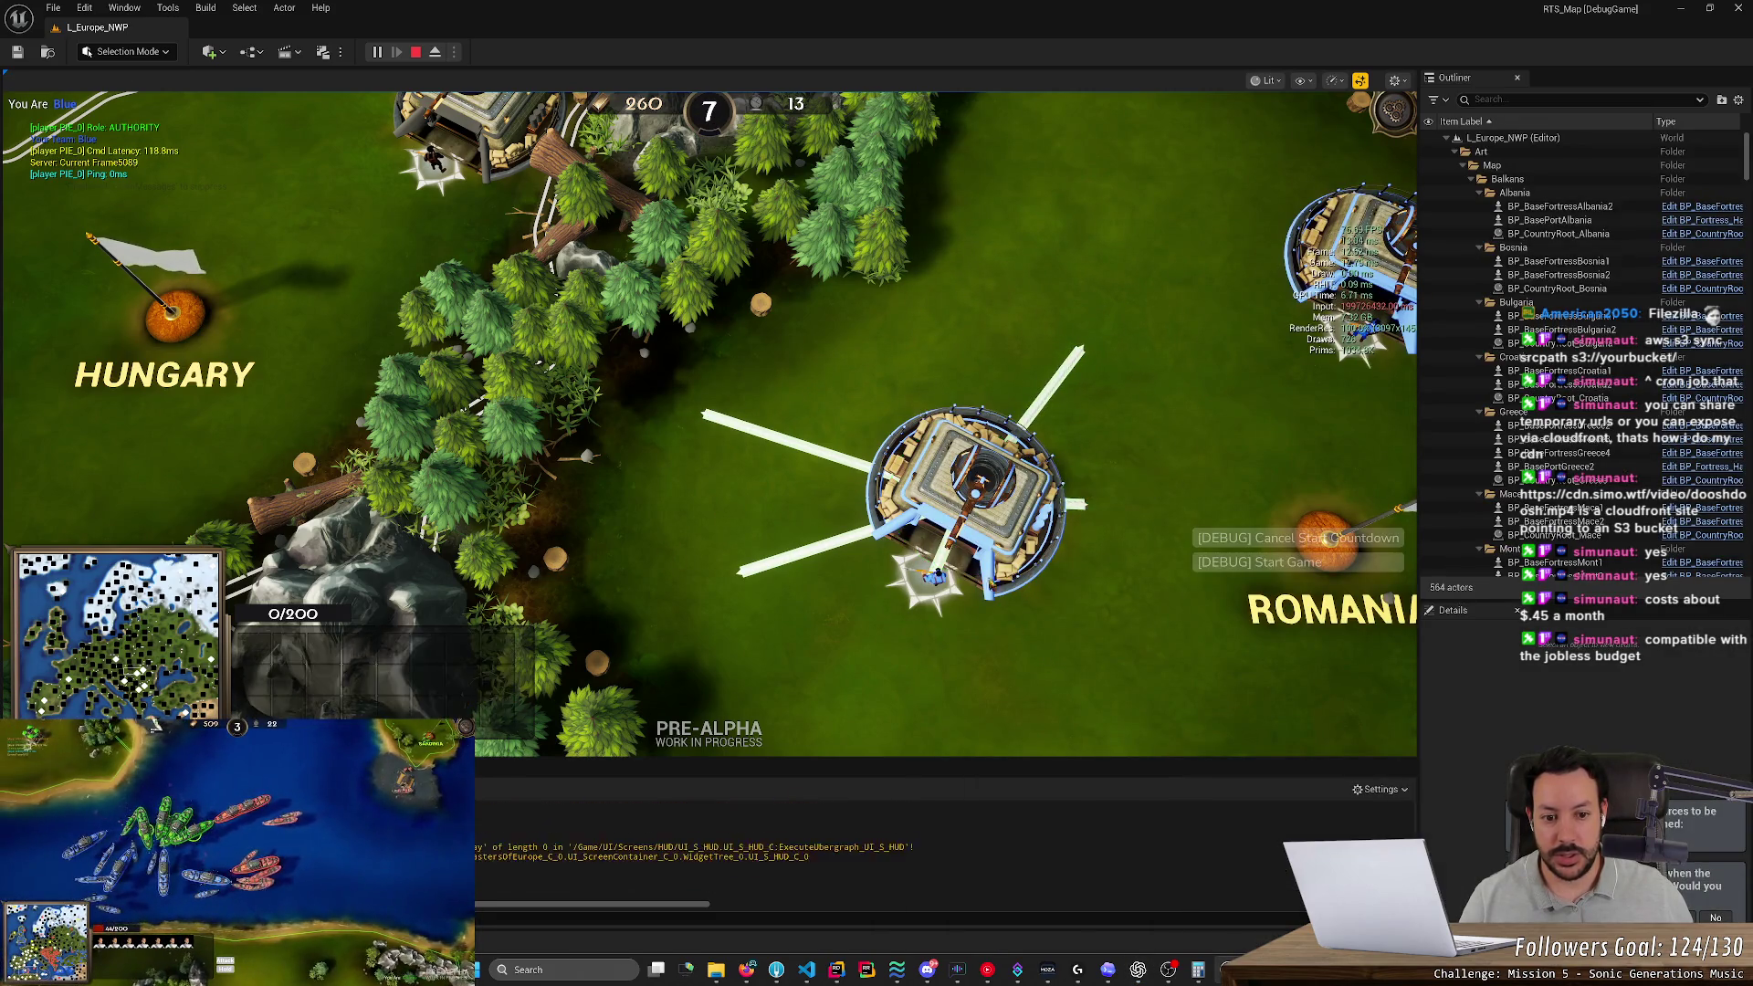
right_click(1080, 617)
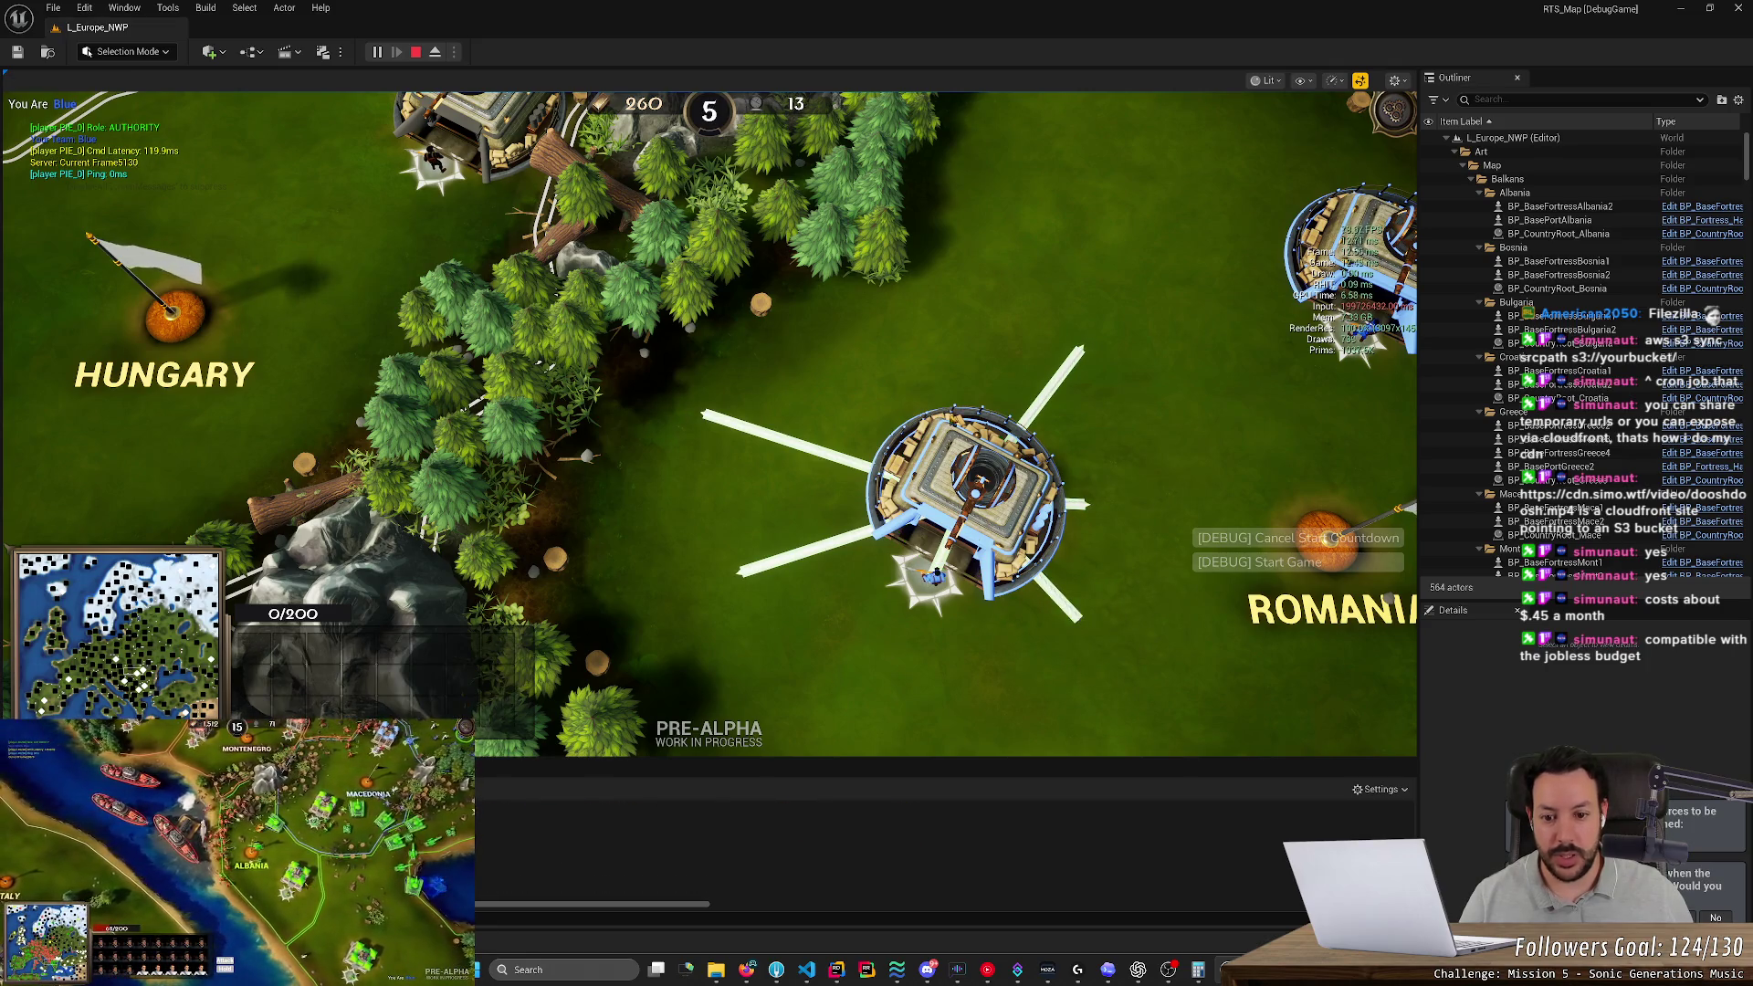
Reselect the central fortress, add two more rally points, then stop the play session and return to ChatGPT
drag(725, 355, 1083, 679)
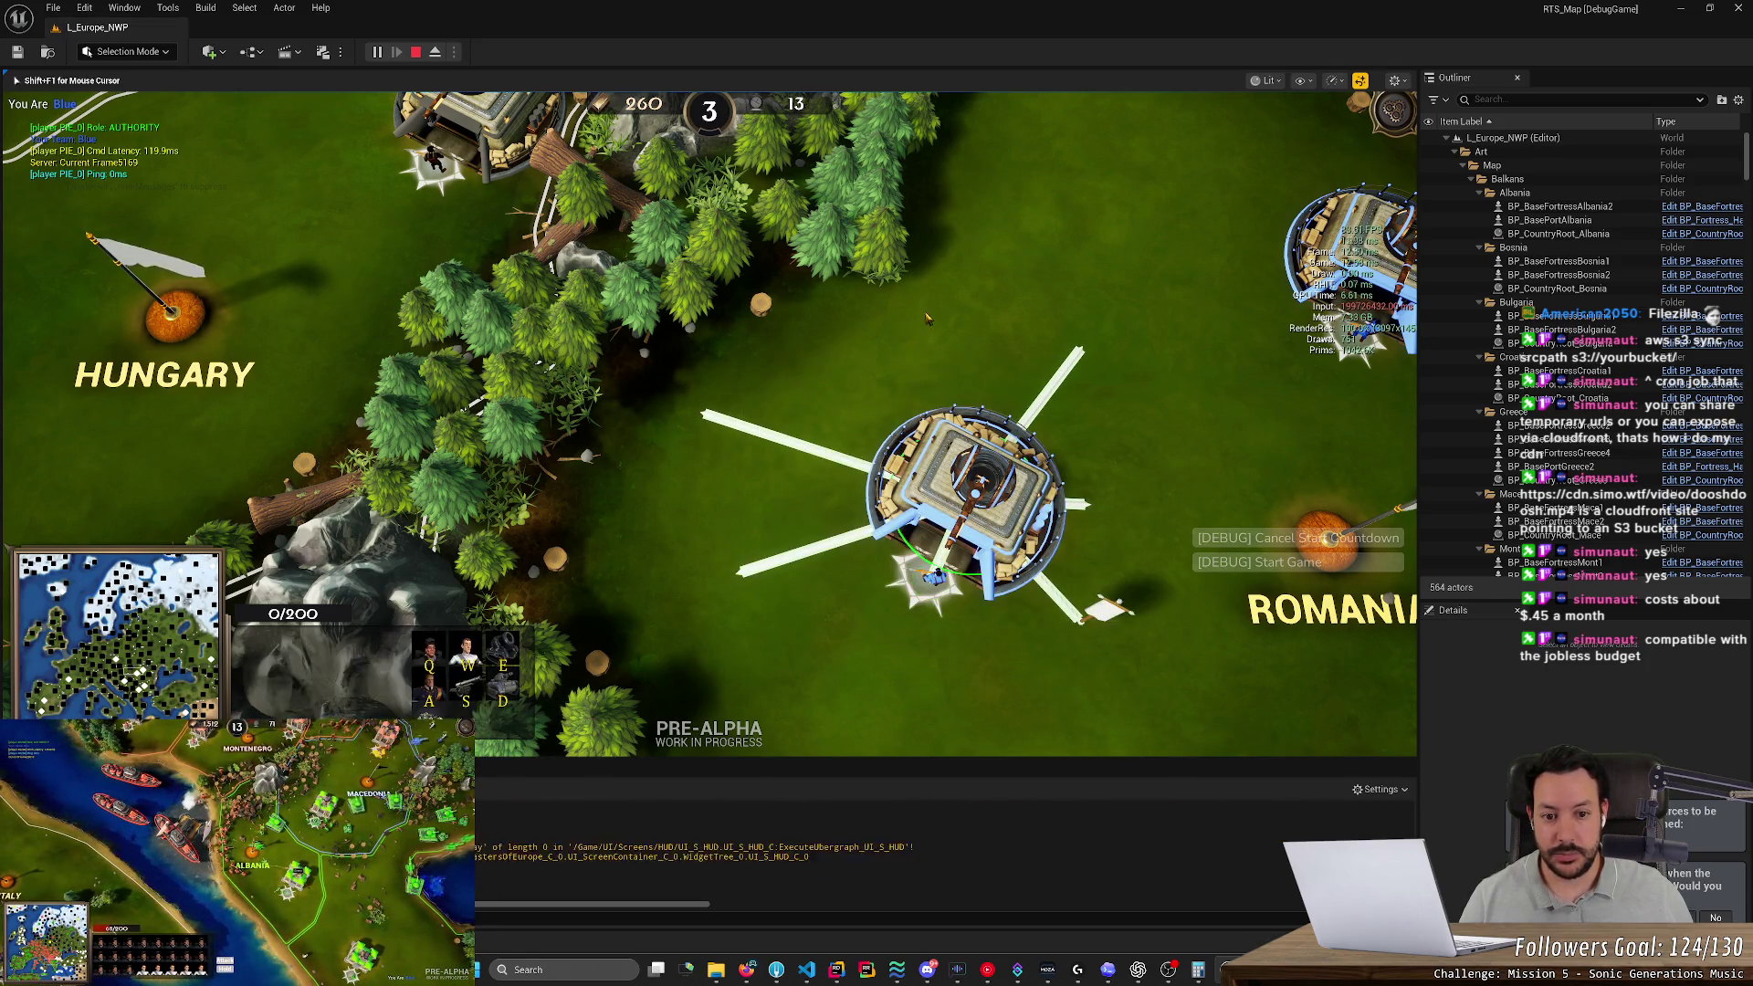
right_click(925, 311)
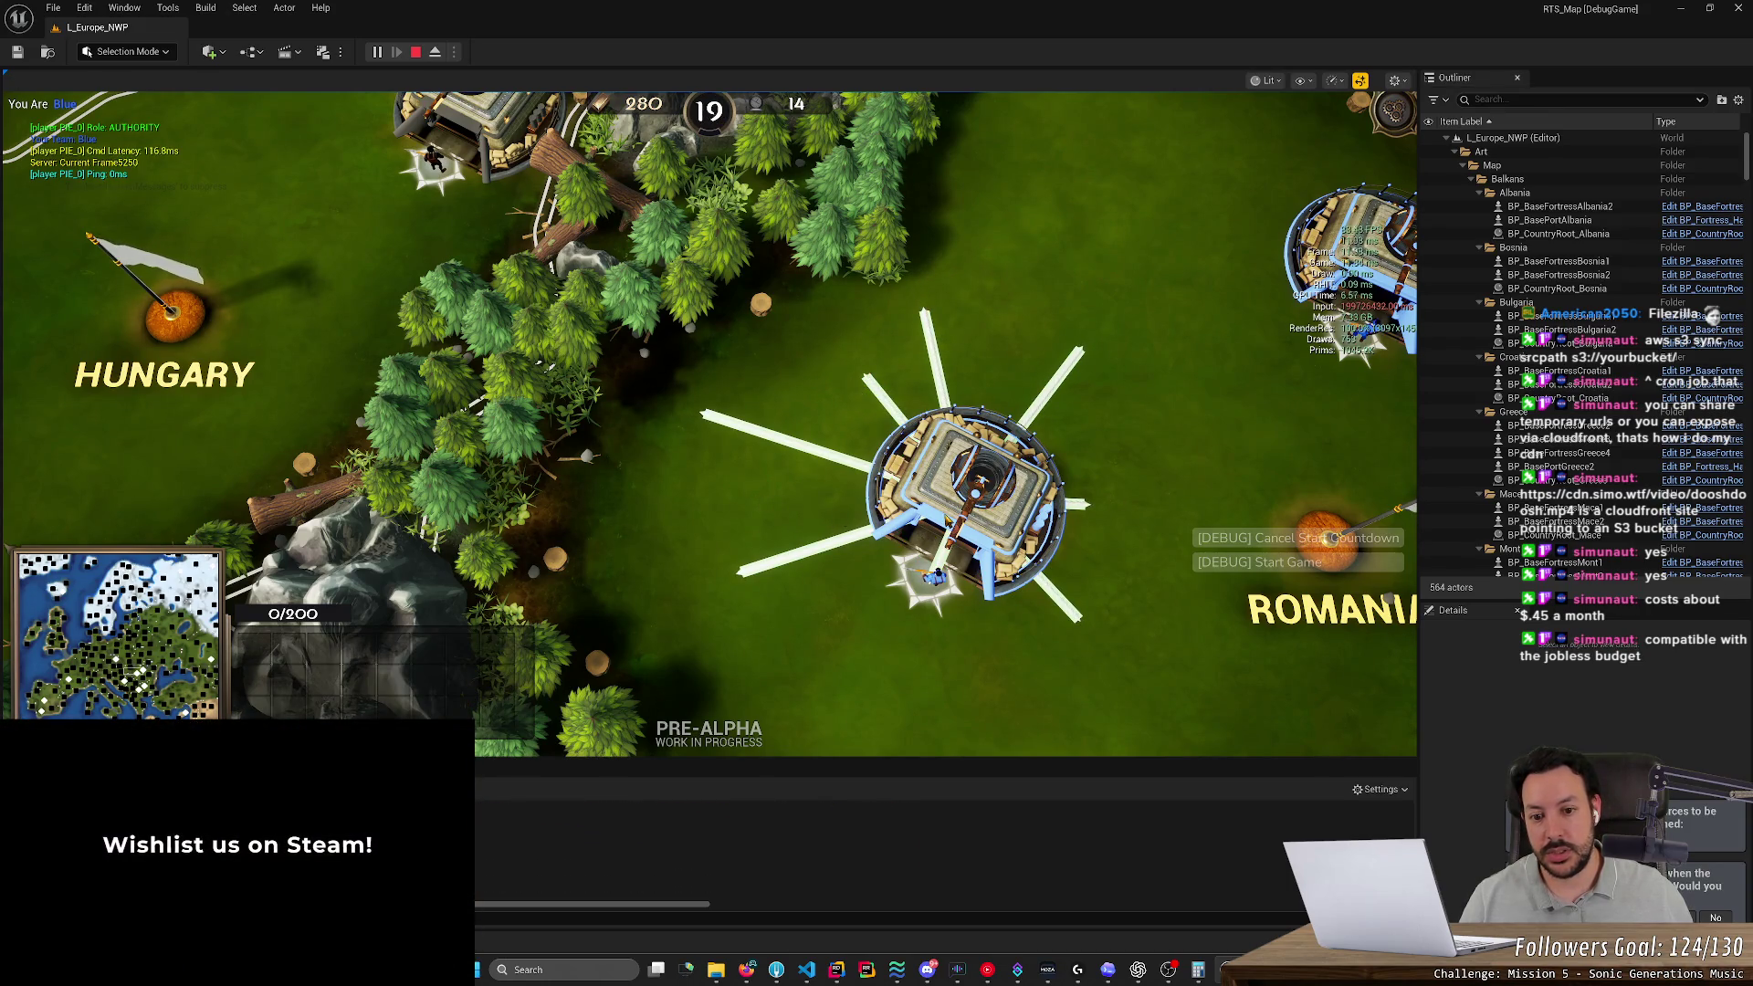
click(904, 566)
right_click(752, 501)
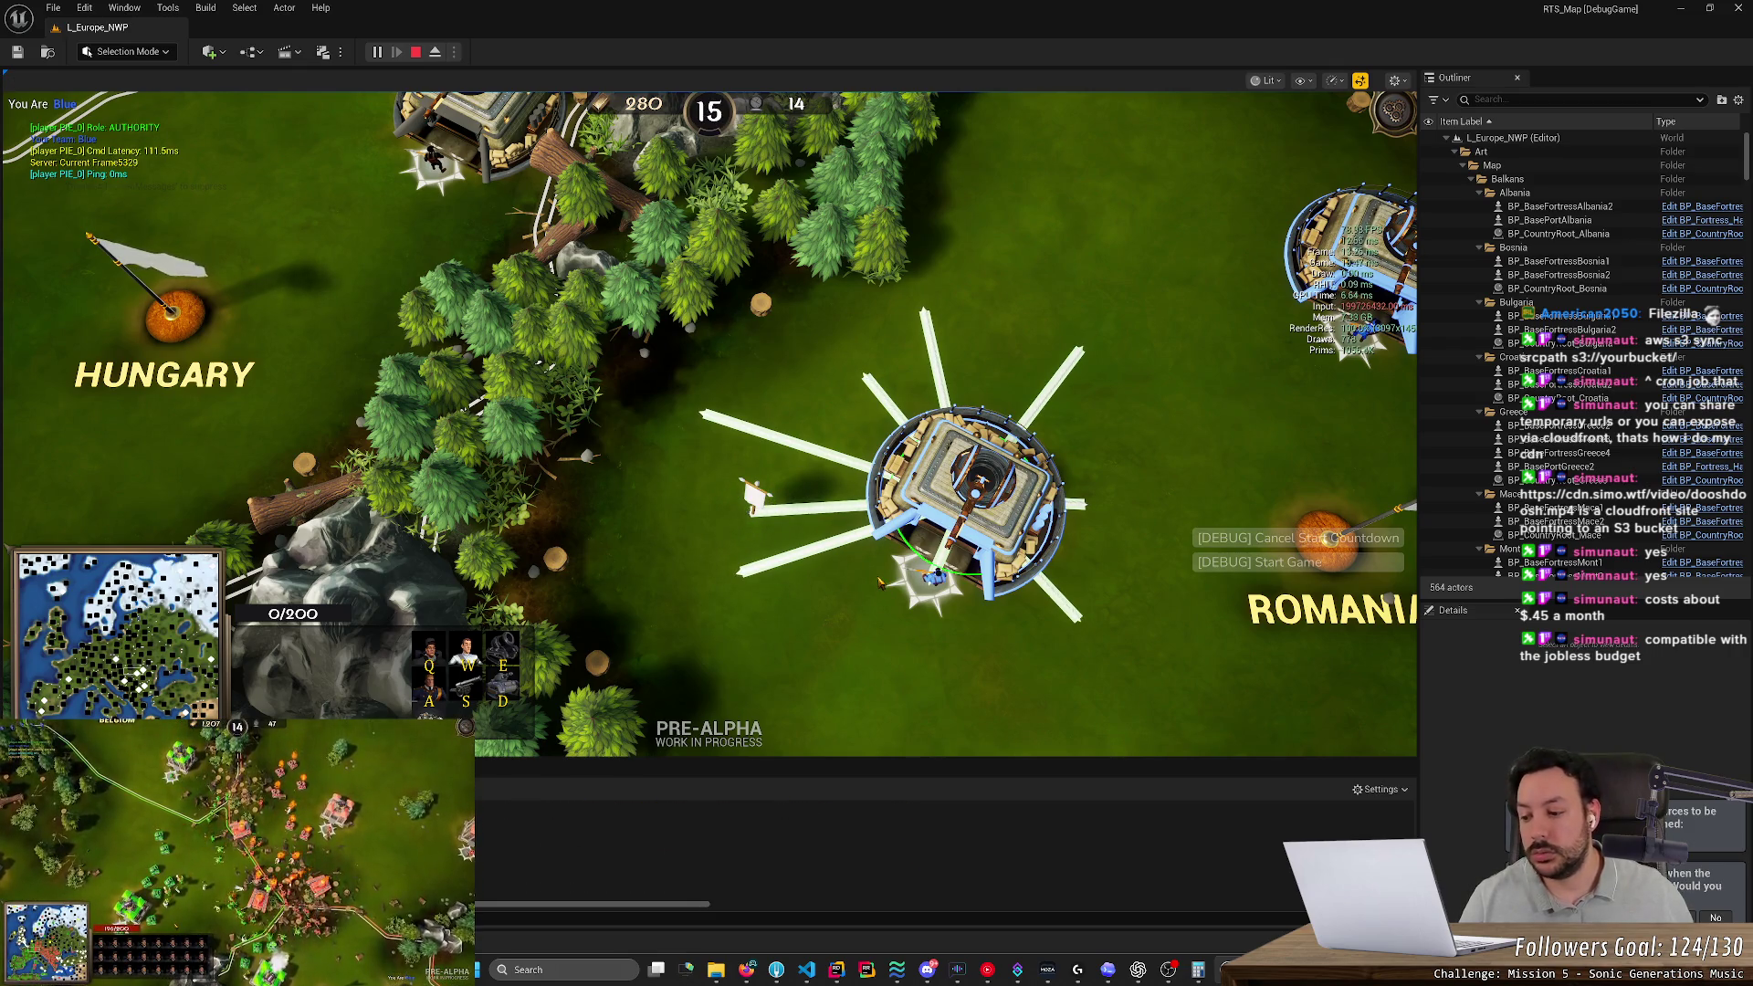
key(Escape)
key(alt+Tab)
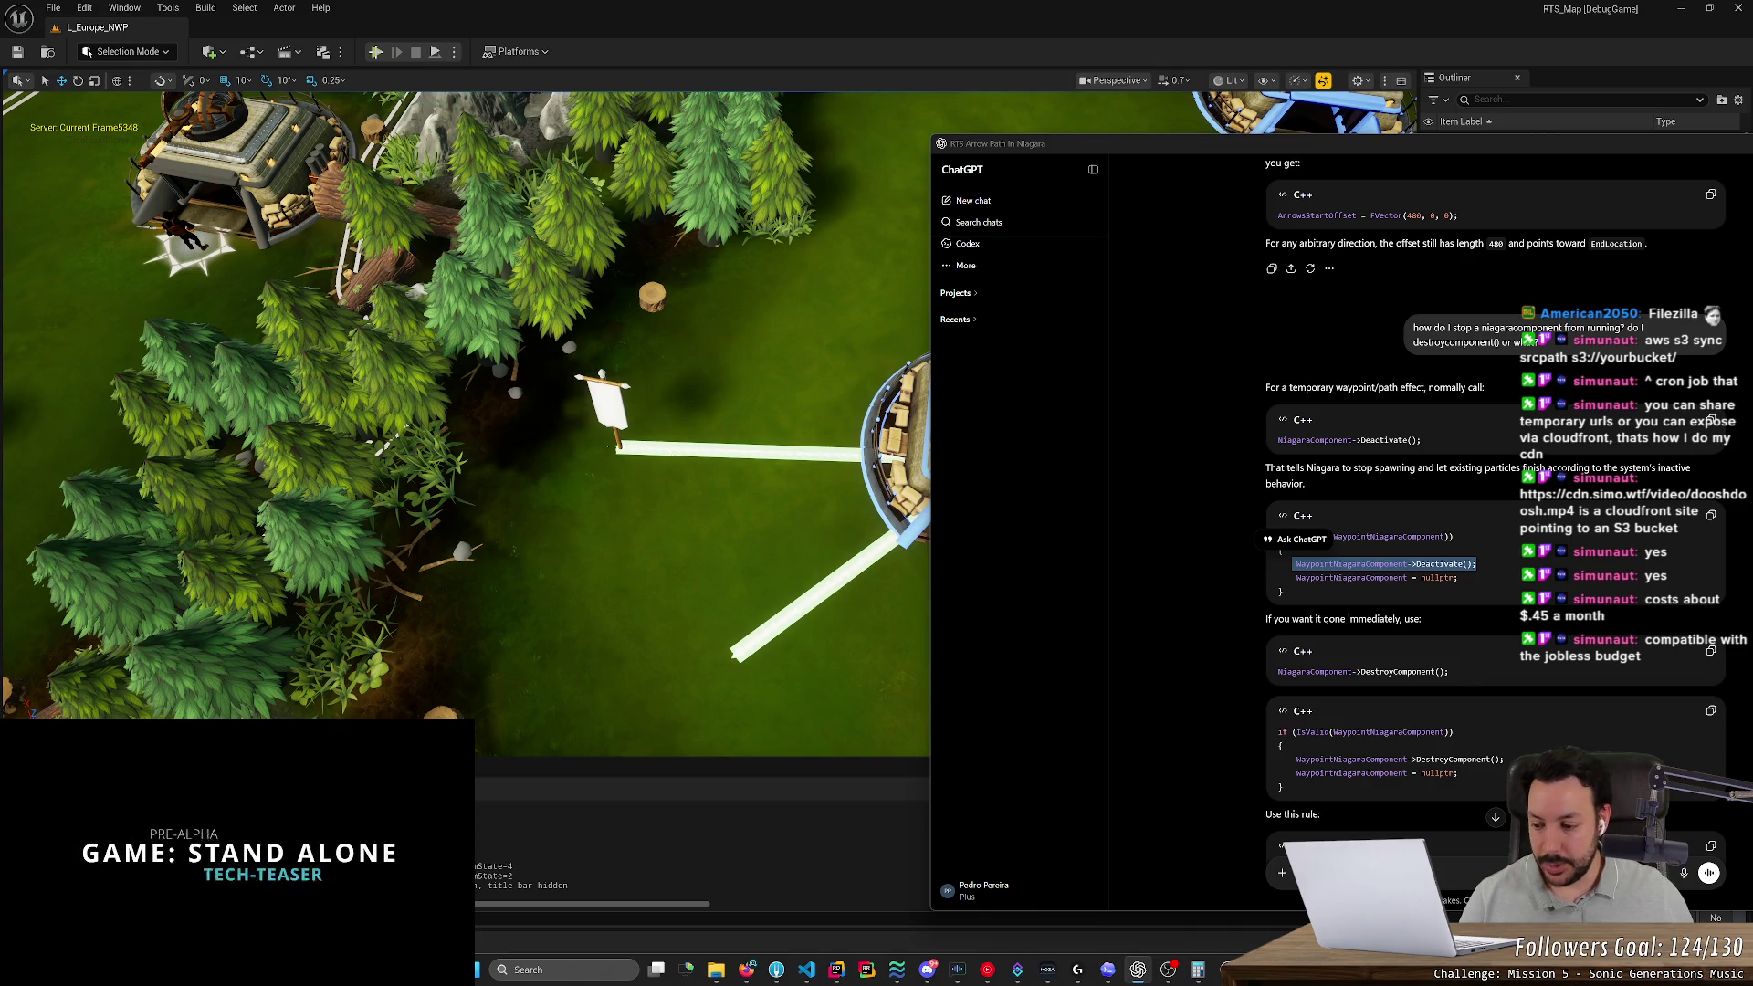
Back in Unreal, draw and redirect rally lines from the top and centre bunkers
key(alt+Tab)
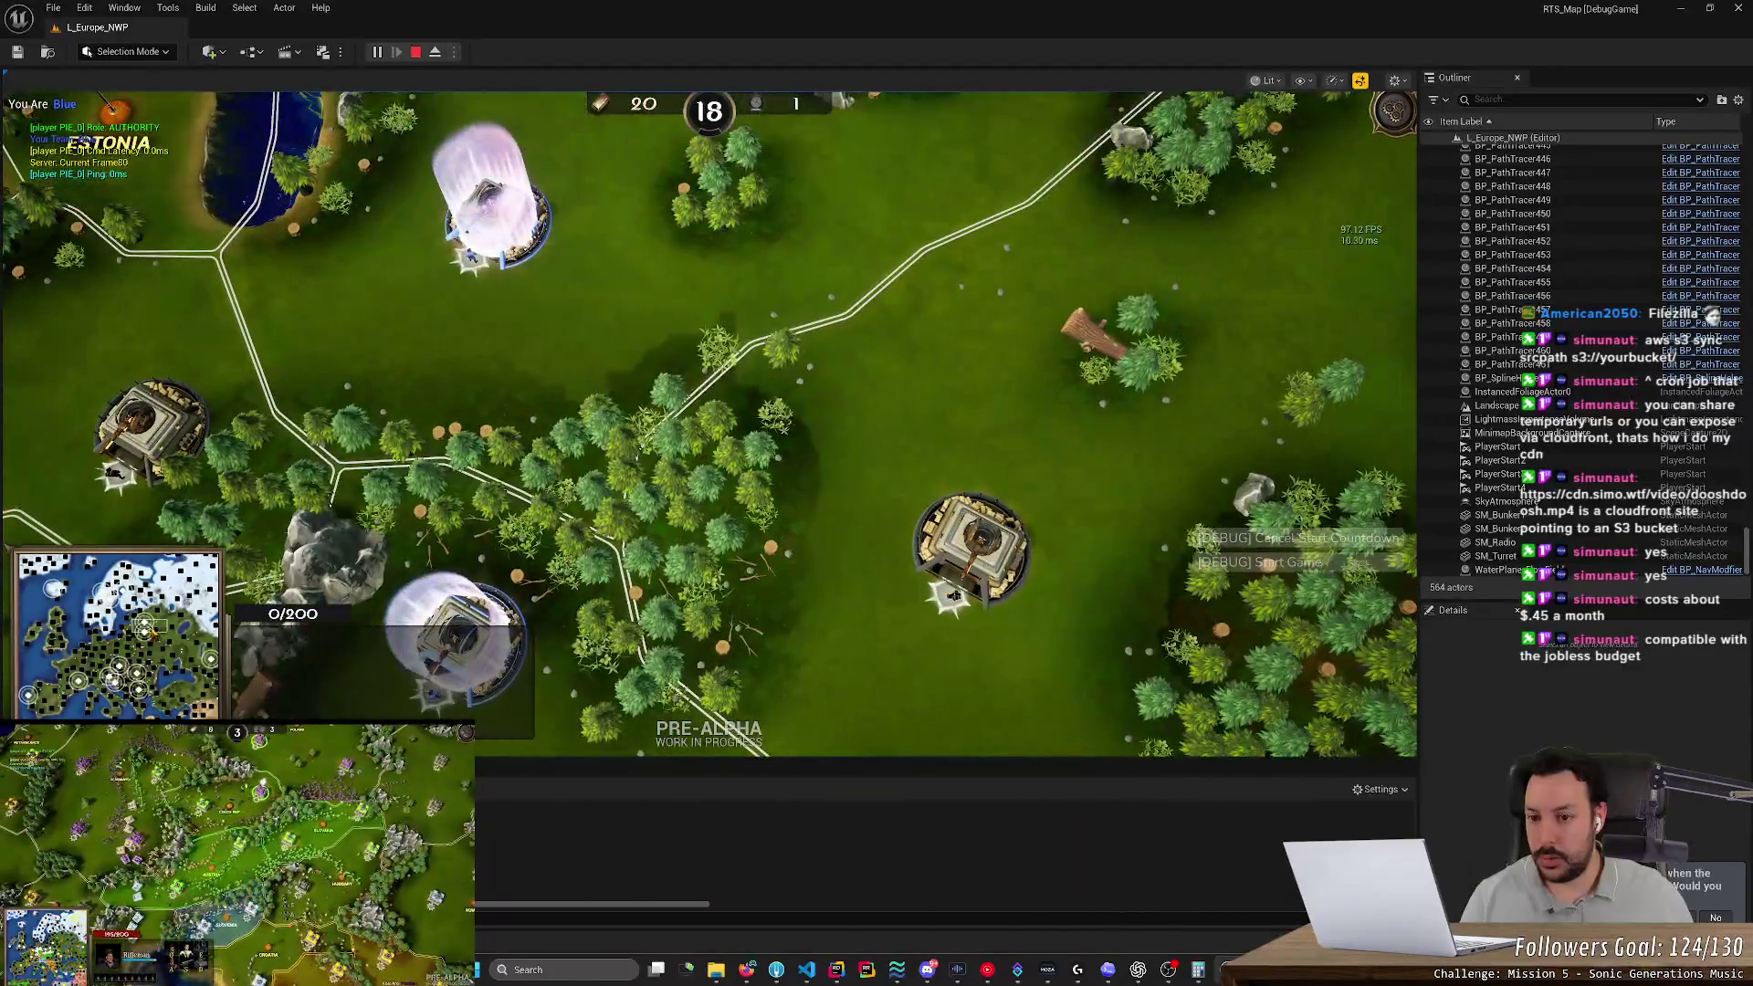
mouse_move(588, 260)
mouse_down()
mouse_move(430, 332)
mouse_move(548, 192)
mouse_up()
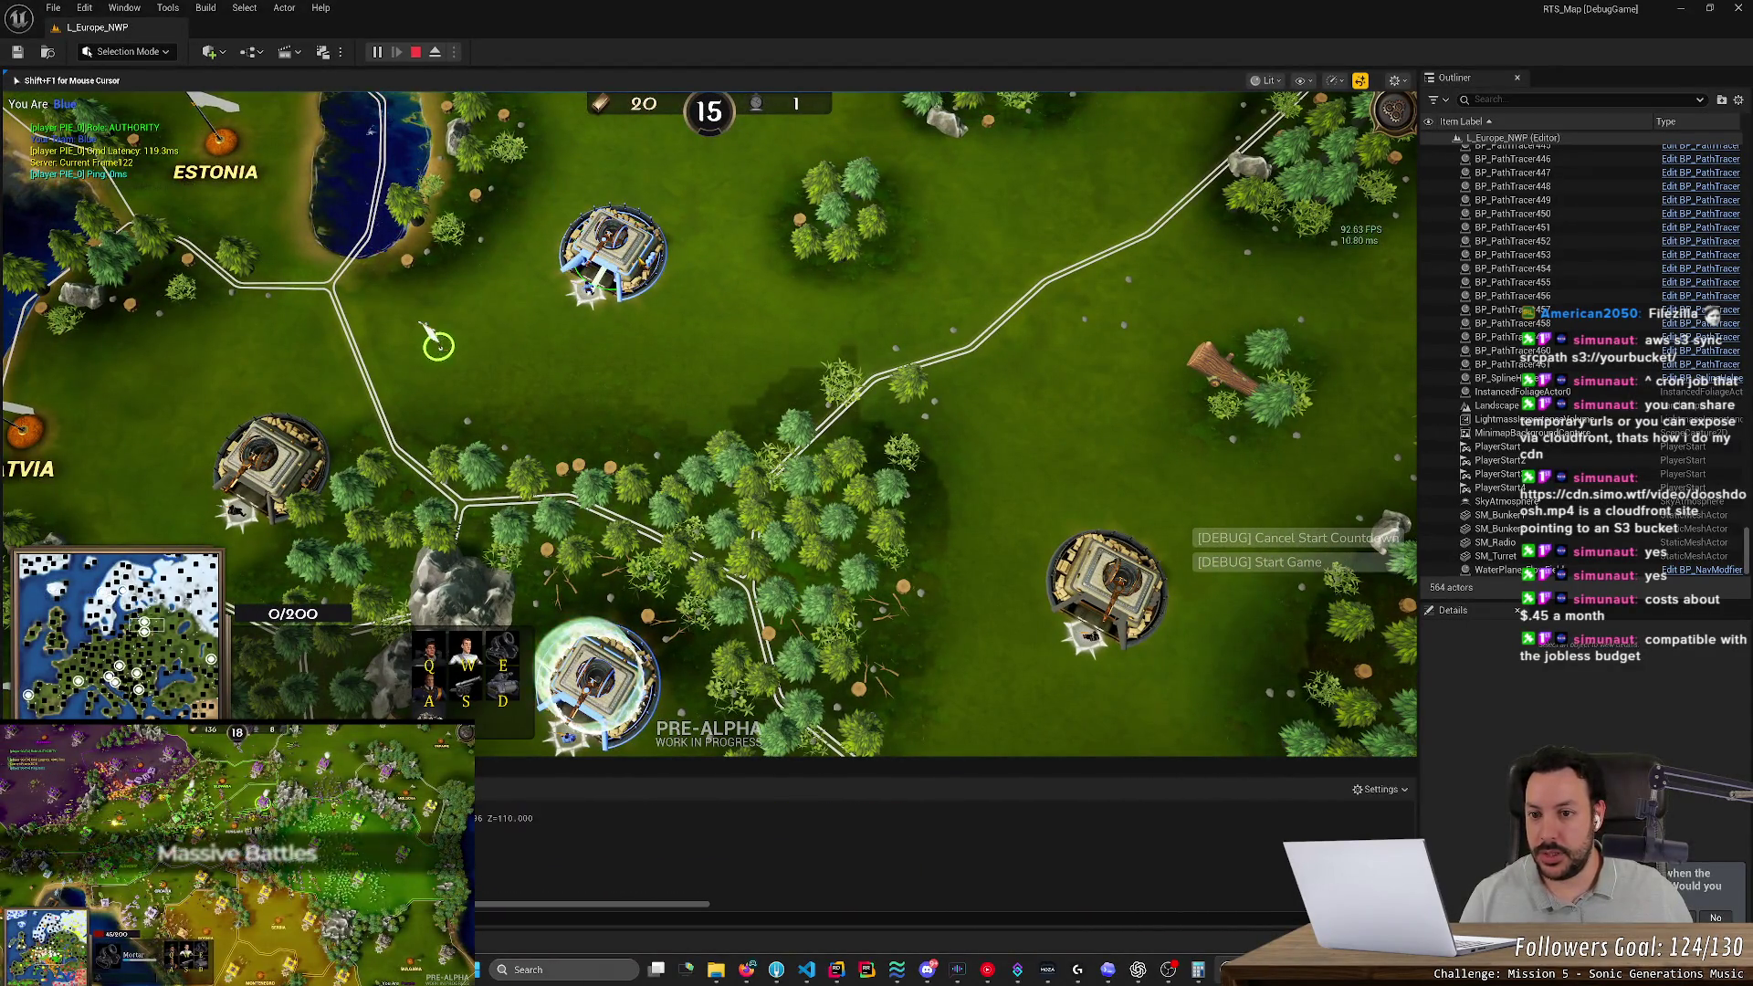
drag(712, 525, 871, 647)
drag(709, 137, 544, 204)
drag(712, 525, 821, 634)
drag(709, 137, 548, 195)
drag(712, 525, 854, 626)
drag(710, 153, 558, 226)
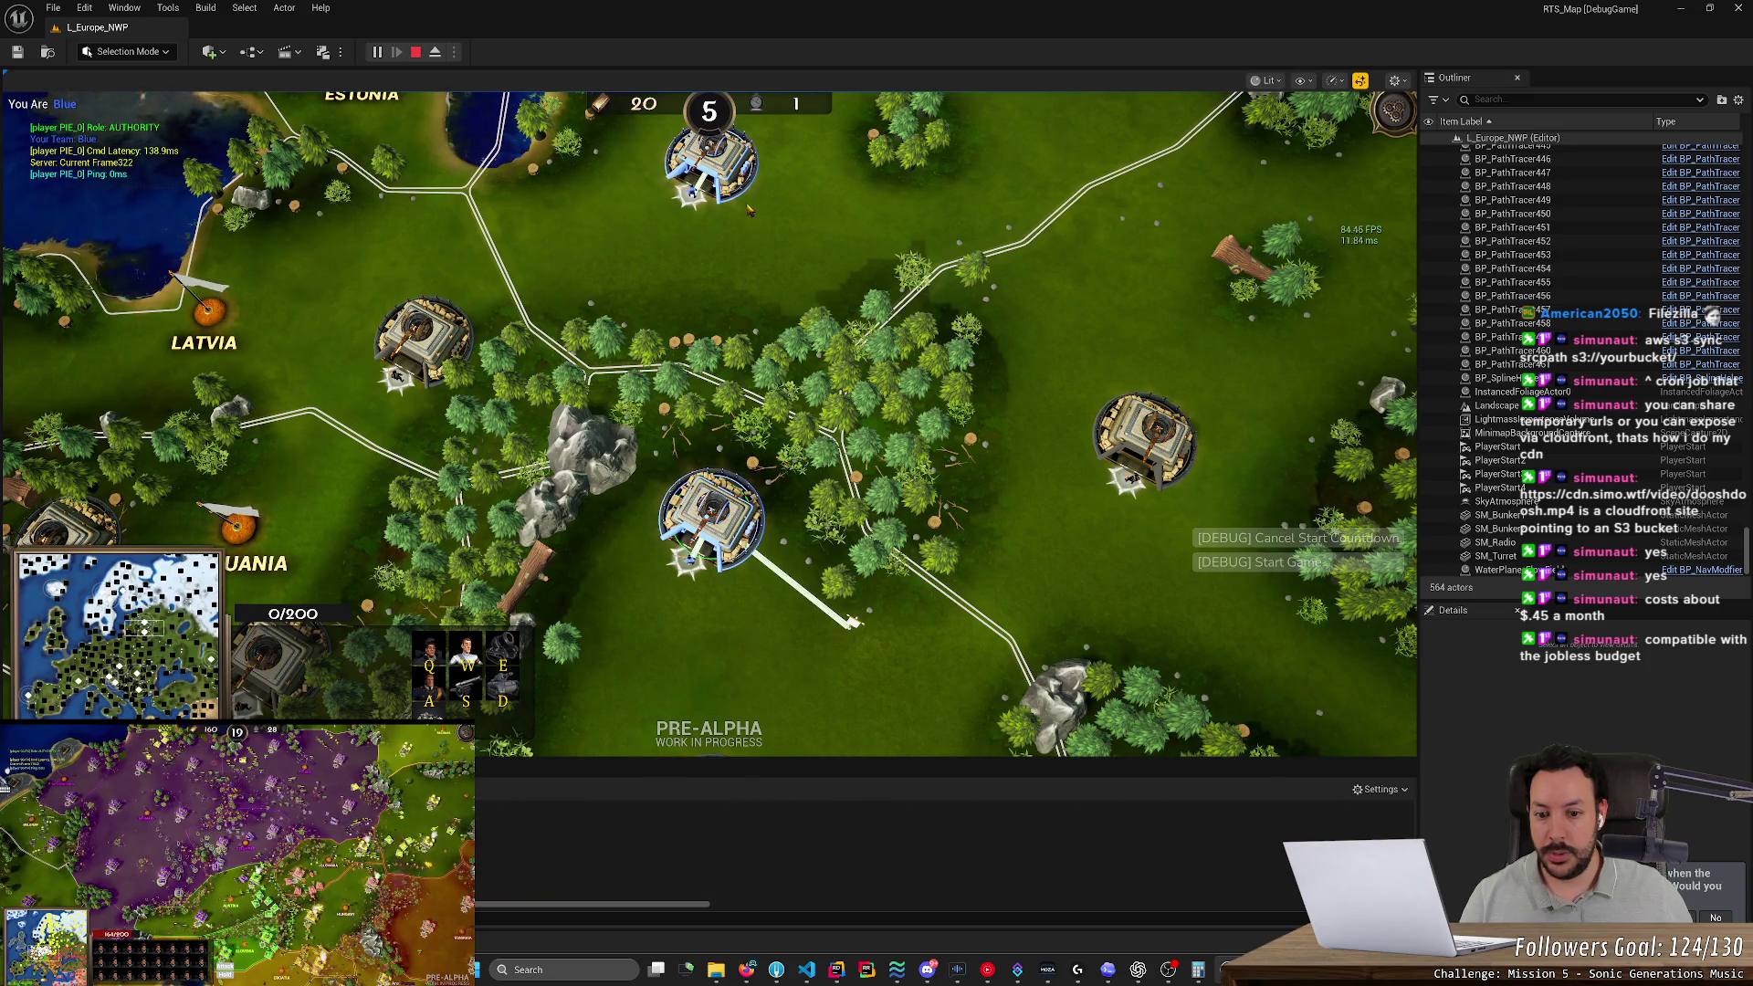
Stop the play session and bring up the waypoint effect spawner code in Rider
click(416, 52)
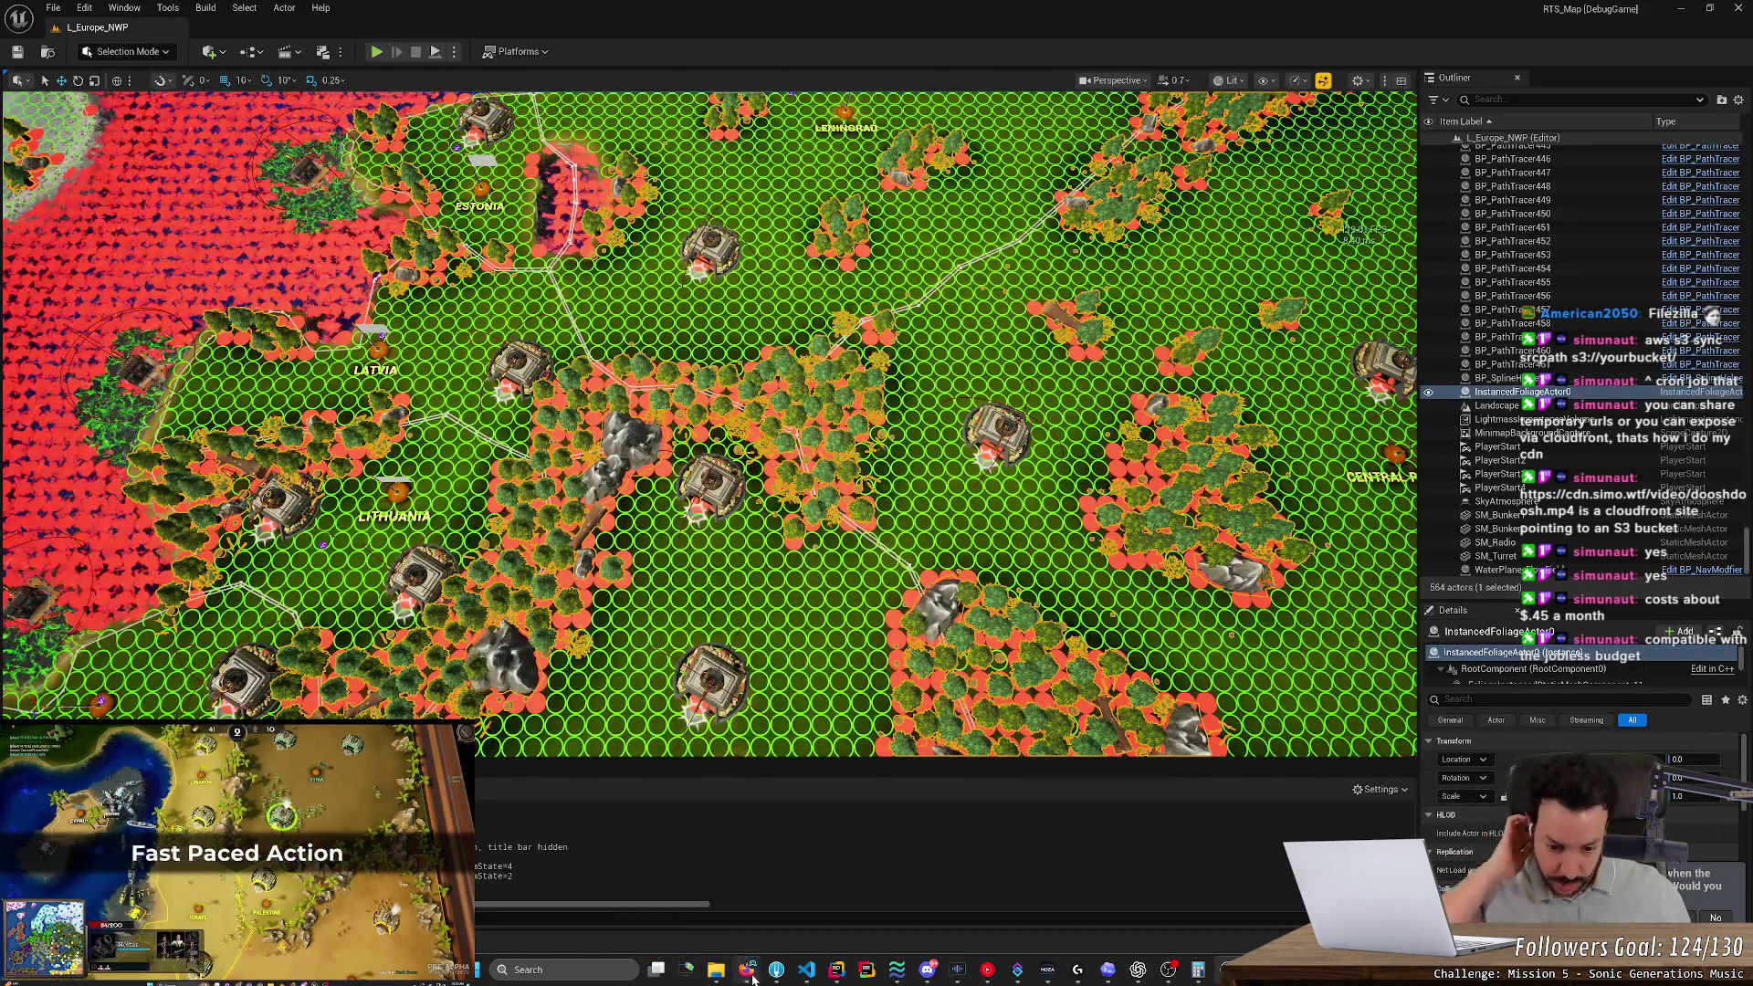
mouse_move(836, 973)
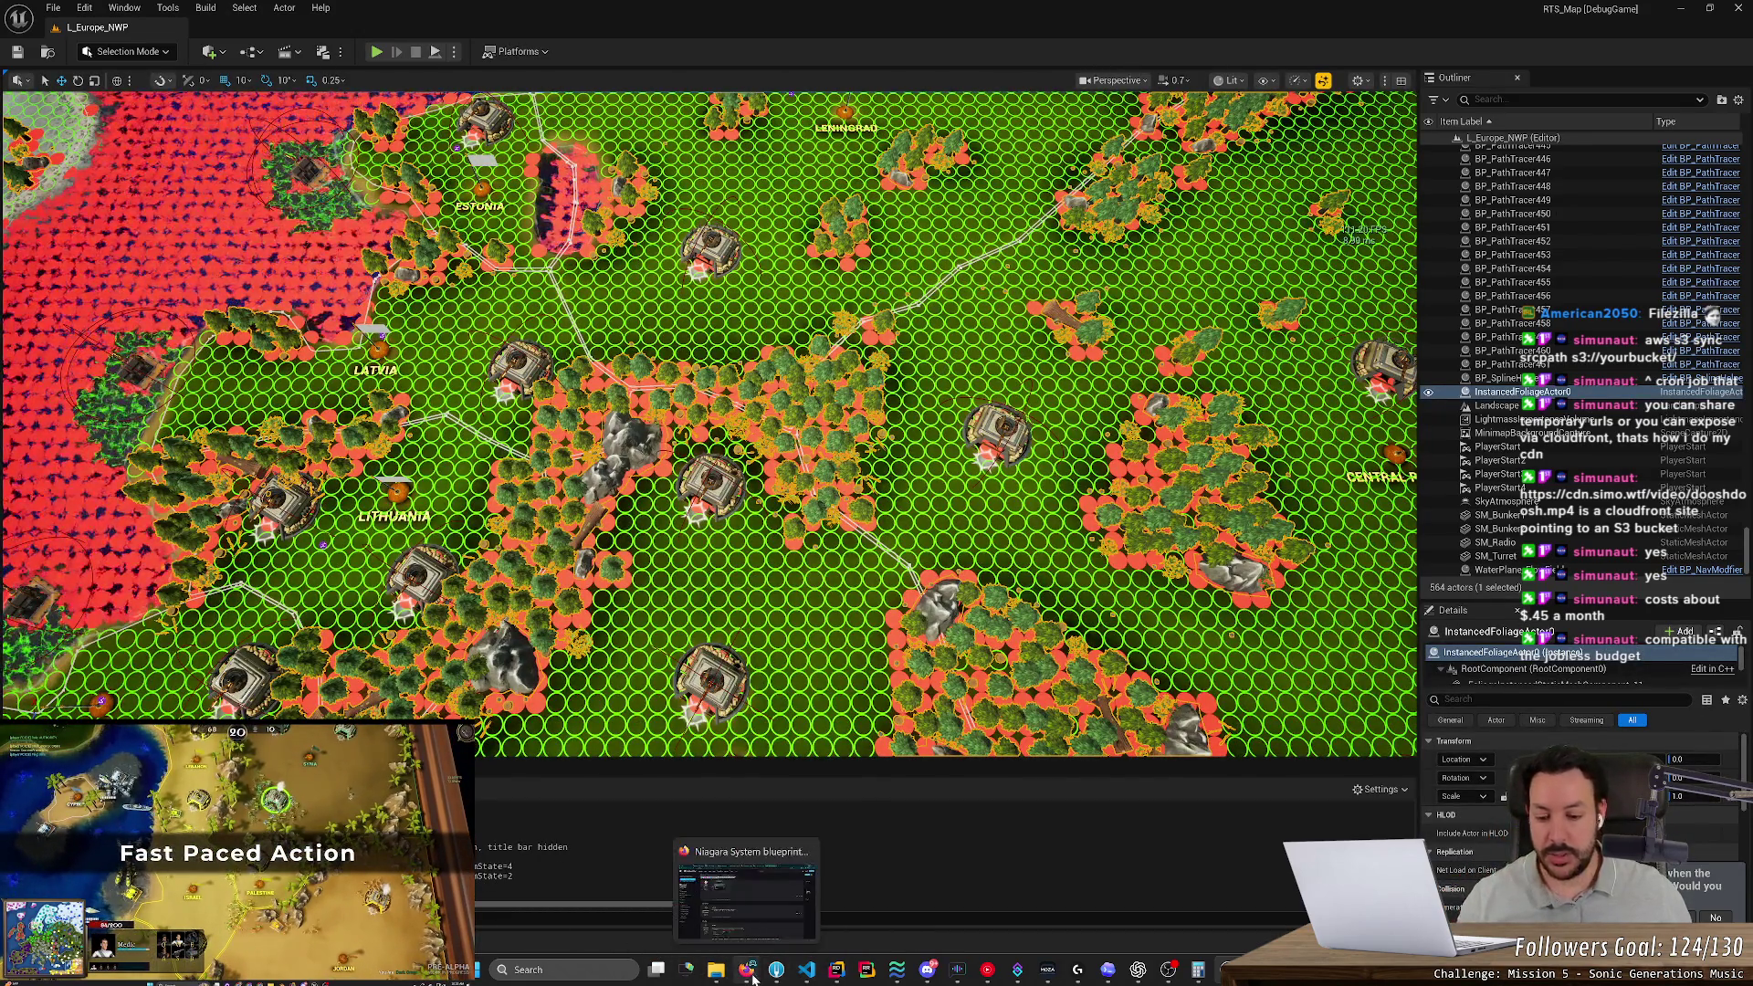
click(792, 977)
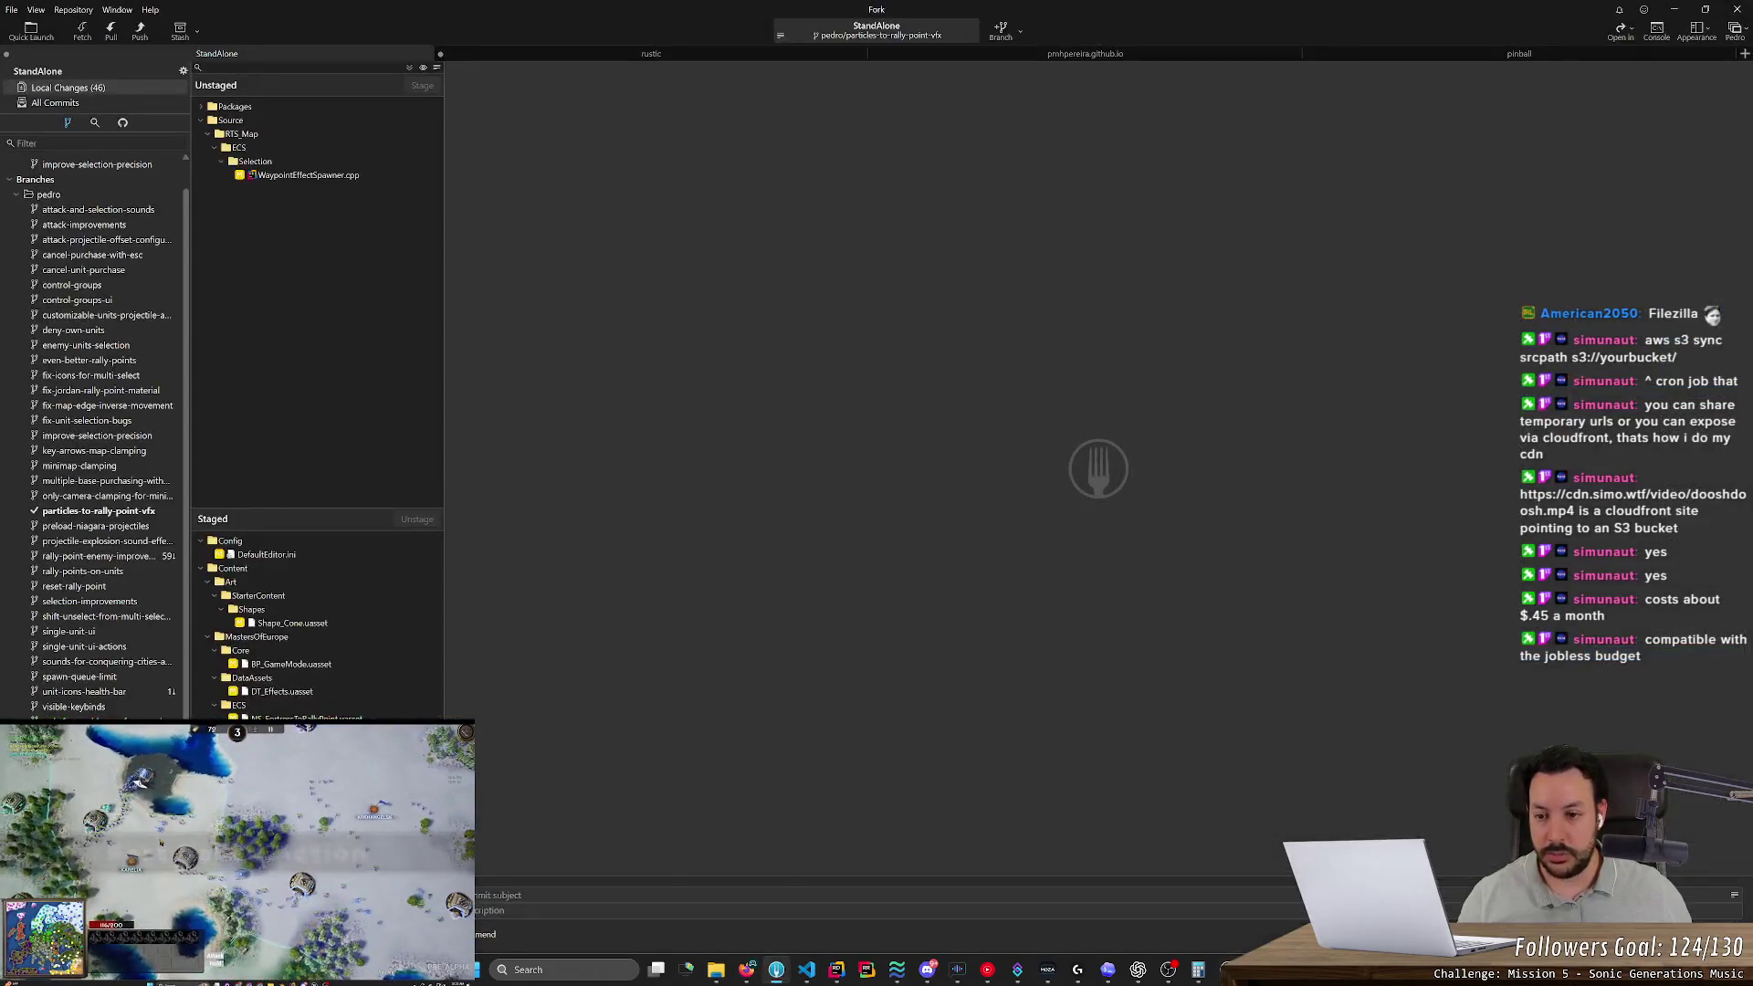
click(927, 970)
click(927, 973)
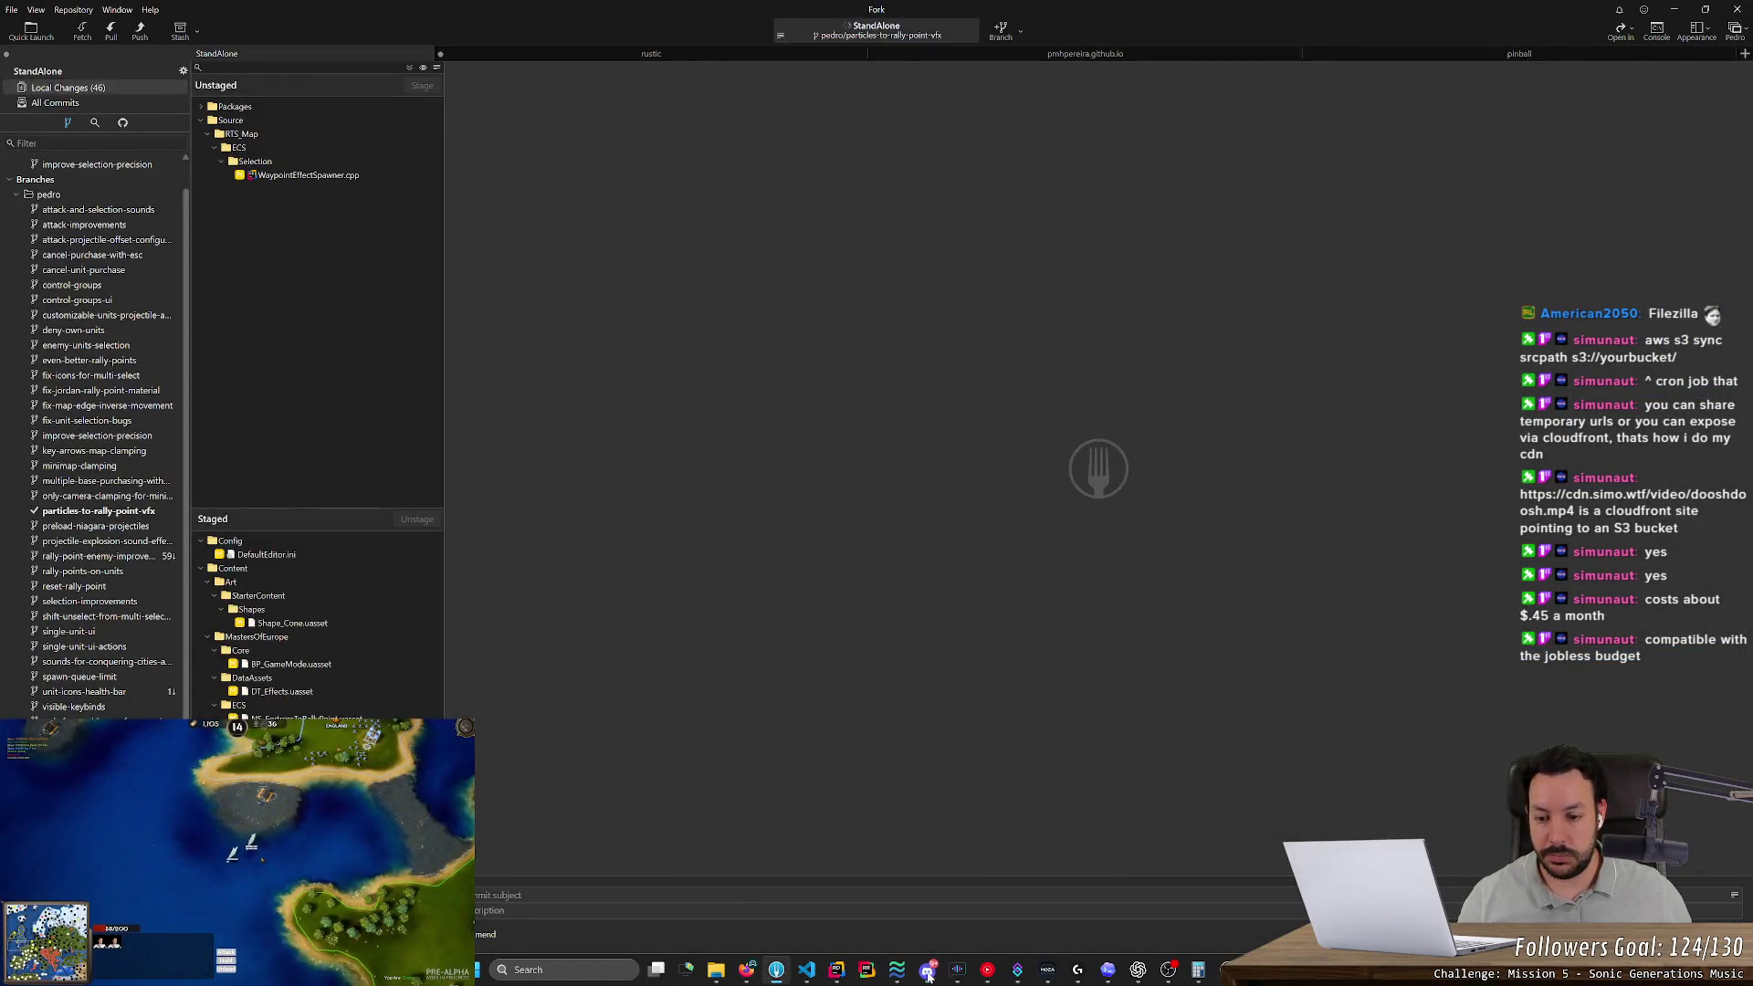
click(837, 970)
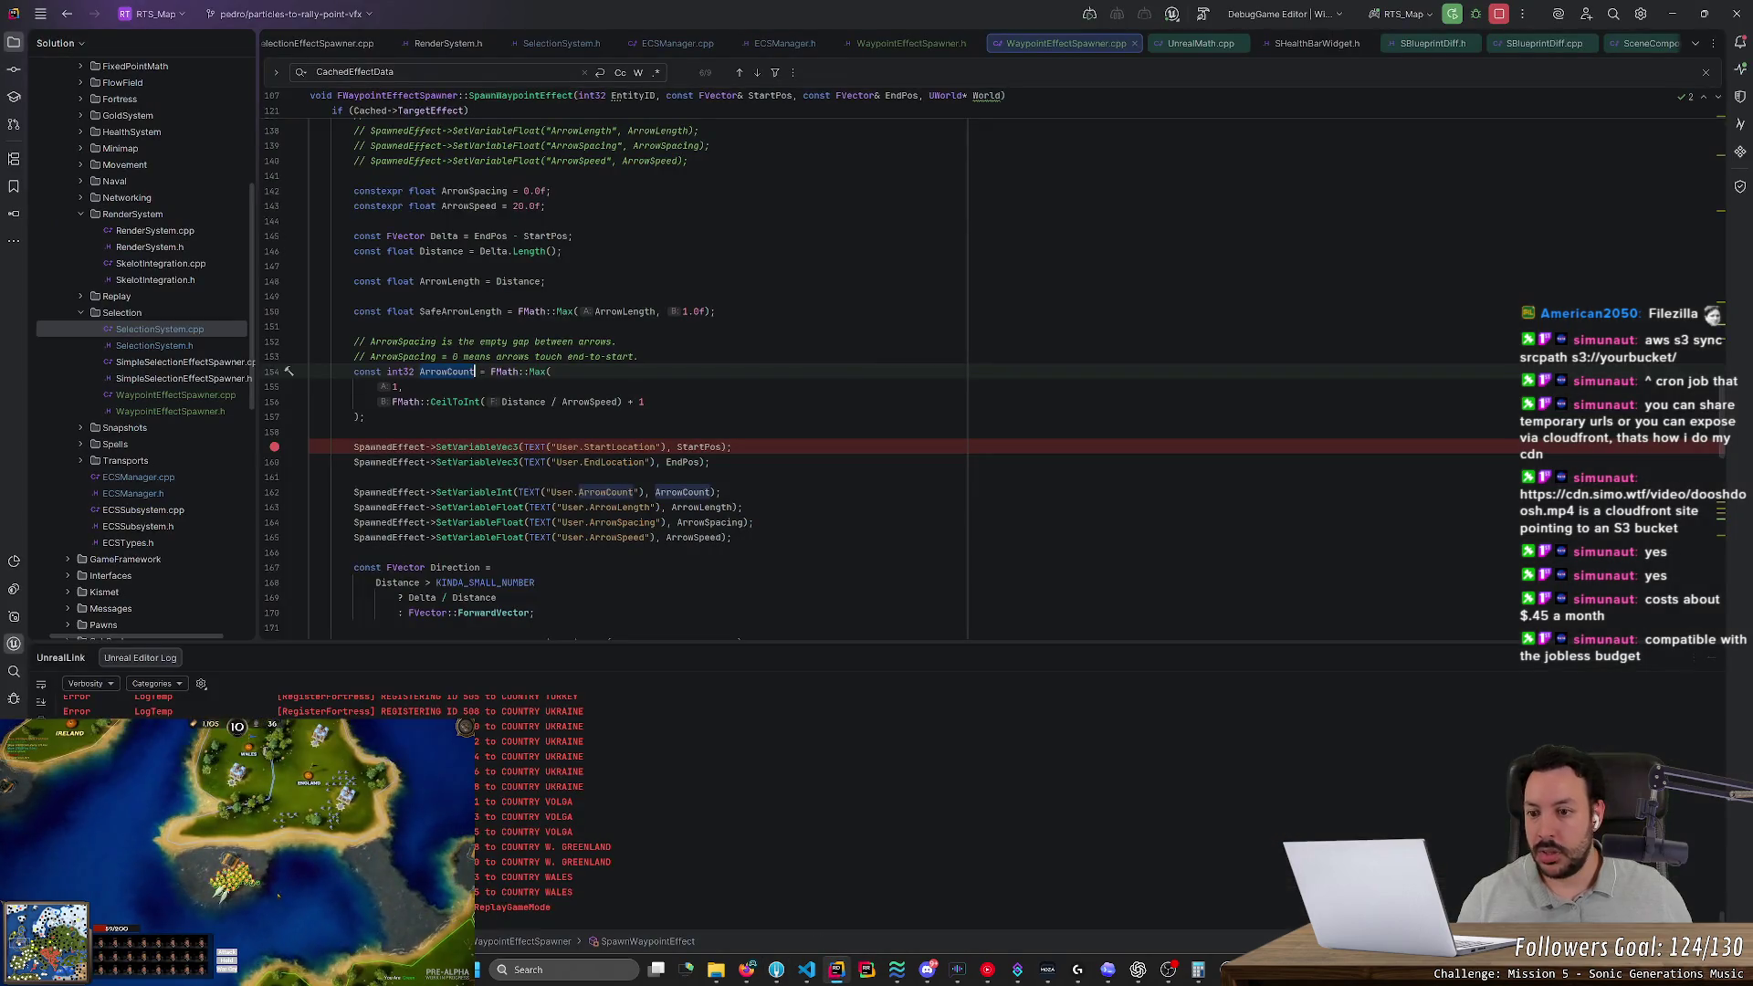
Remove the breakpoint on line 159 and look over the SpawnWaypointEffect signature
click(274, 446)
scroll(274, 448, up, 10)
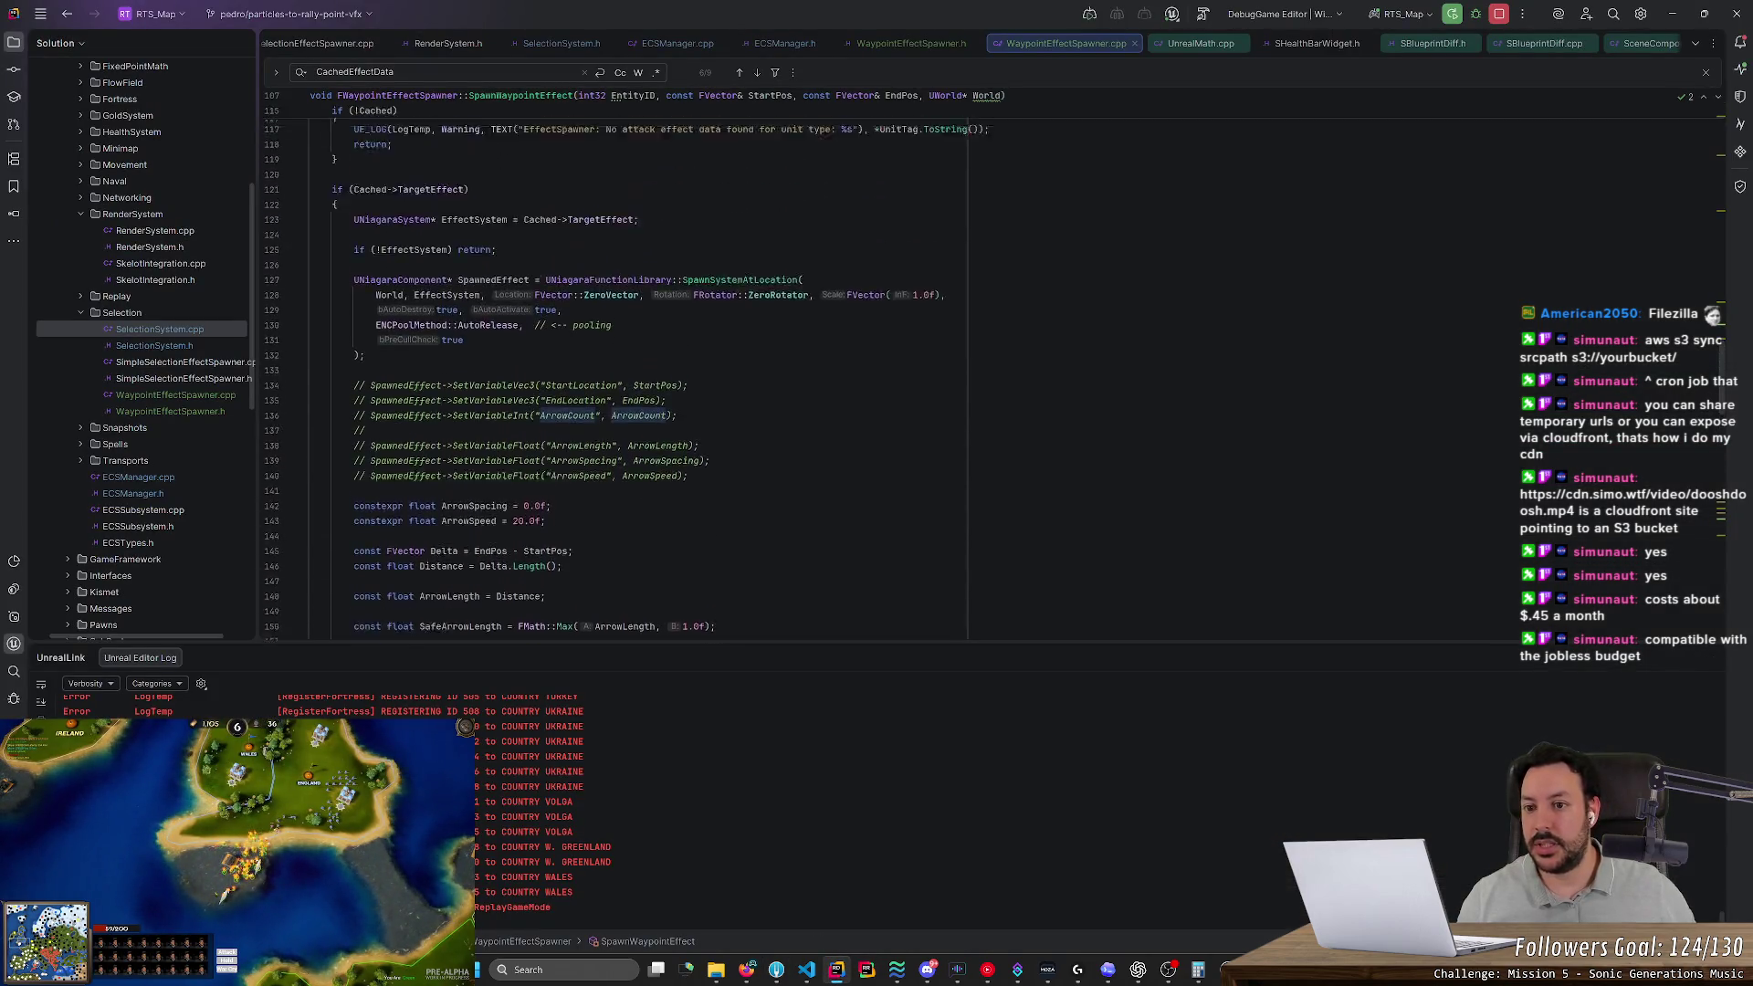
scroll(639, 365, up, 4)
click(513, 304)
scroll(639, 383, down, 2)
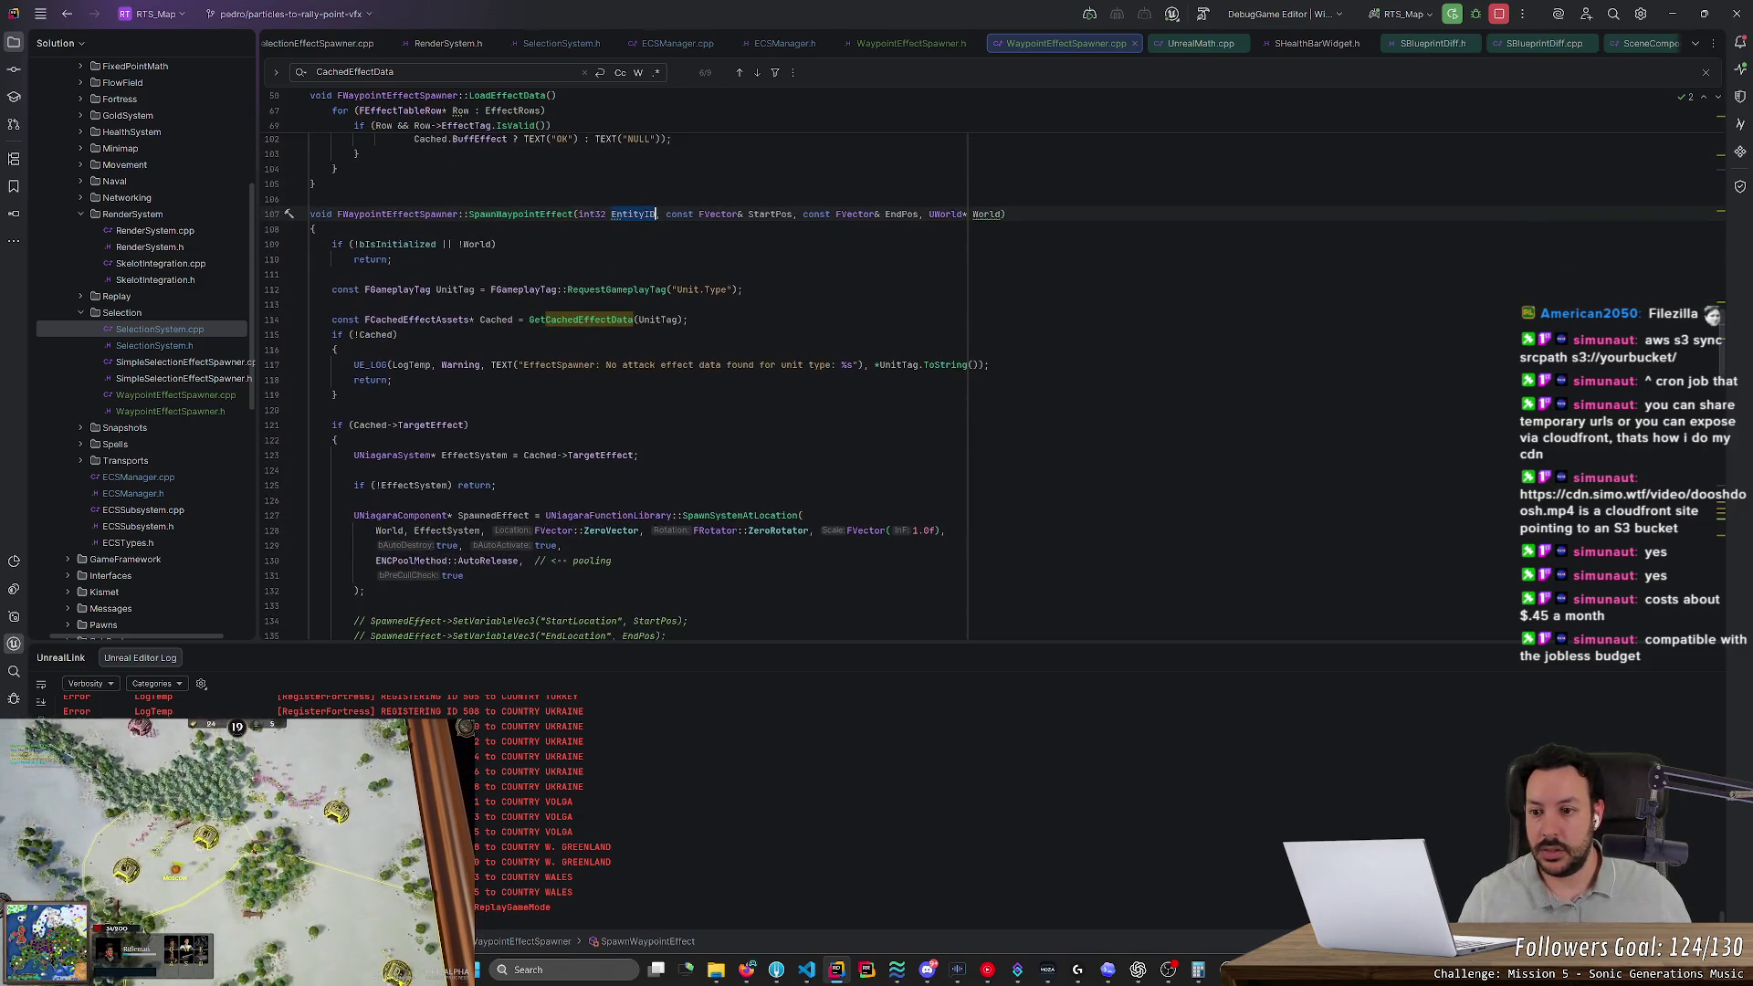
scroll(639, 366, down, 2)
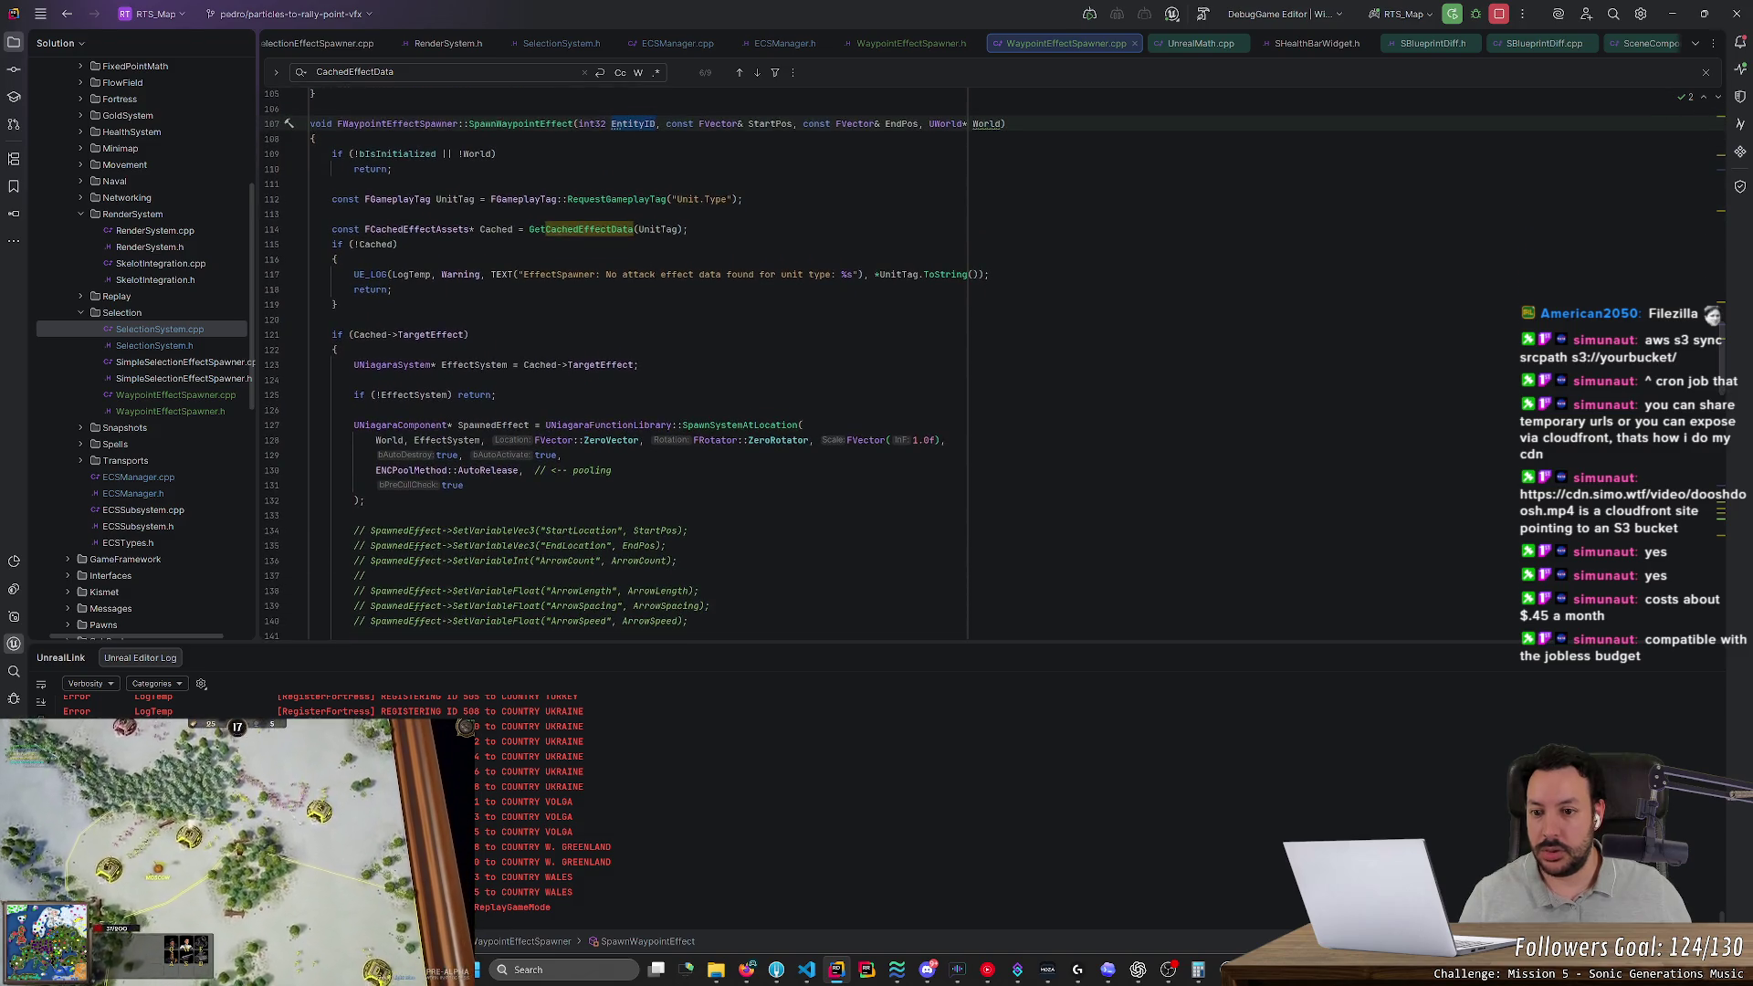
End the SpawnedEffect declaration with a semicolon and add a blank line above the Niagara spawn call for a condition
click(546, 425)
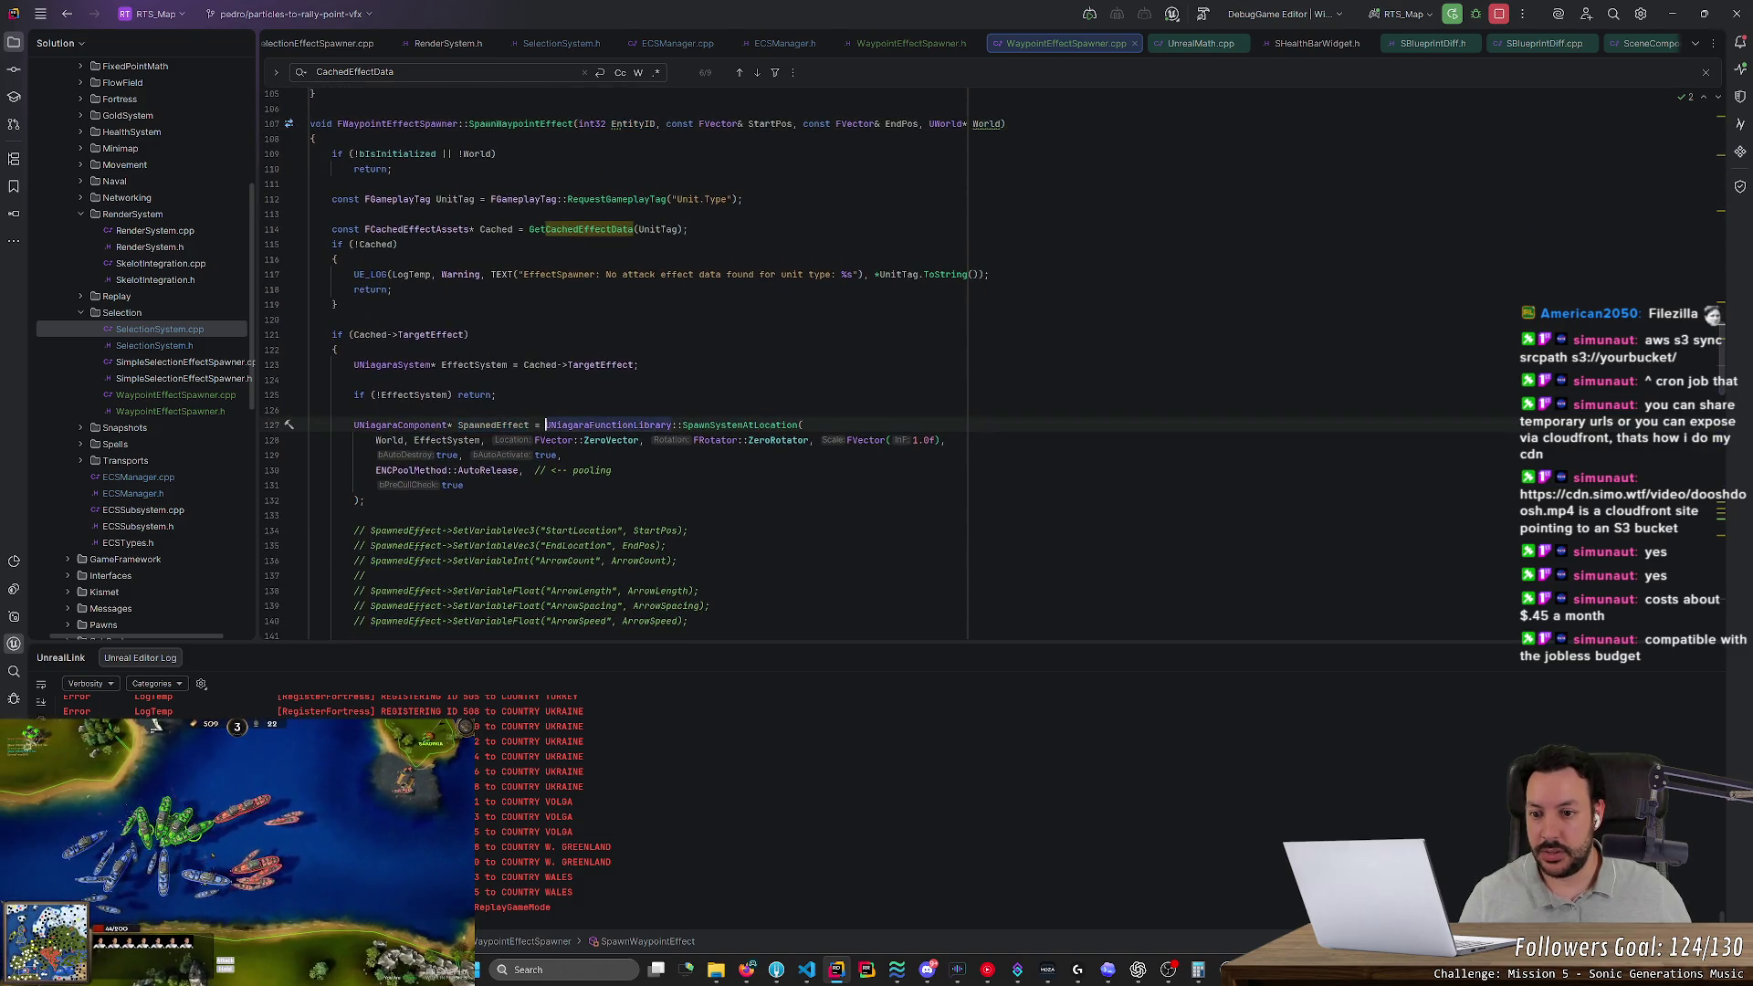
key(BackSpace)
key(BackSpace)
key(BackSpace)
text(;)
key(Return)
key(Return)
key(Return)
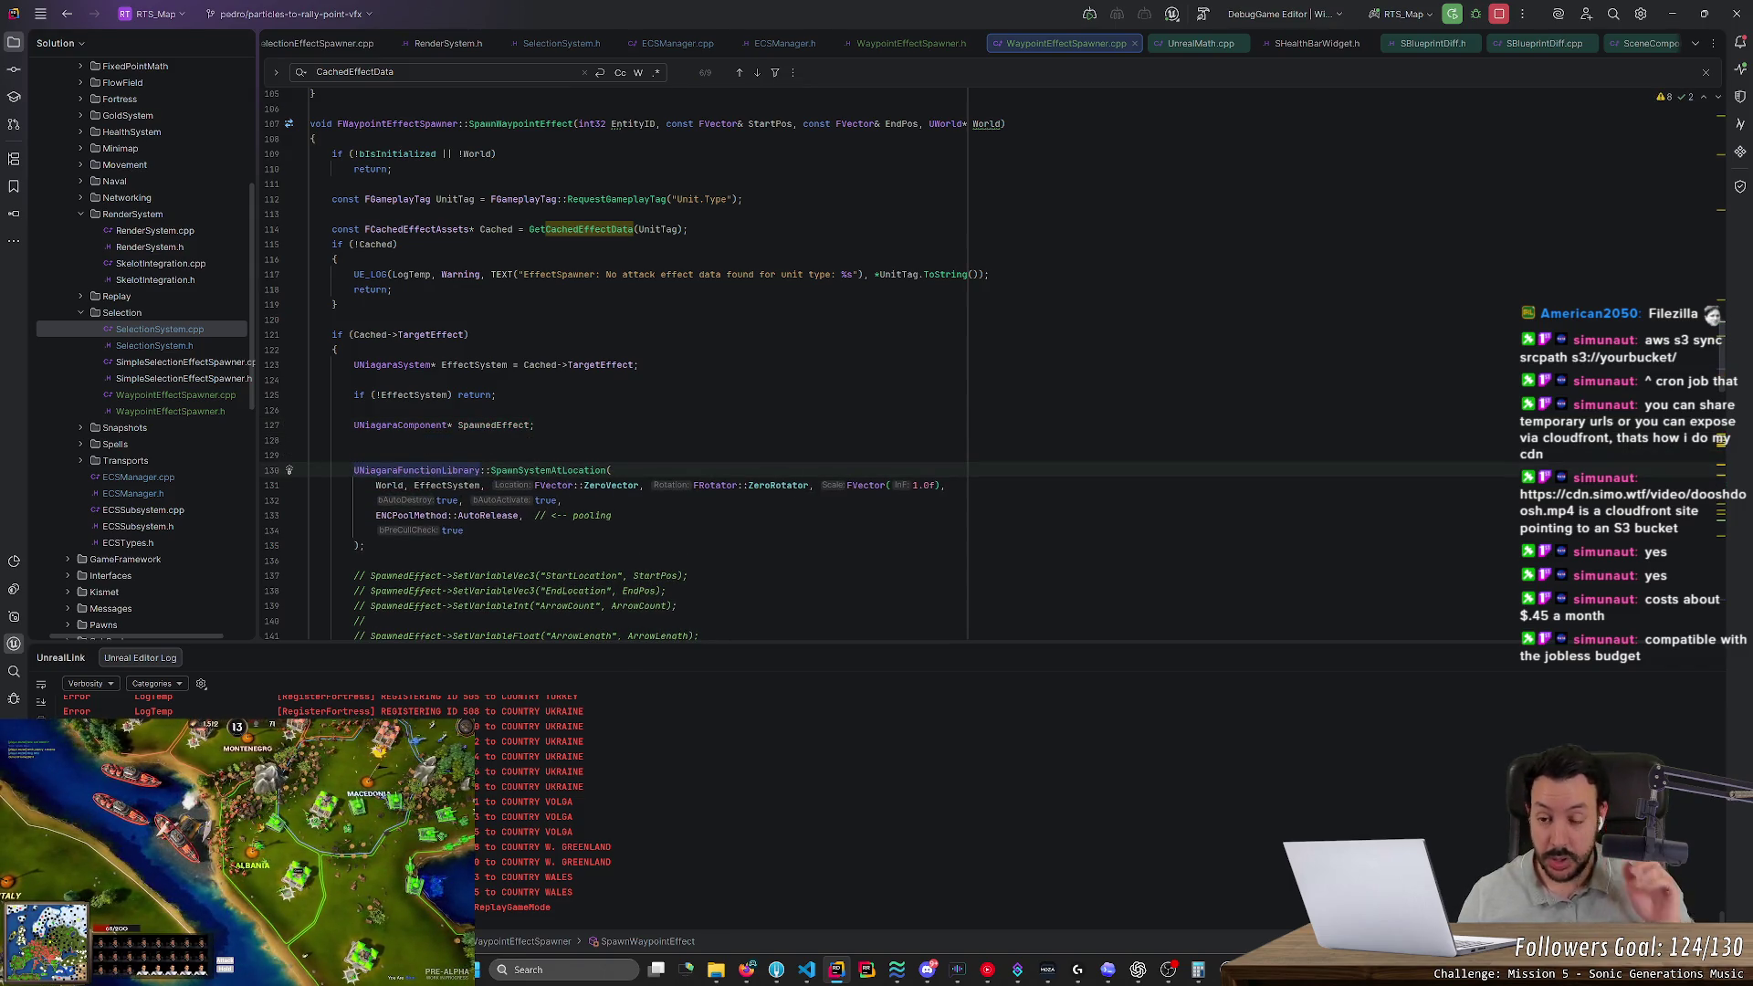
click(355, 454)
key(Return)
text(if ()
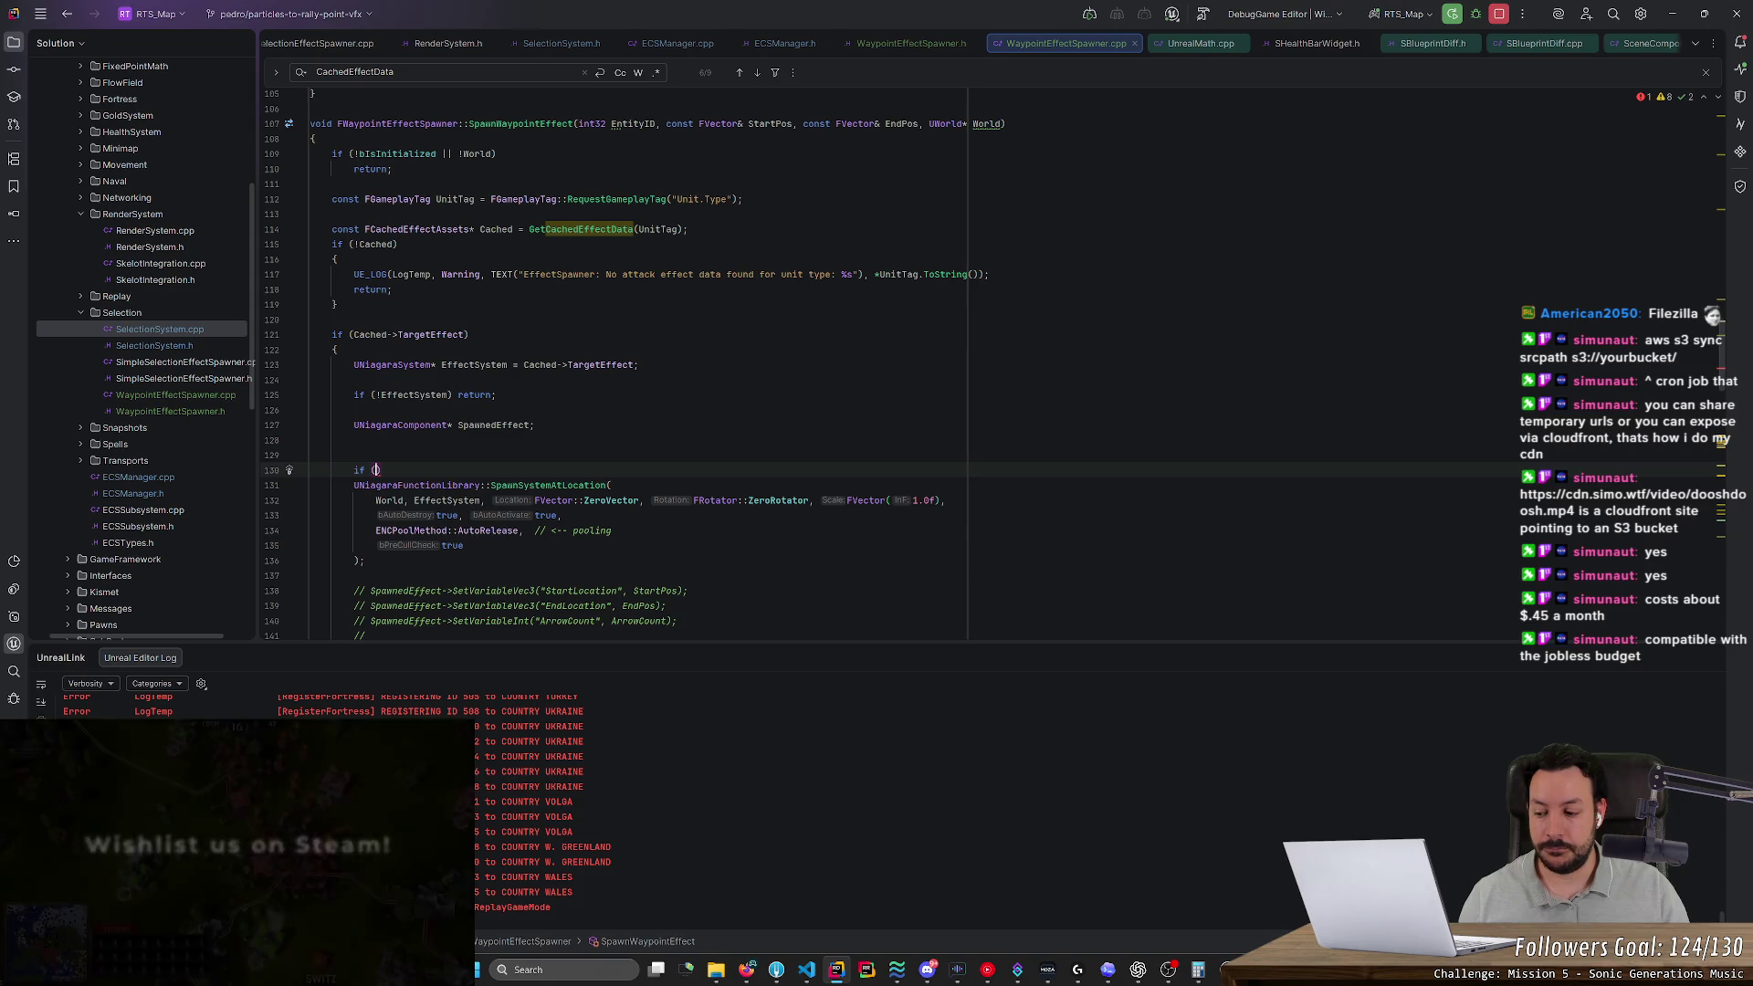
text(Re)
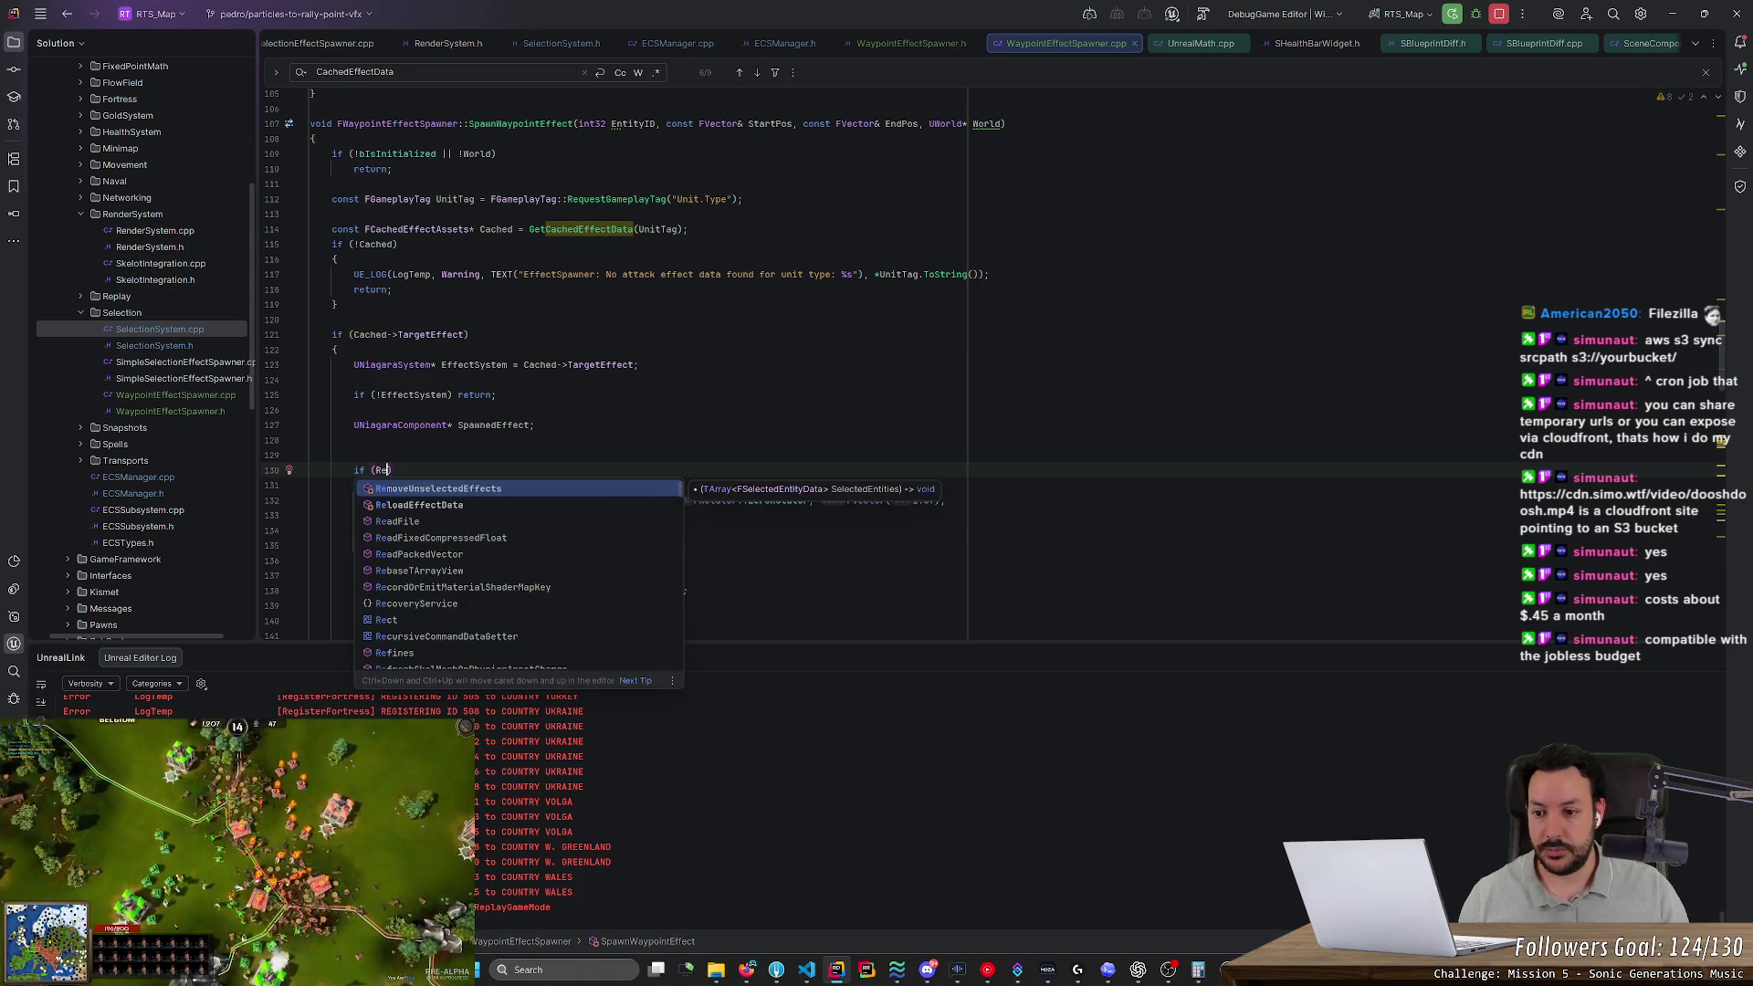
key(BackSpace)
key(BackSpace)
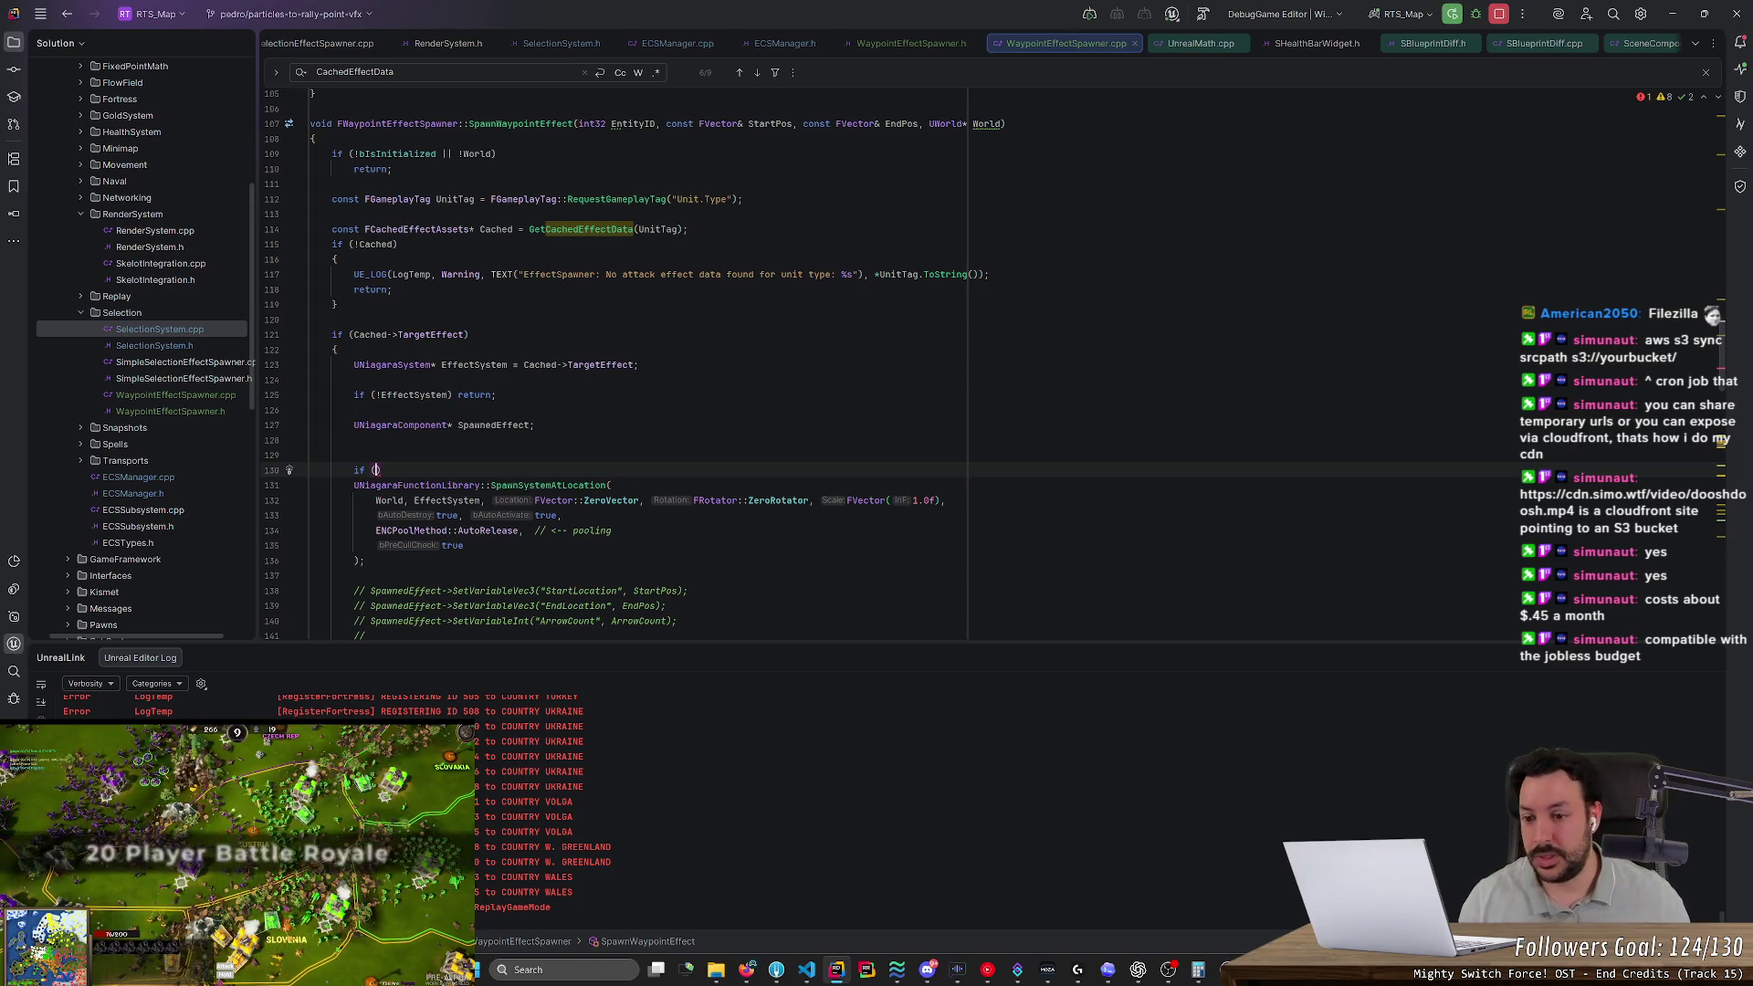
ctrl+click(481, 124)
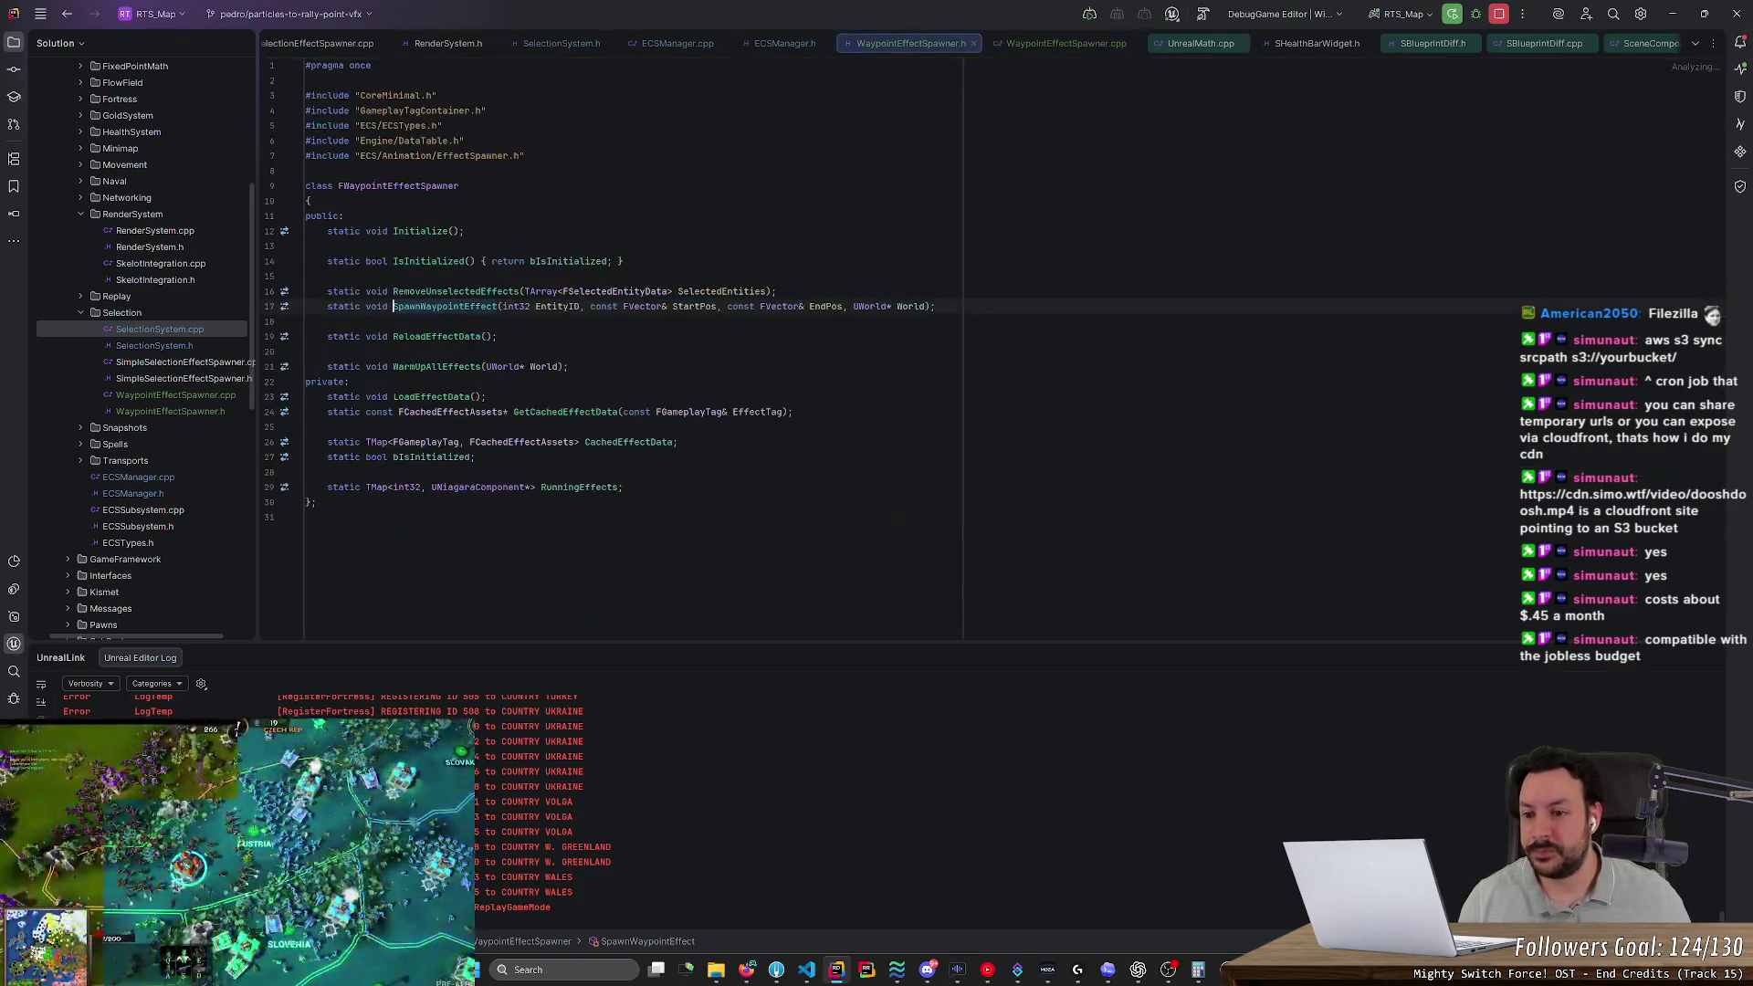
Add the condition if (RunningEffects.Contains(EntityID)) with a brace block
key(ctrl+alt+Left)
key(ctrl+alt+Left)
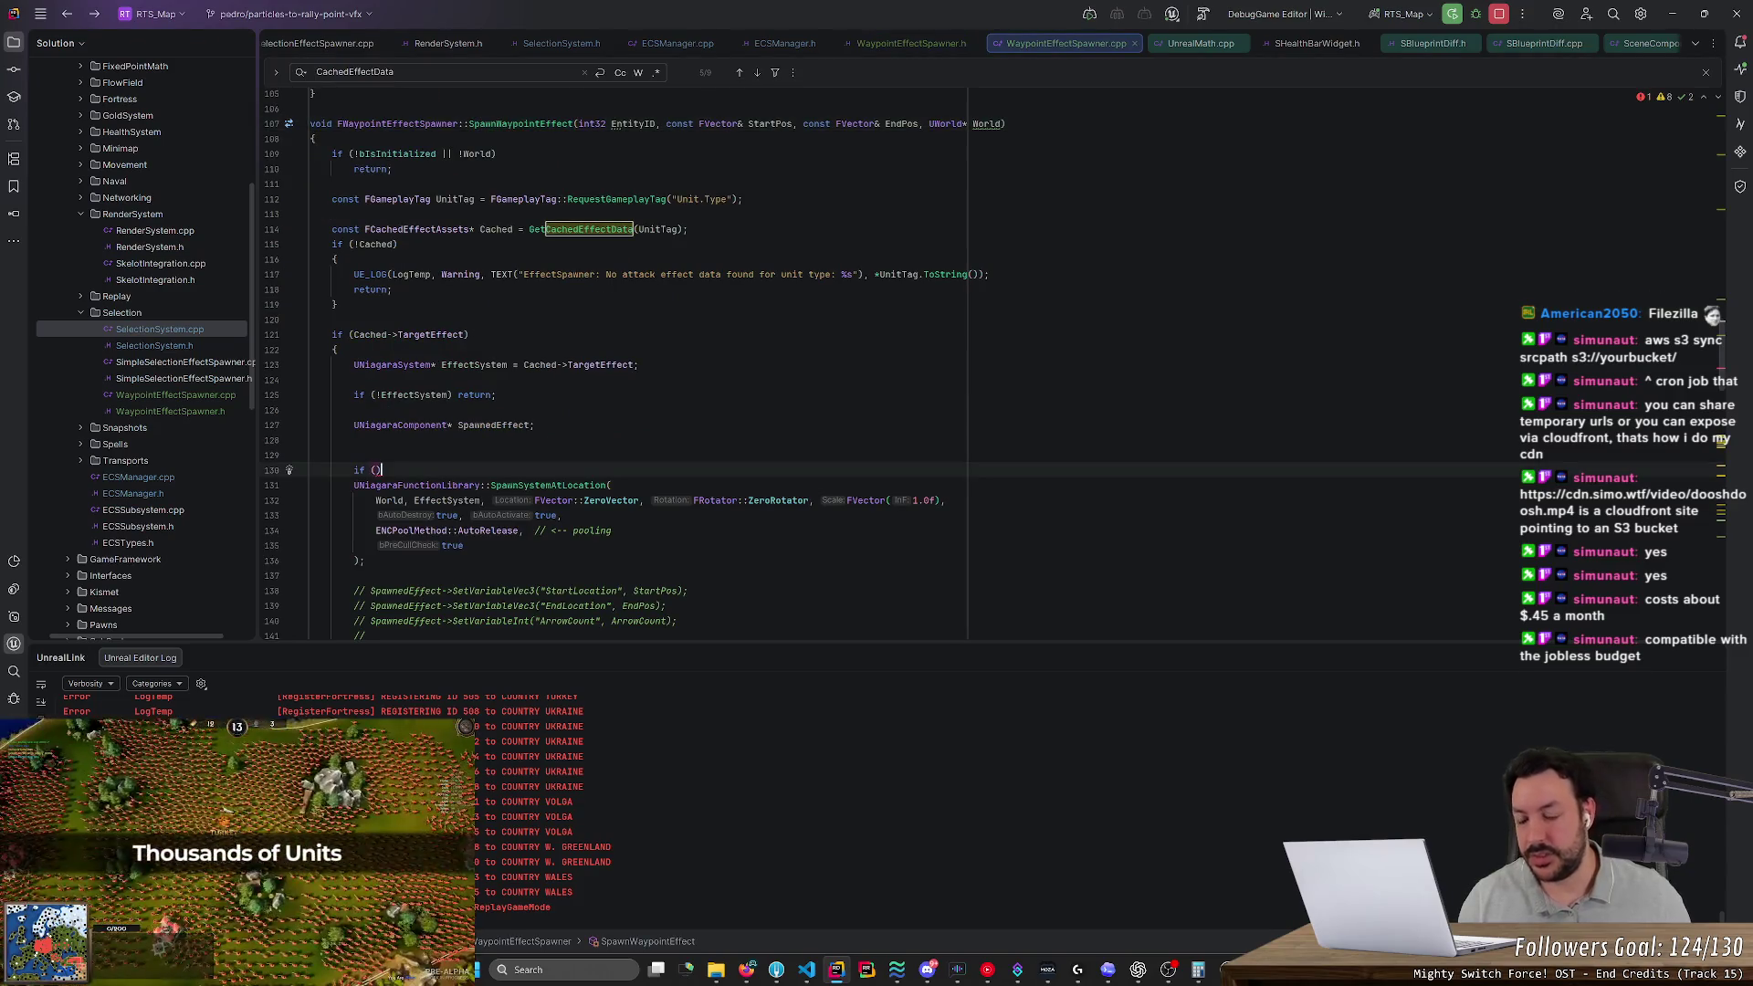
text(RunningEffects.c)
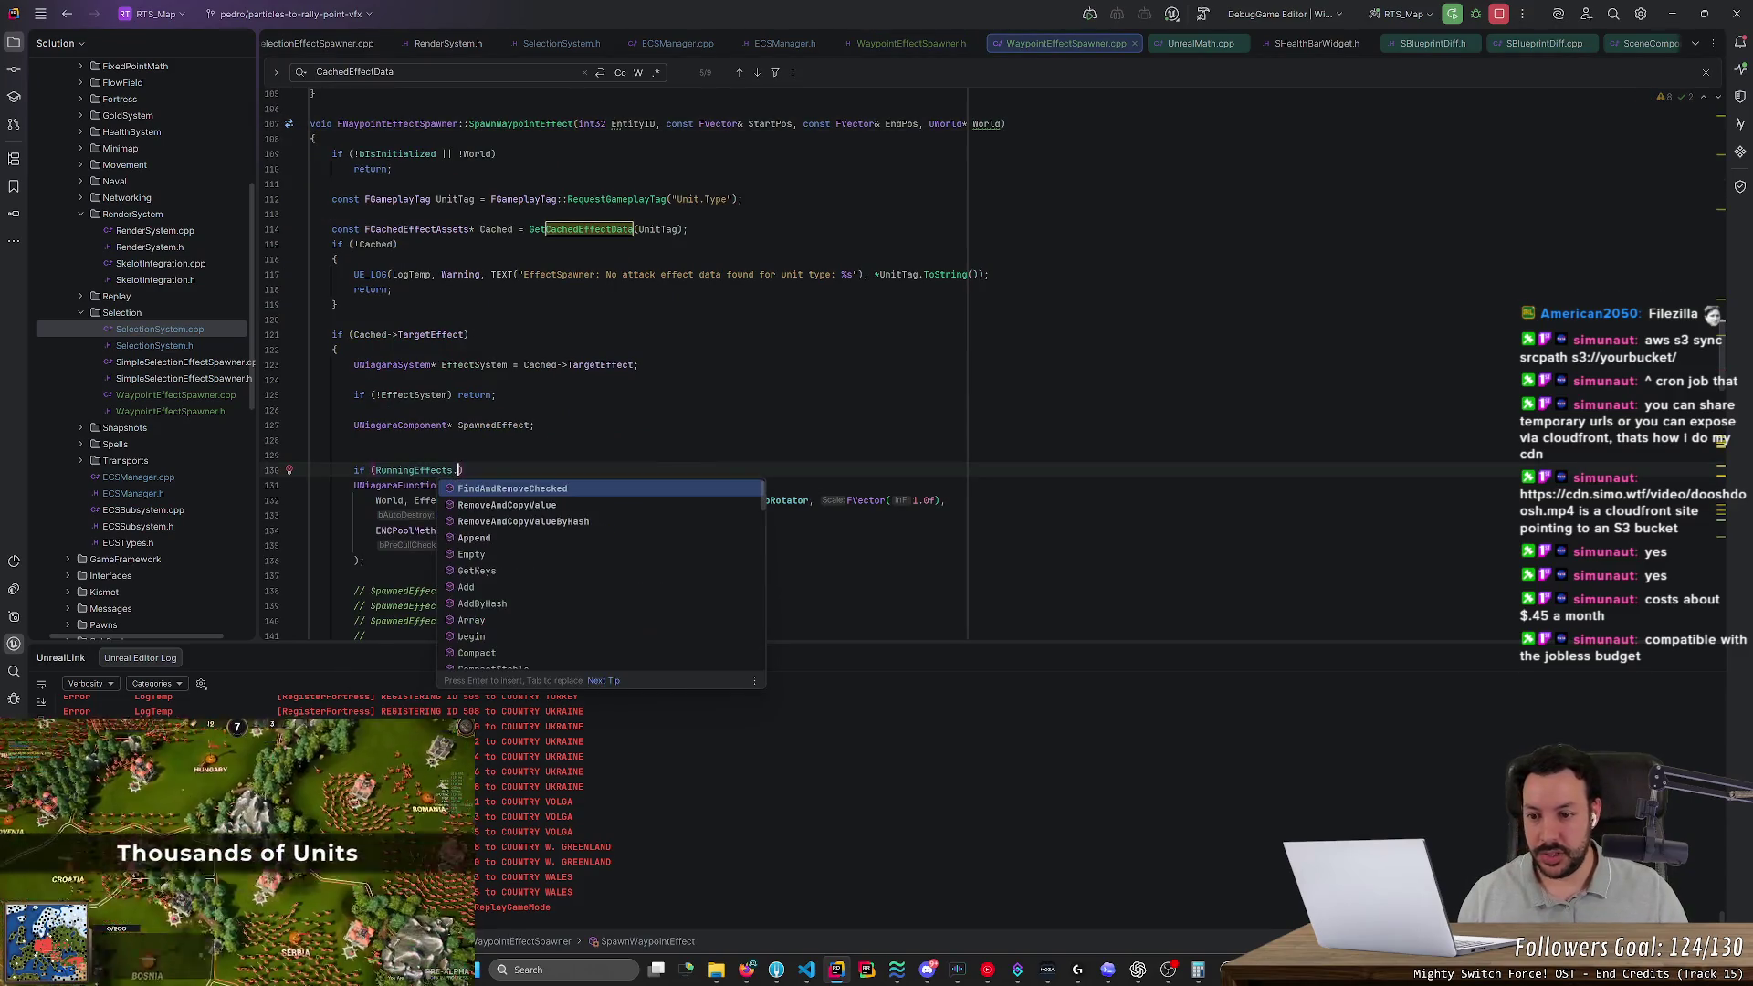
text(on)
key(Return)
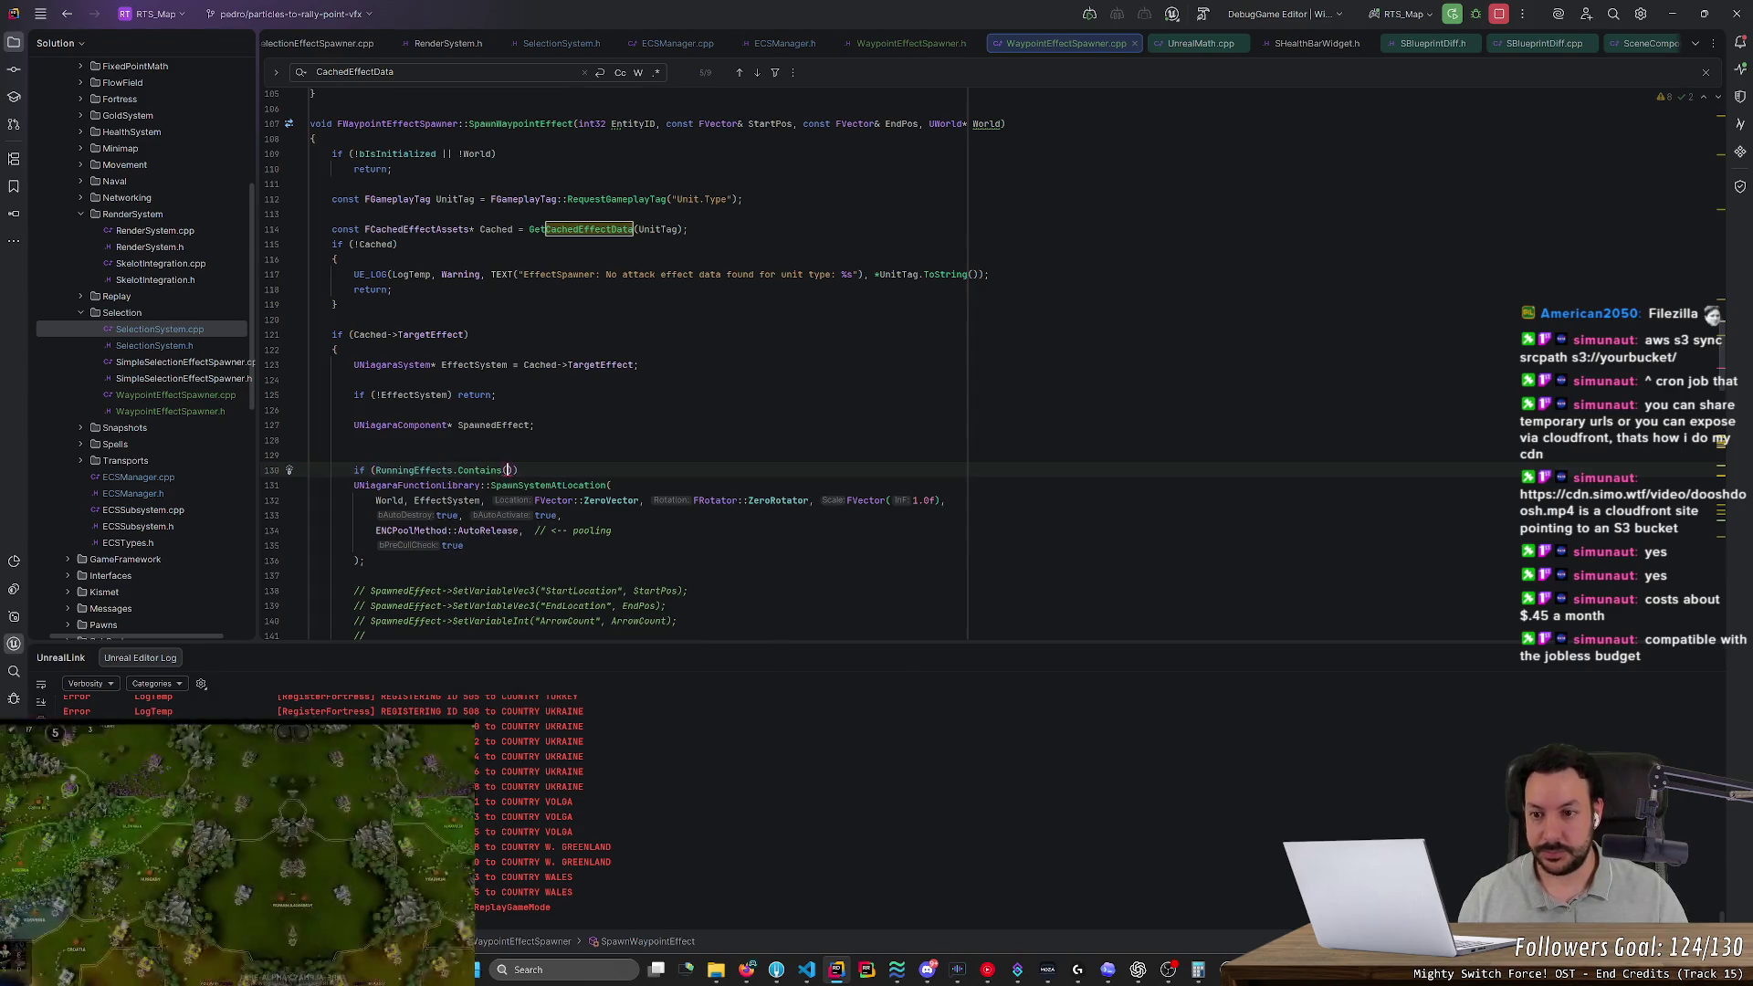
text(En)
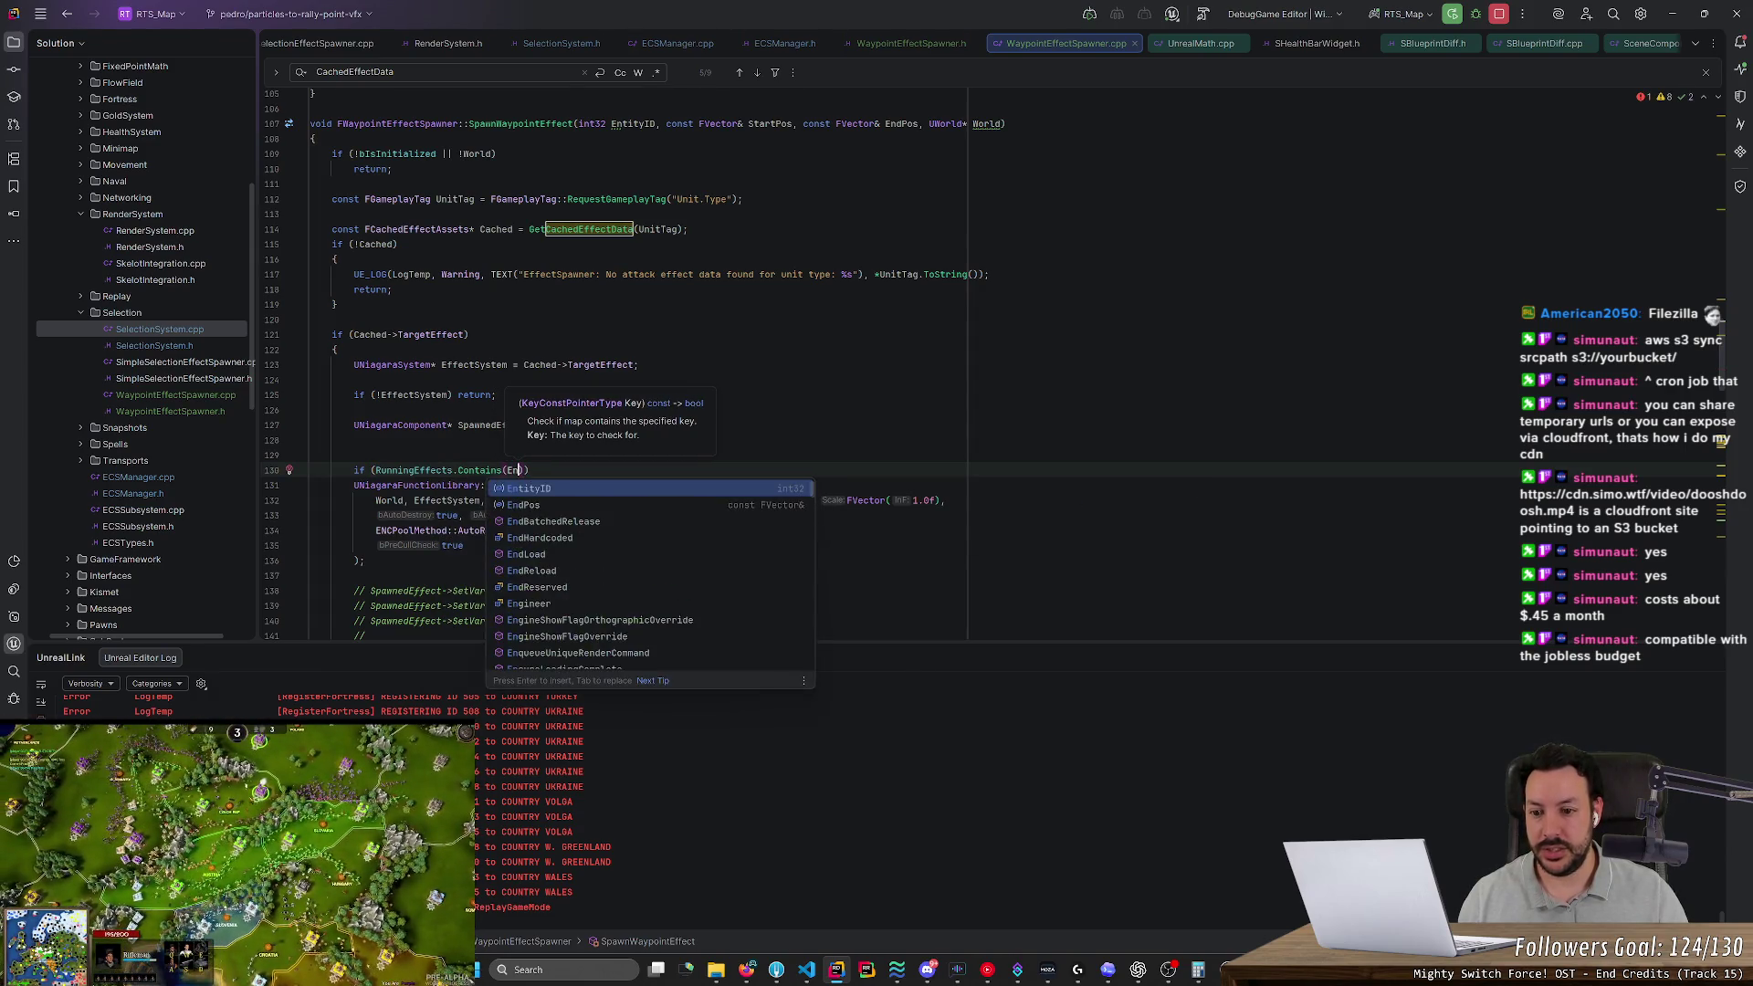
key(Return)
text()))
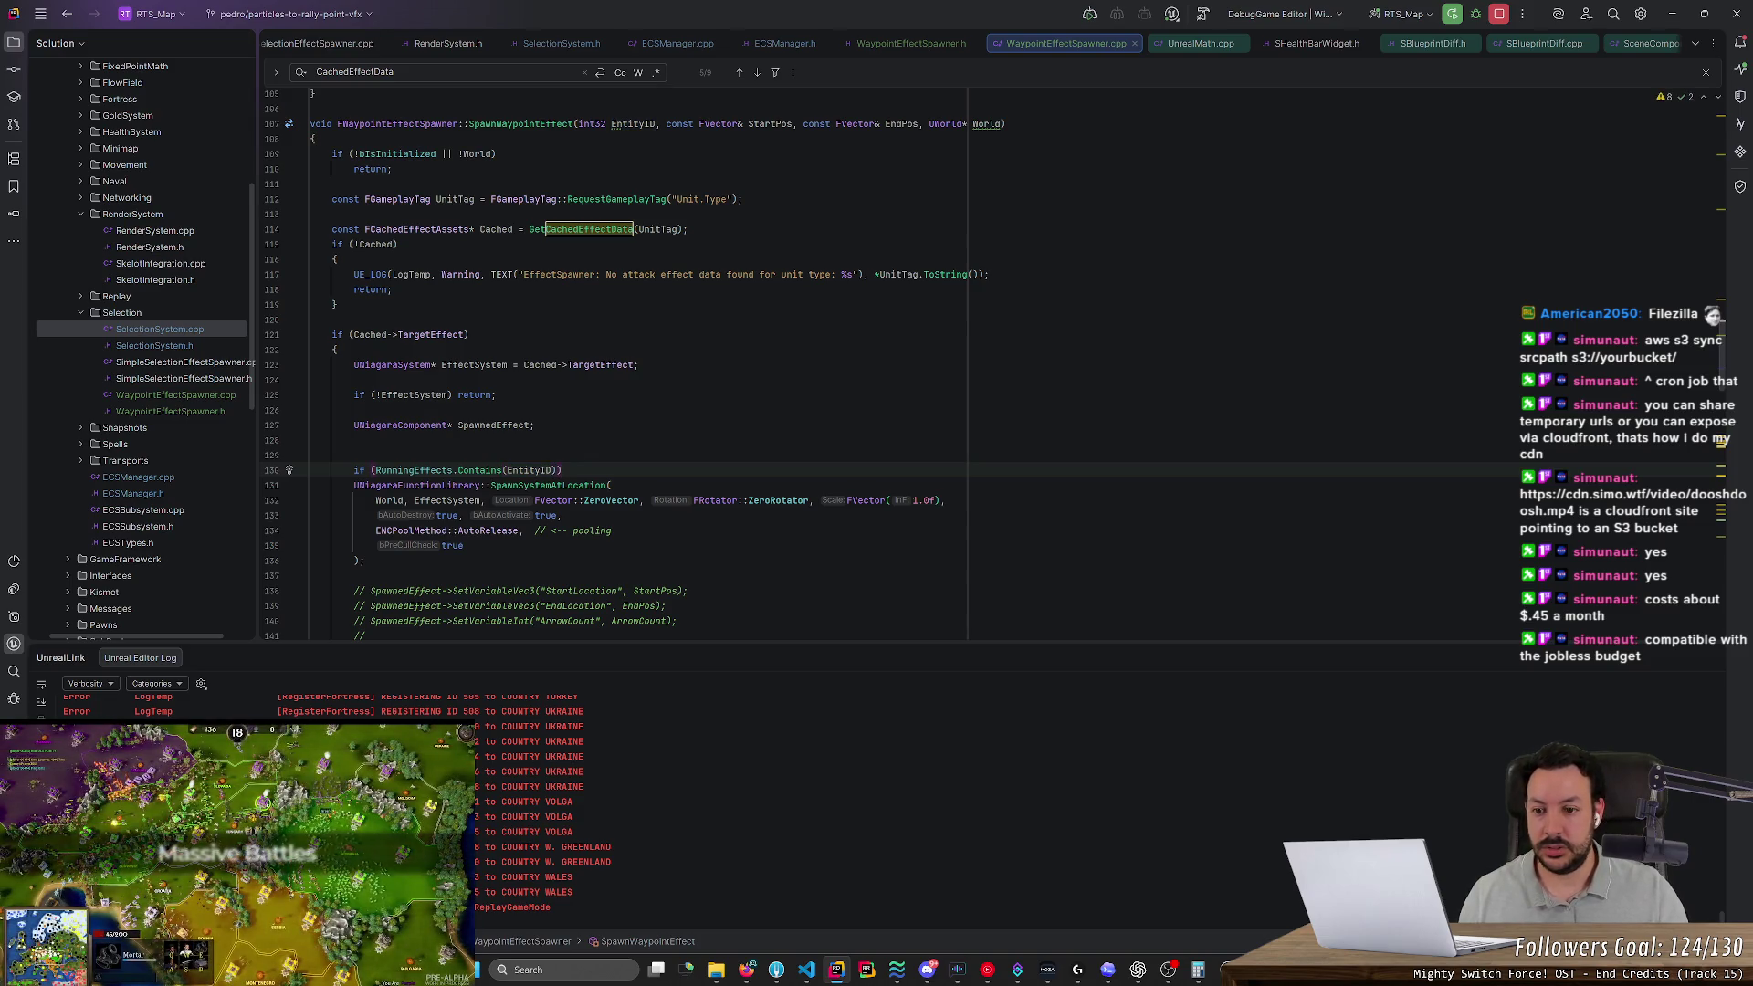
key(Return)
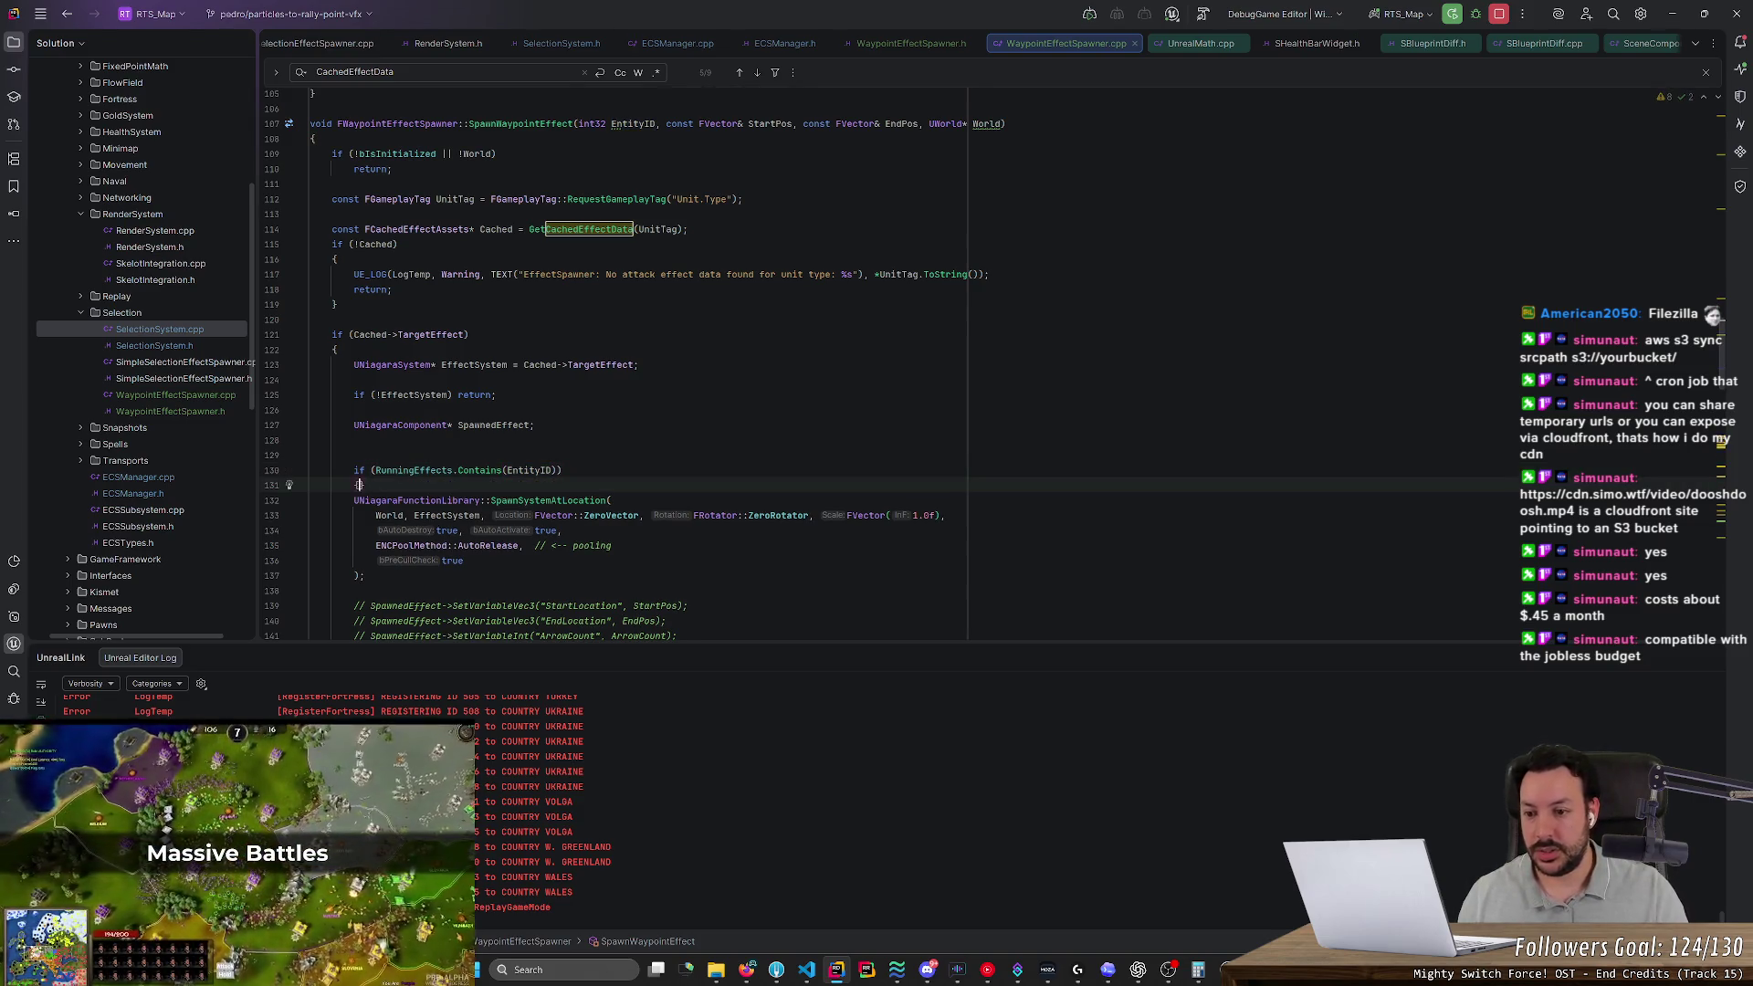
key(Return)
In the if body, assign SpawnedEffect = RunningEffects[EntityID];
text(SPaw)
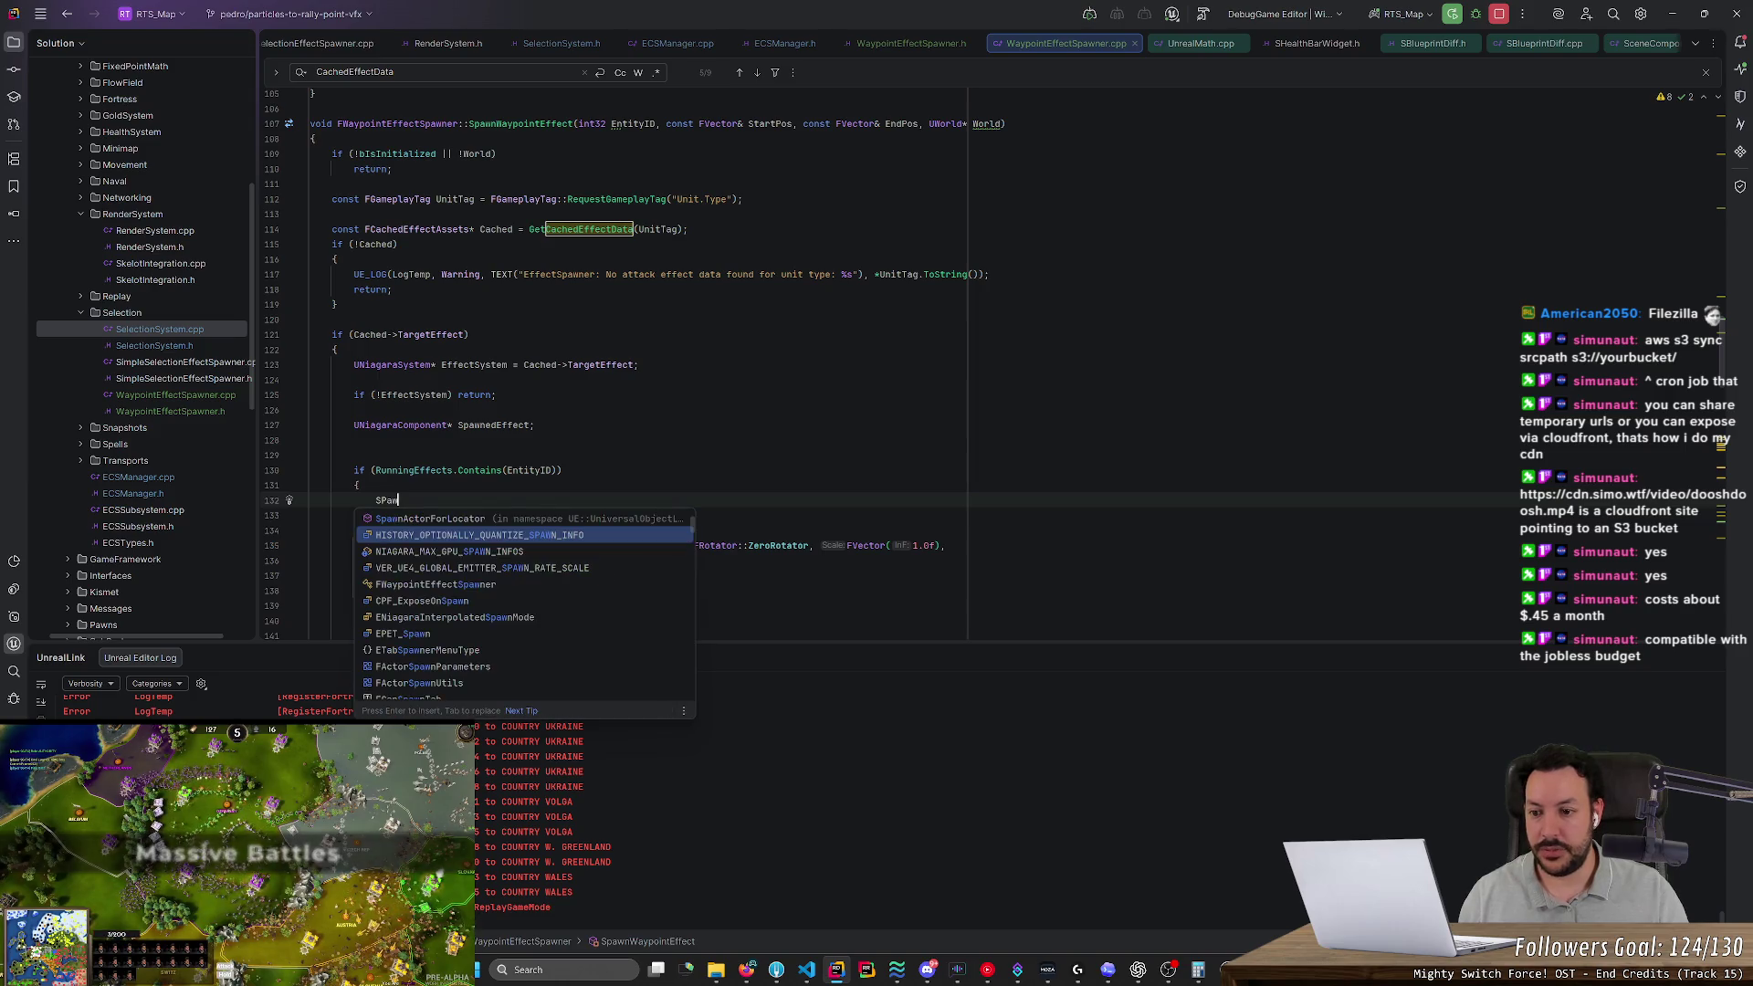
text(ned)
key(Return)
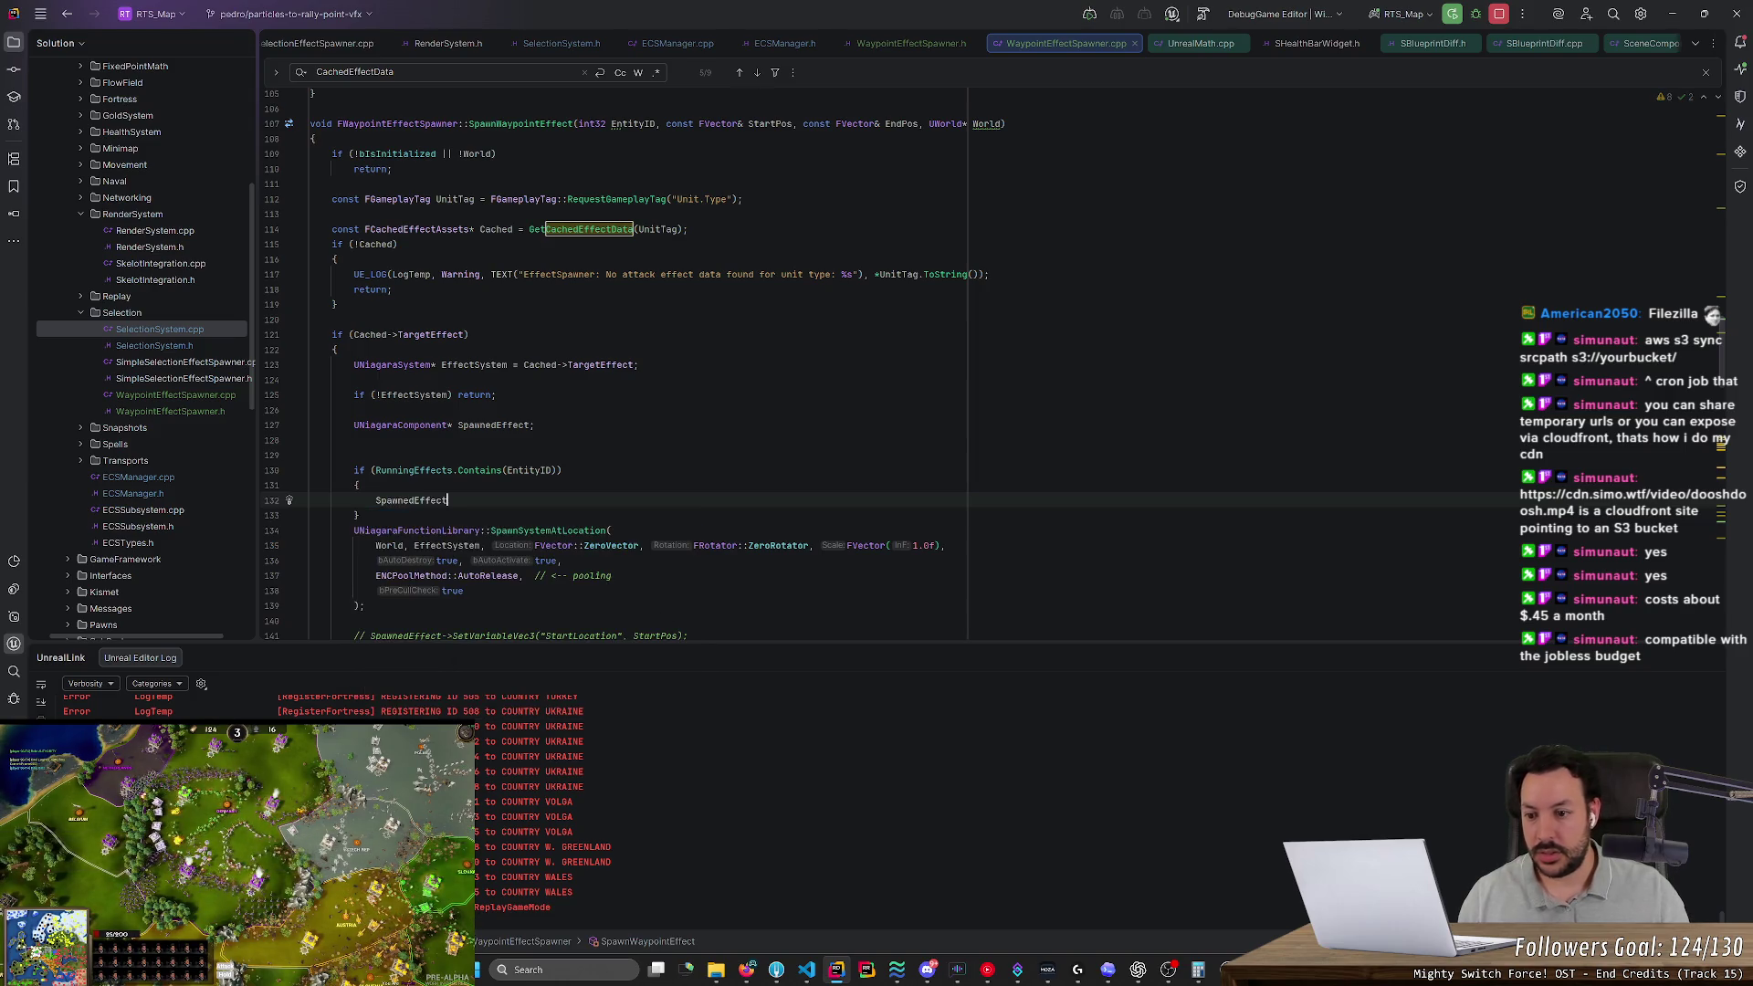
text(= Ru)
key(Return)
text([Ent)
key(Return)
text(];)
Add an else block that assigns SpawnedEffect from the SpawnSystemAtLocation call
key(Down)
key(End)
key(Return)
text(else {)
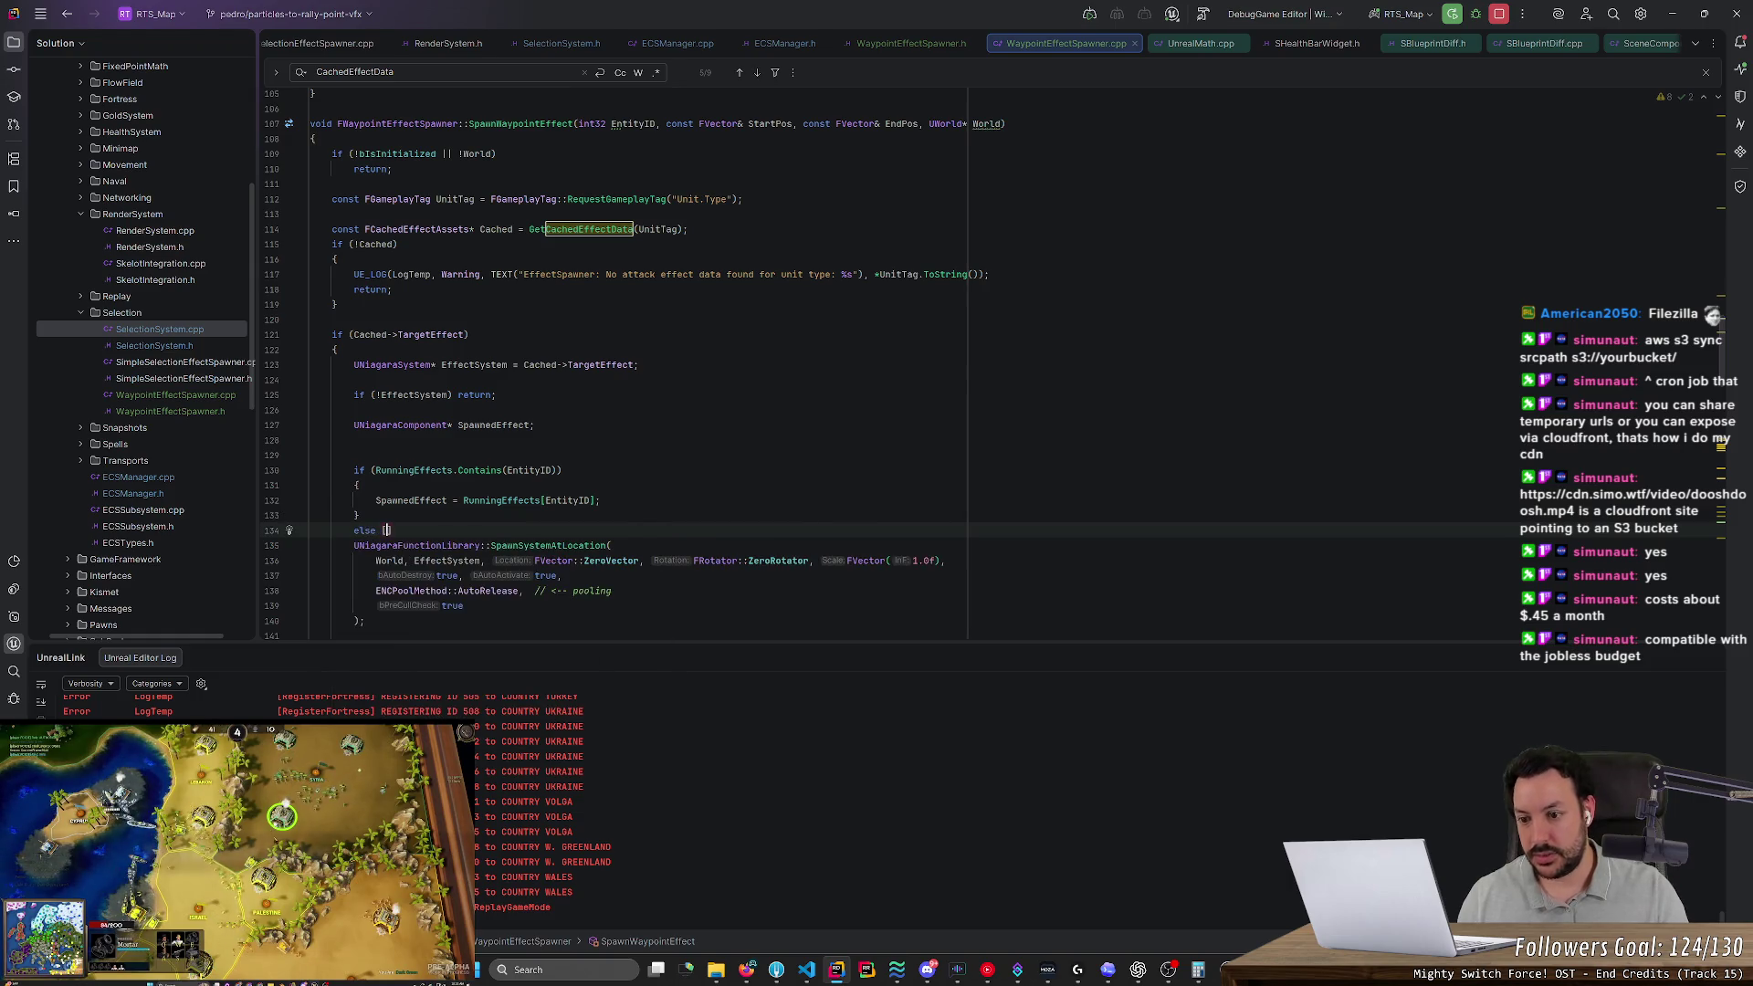
text({)
key(Return)
key(ctrl+shift+alt+Down)
click(401, 399)
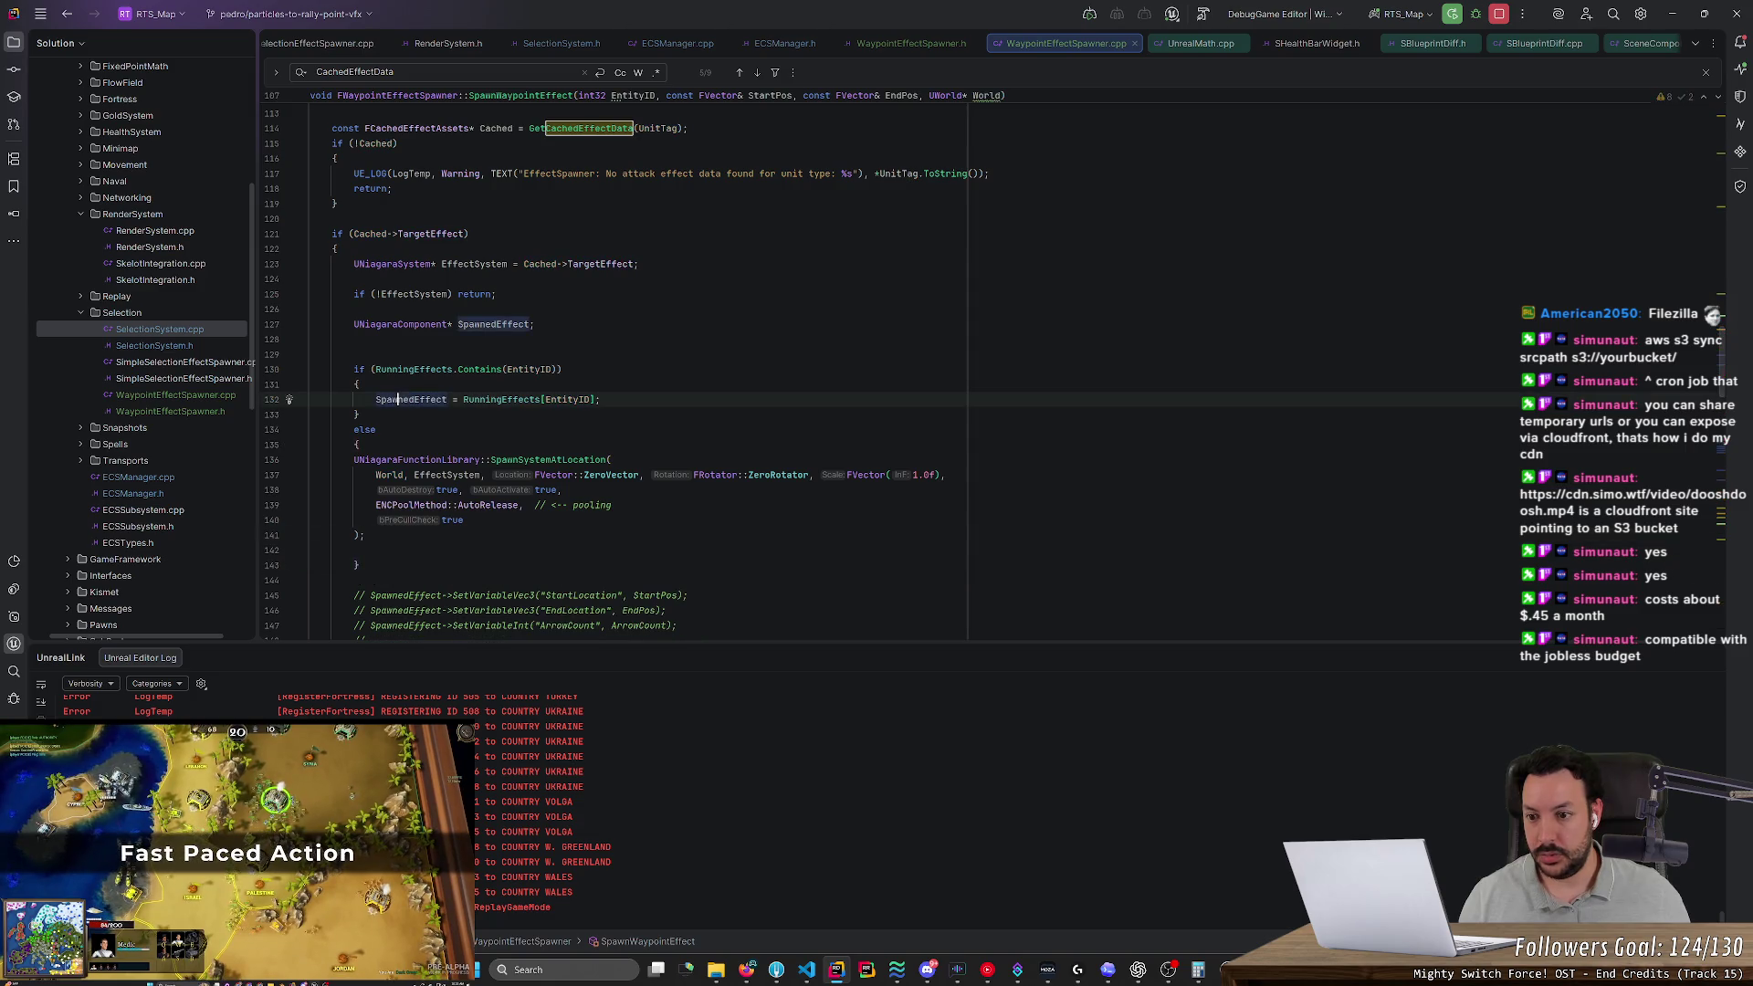
click(355, 459)
text(SpawnedEffect =)
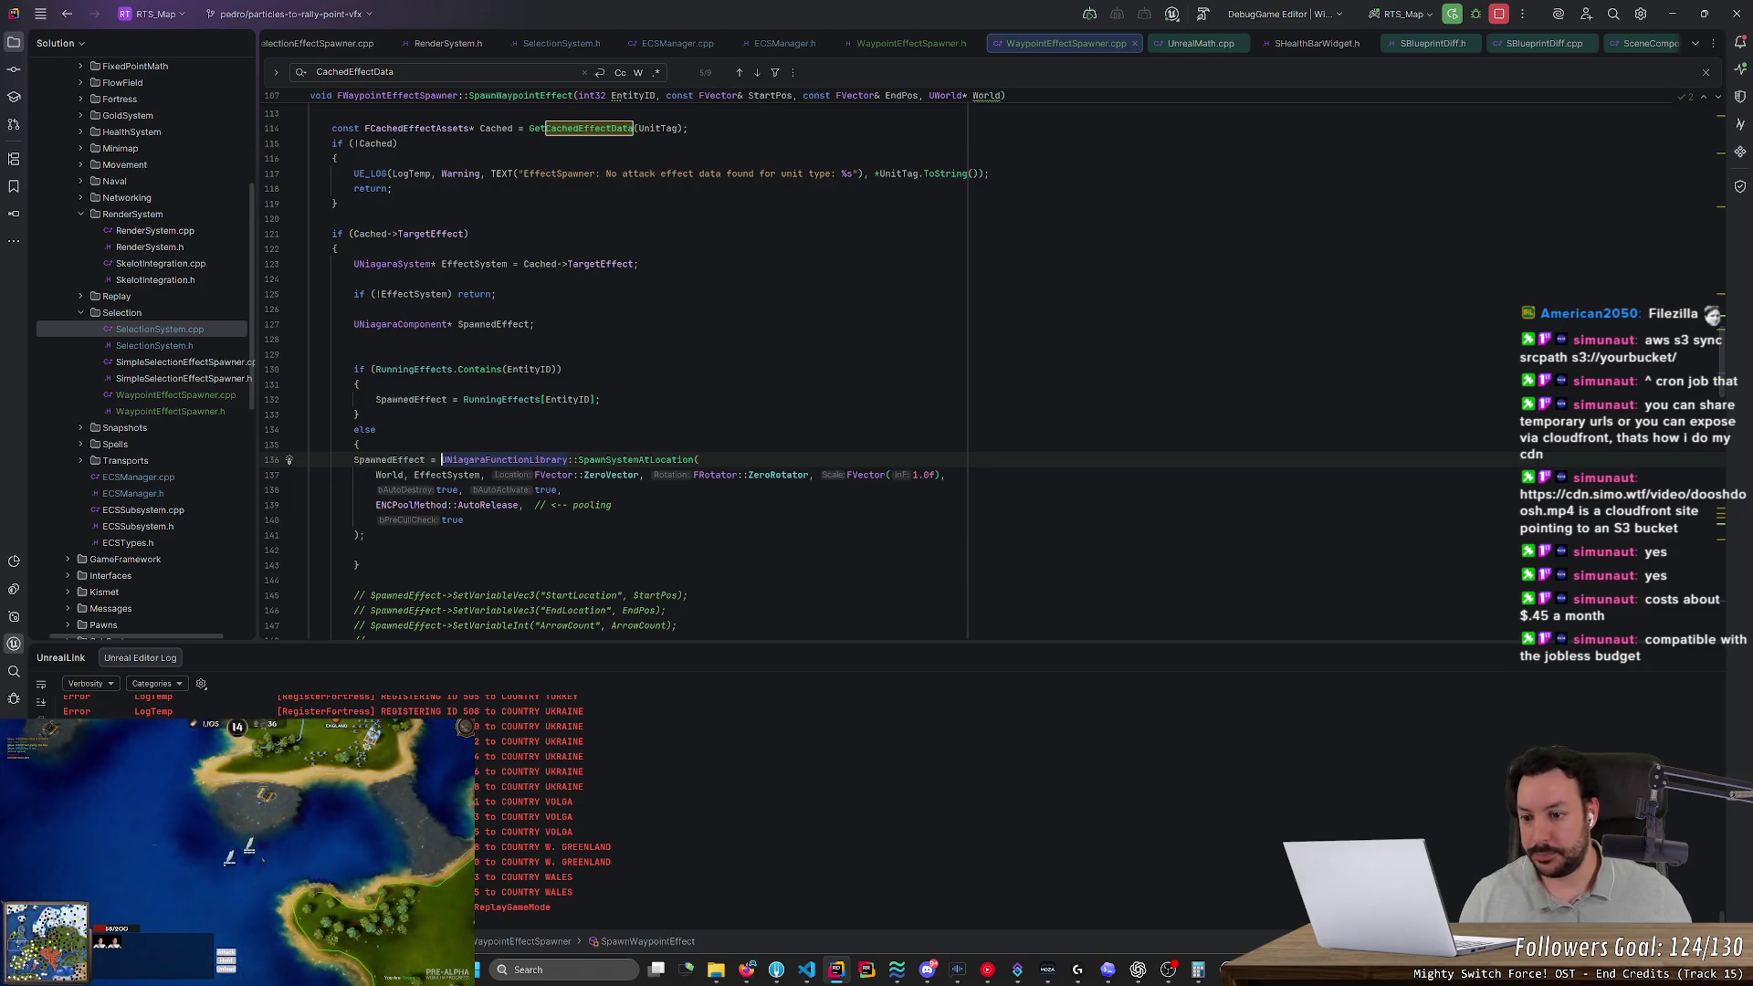
drag(387, 534, 279, 461)
Delete the old commented-out SetVariable lines
click(585, 513)
scroll(585, 513, down, 4)
mouse_move(690, 490)
mouse_down()
mouse_move(710, 474)
mouse_move(567, 490)
mouse_move(359, 369)
mouse_up()
key(Delete)
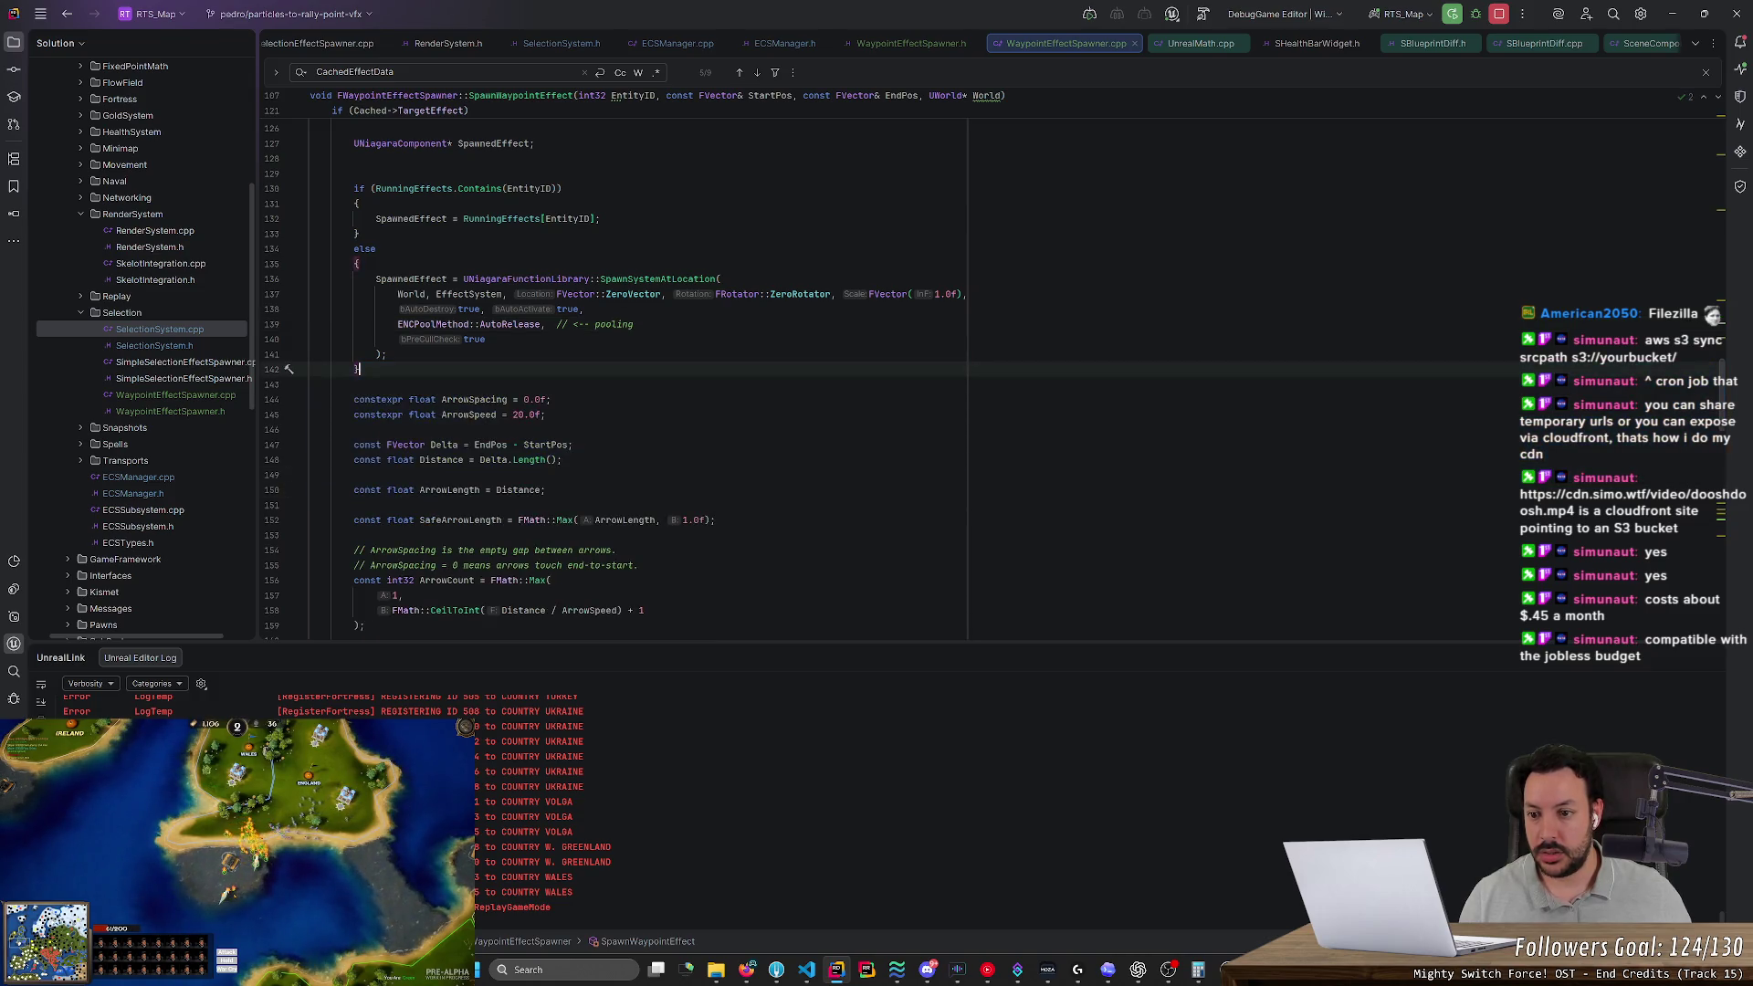
Add a line above the arrow constants for a TODO saying they should come from the Niagara system
scroll(359, 369, down, 3)
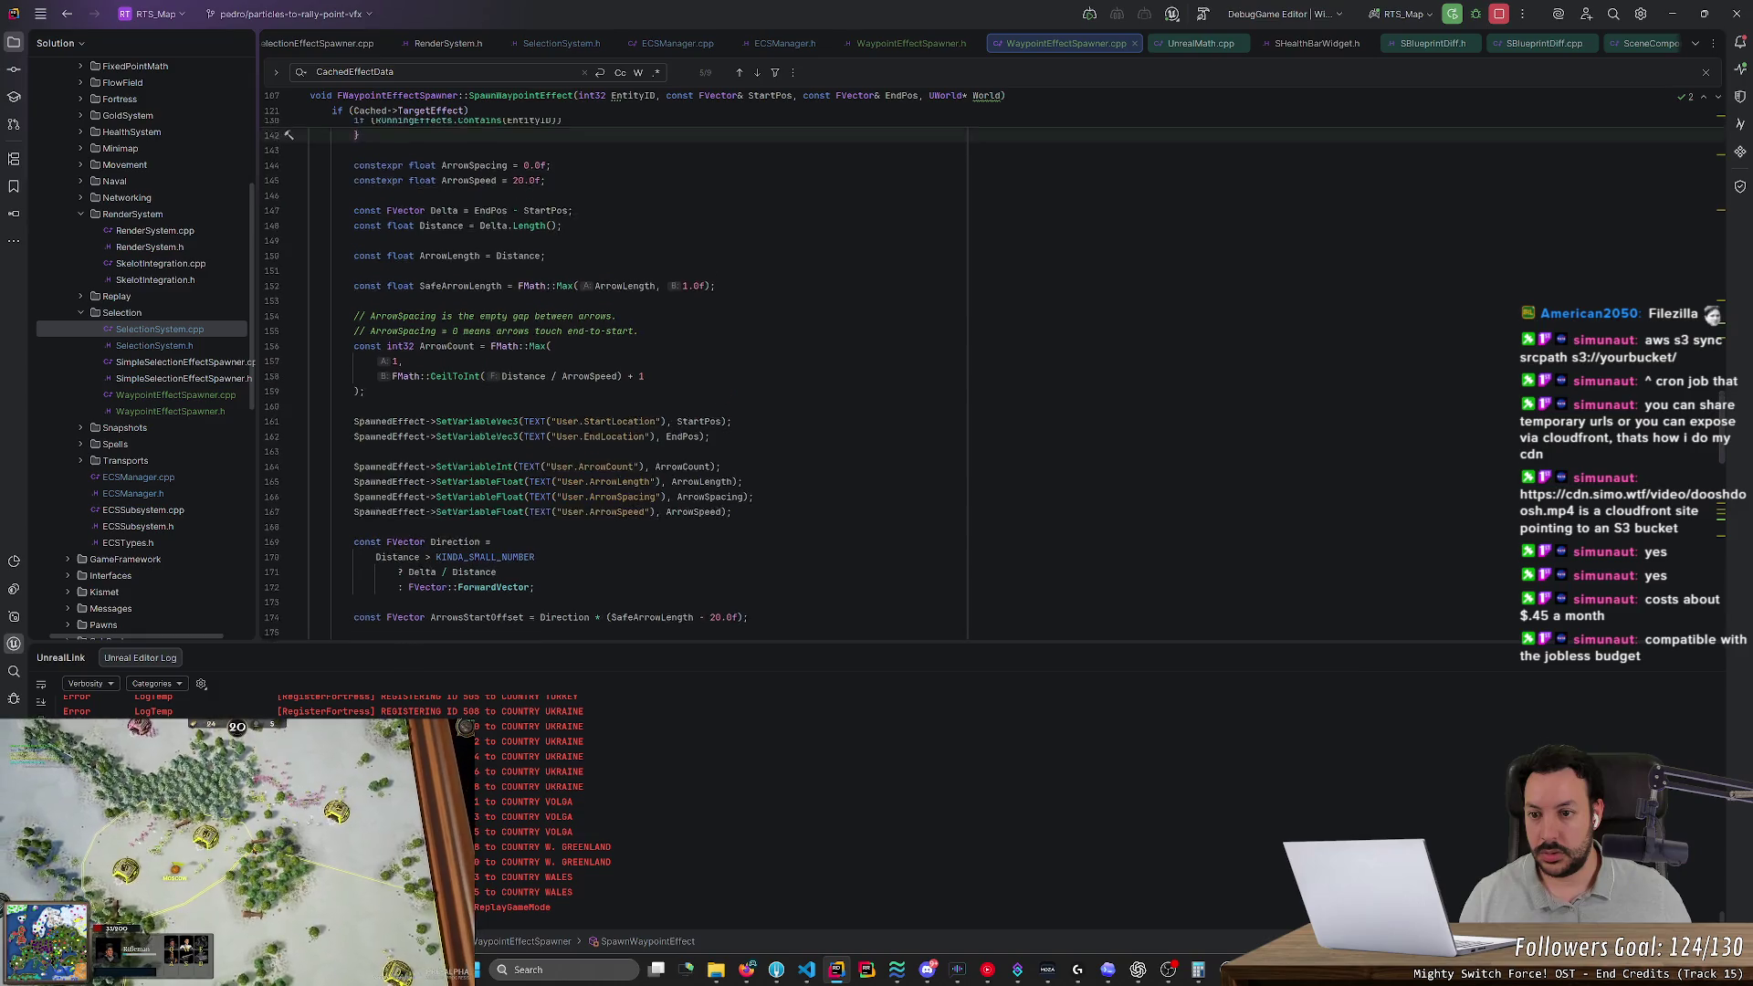
click(310, 249)
key(Return)
text(// TODO: these should be read from the NiagaraSystem file)
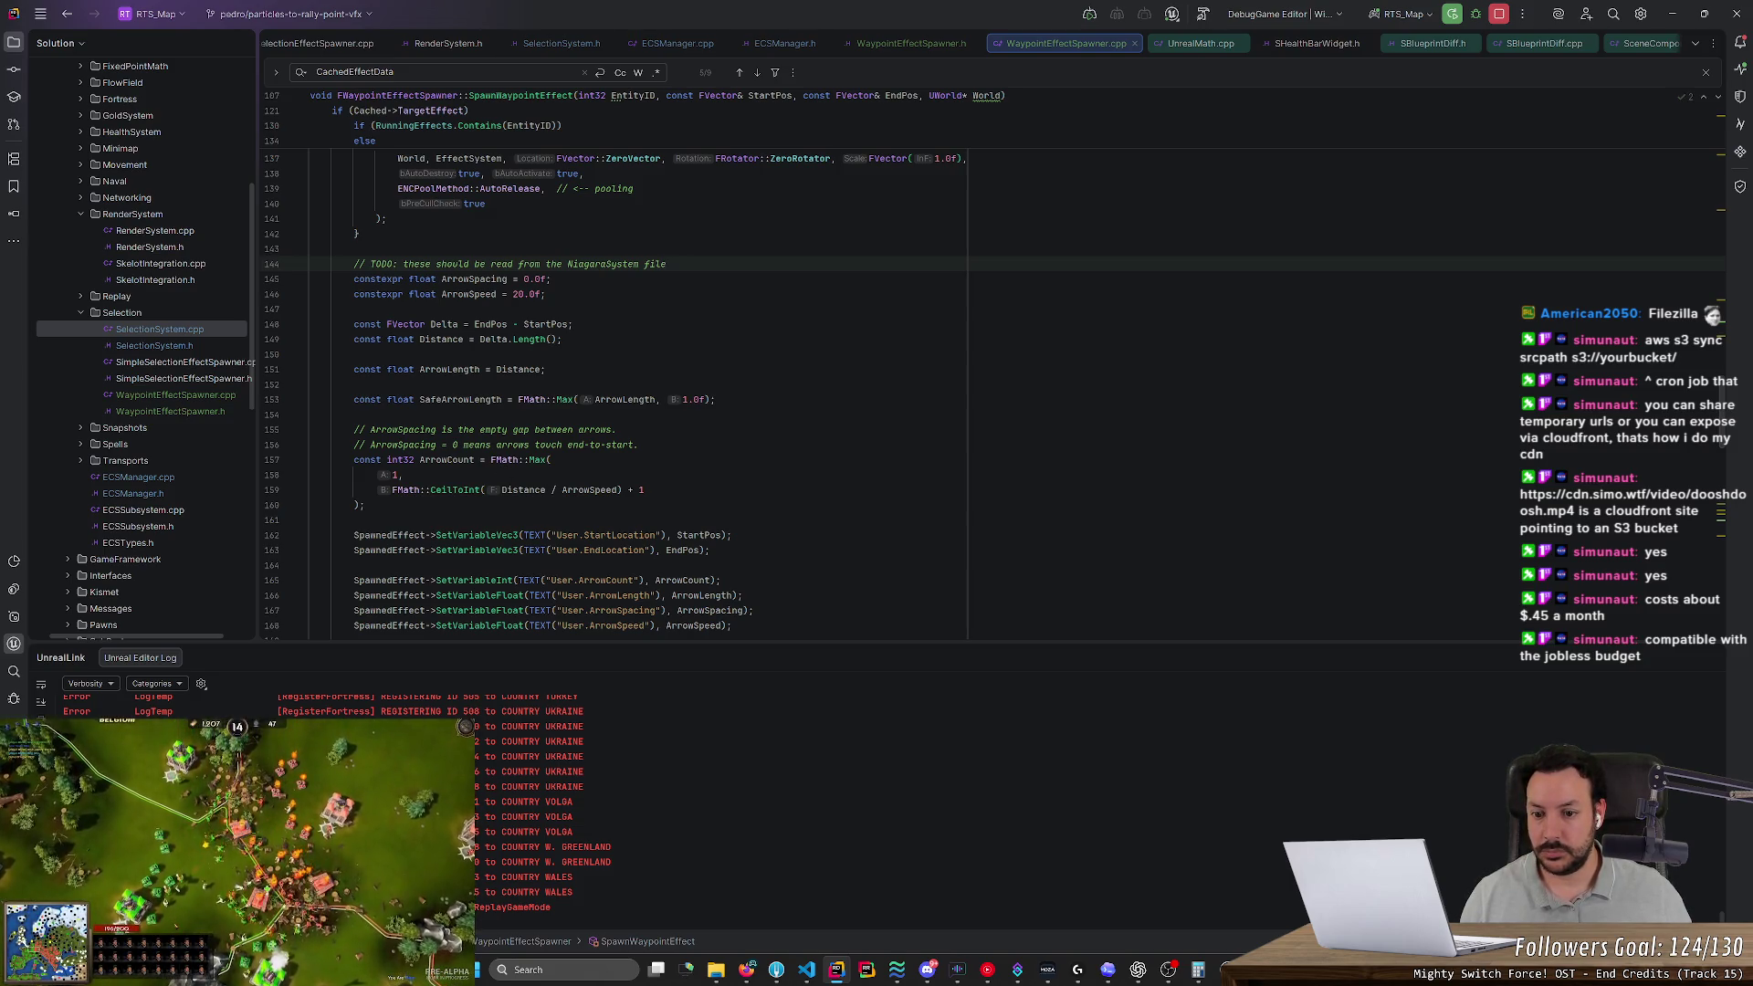
scroll(639, 393, down, 6)
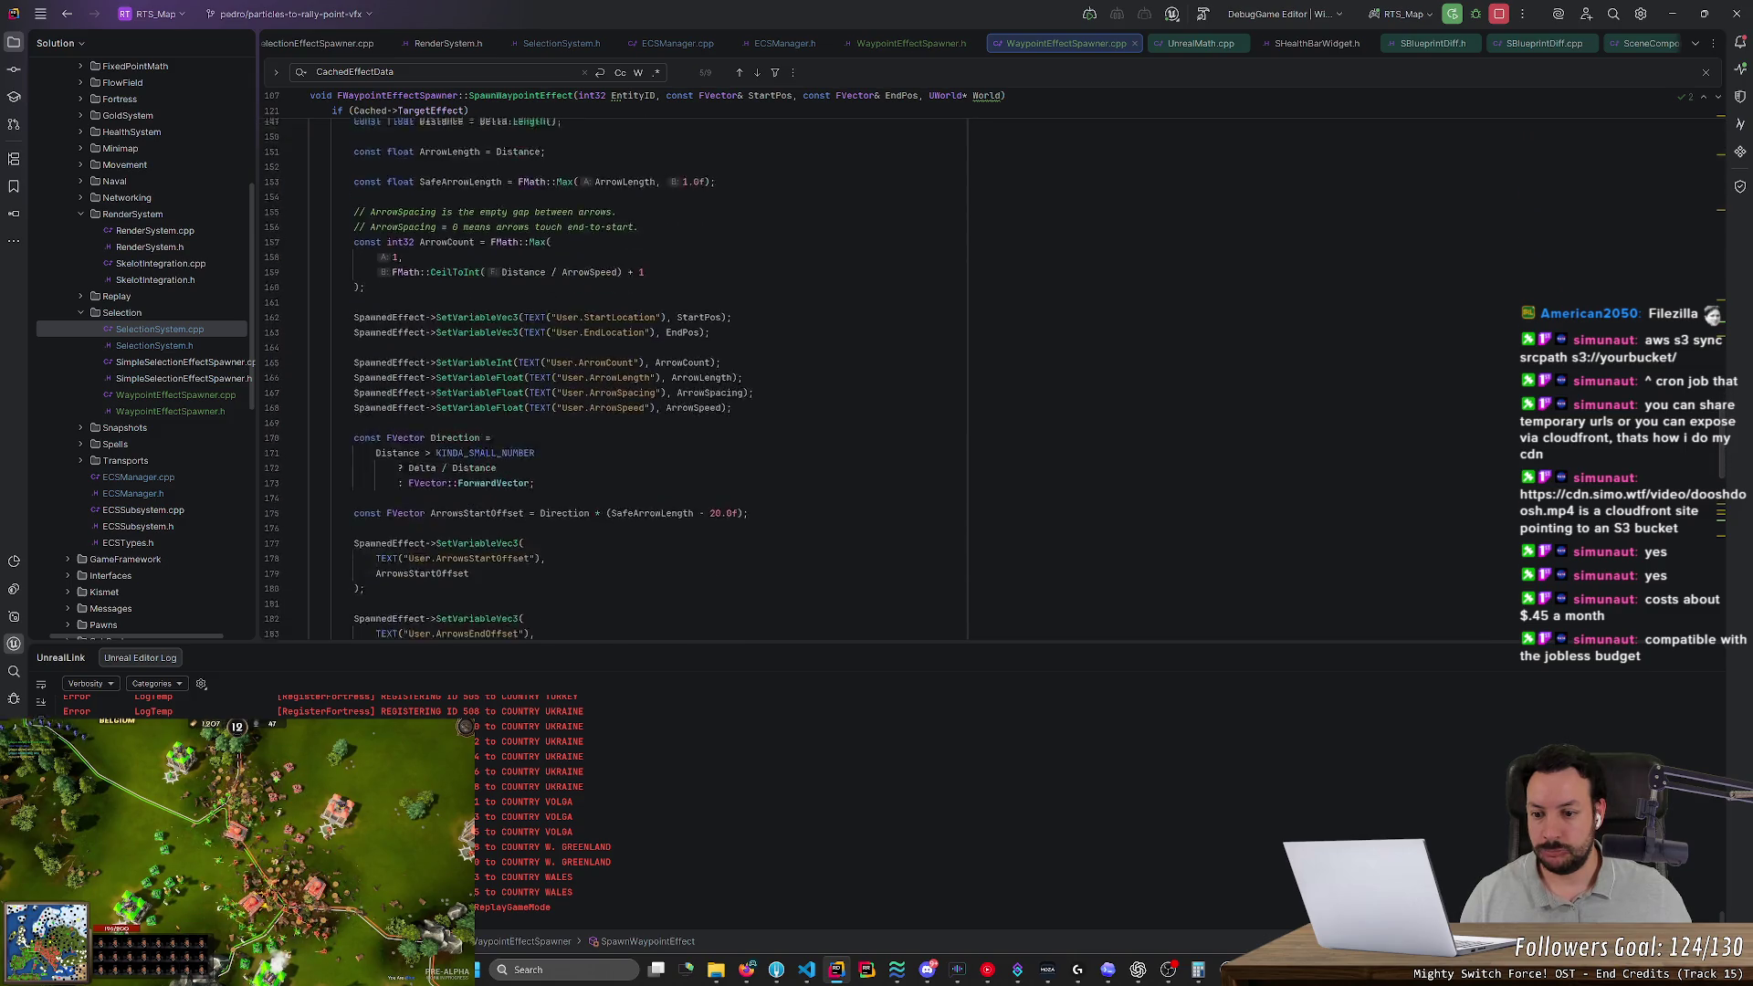
scroll(639, 366, up, 3)
scroll(496, 342, up, 6)
Replace the hardcoded 20.0f in ArrowsStartOffset with ArrowSpeed
click(497, 341)
scroll(639, 365, down, 8)
click(713, 388)
text(ArrowSpeed)
key(Return)
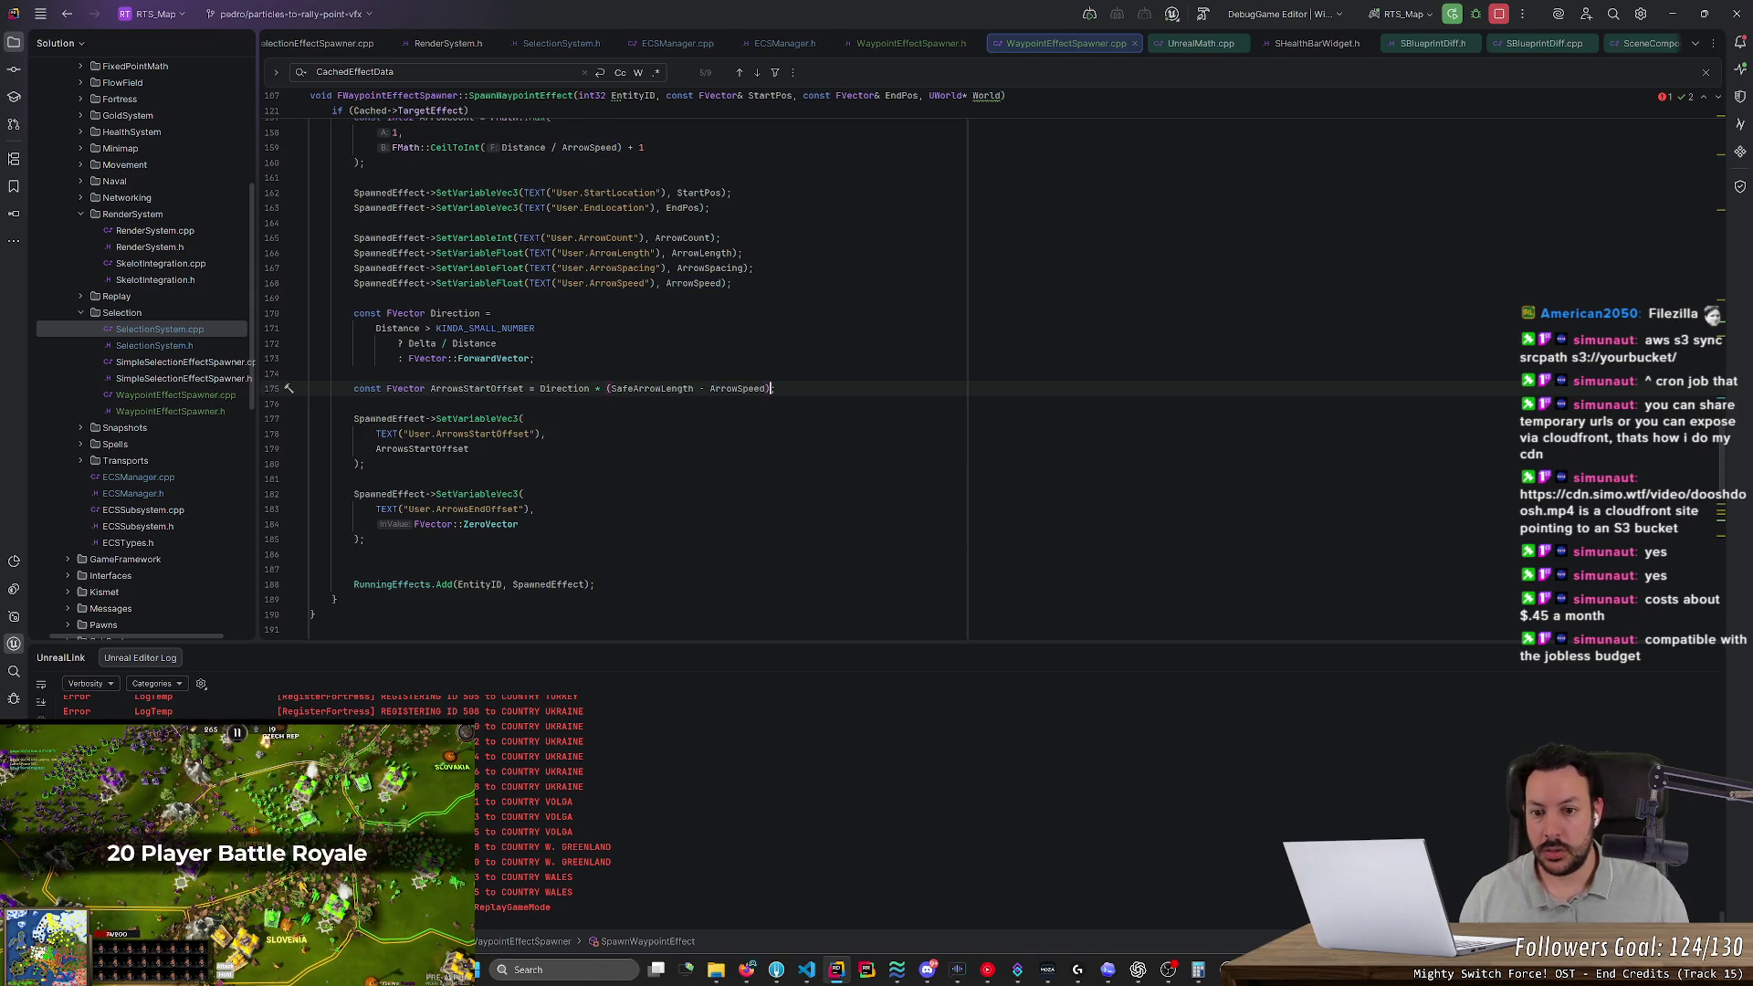
scroll(639, 365, up, 8)
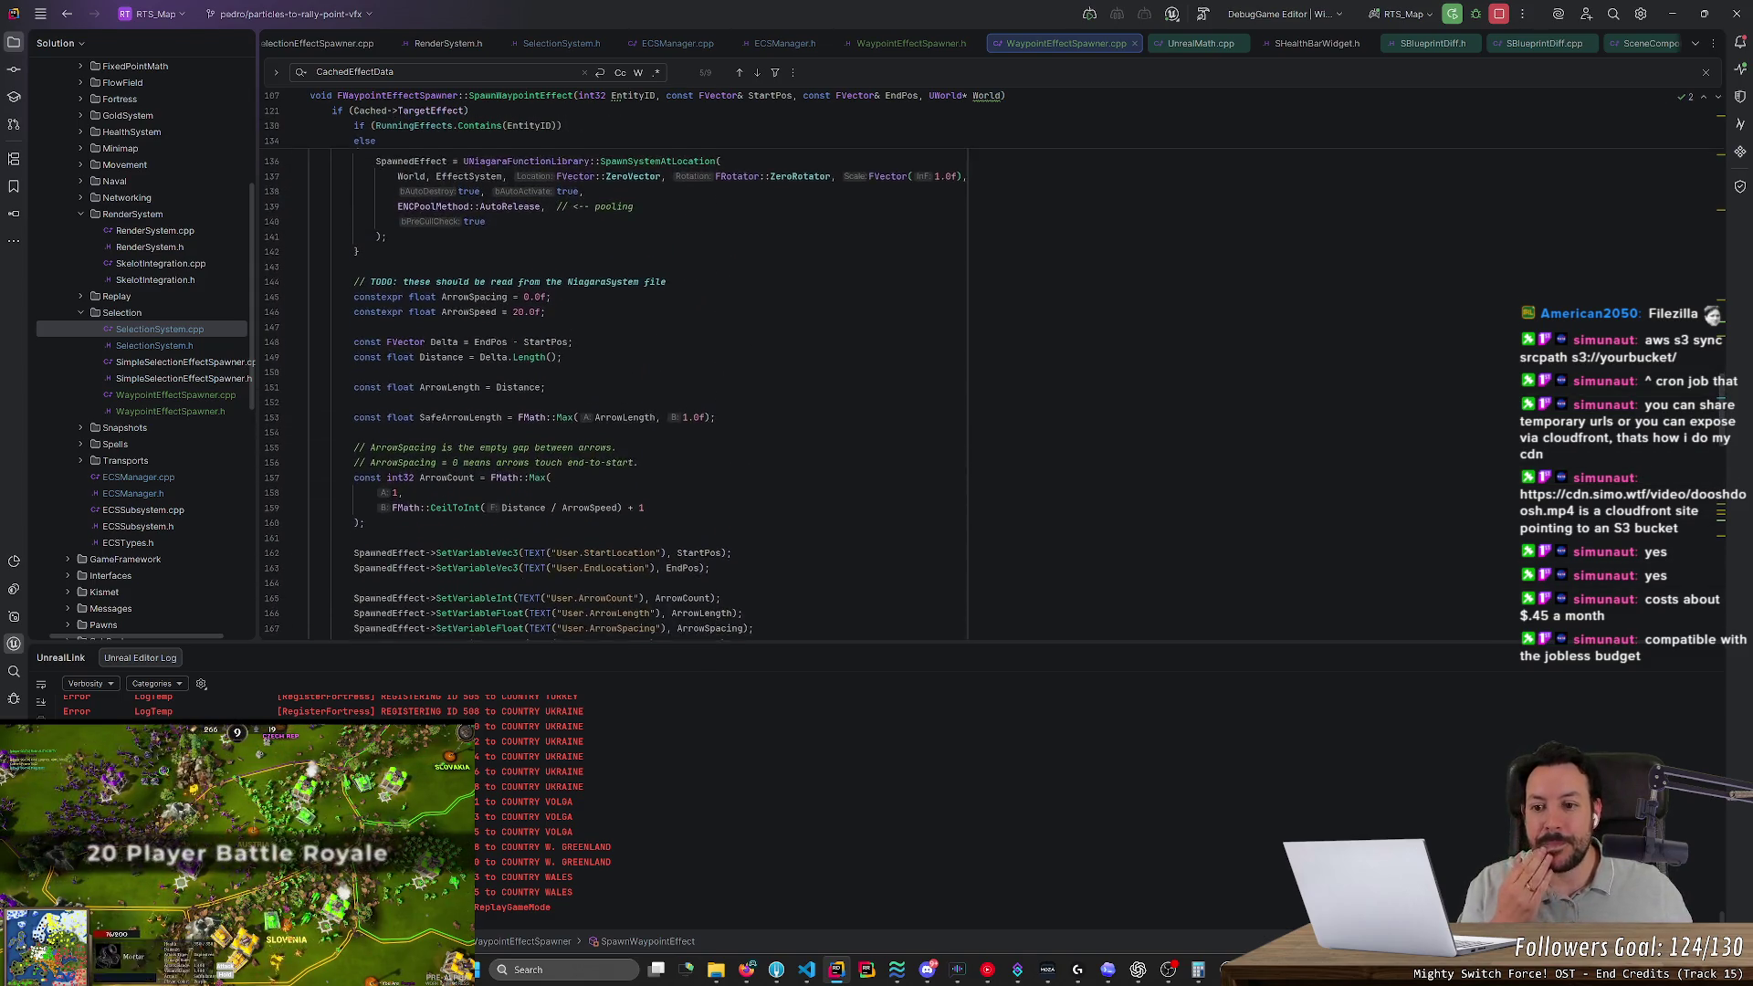
scroll(639, 365, up, 3)
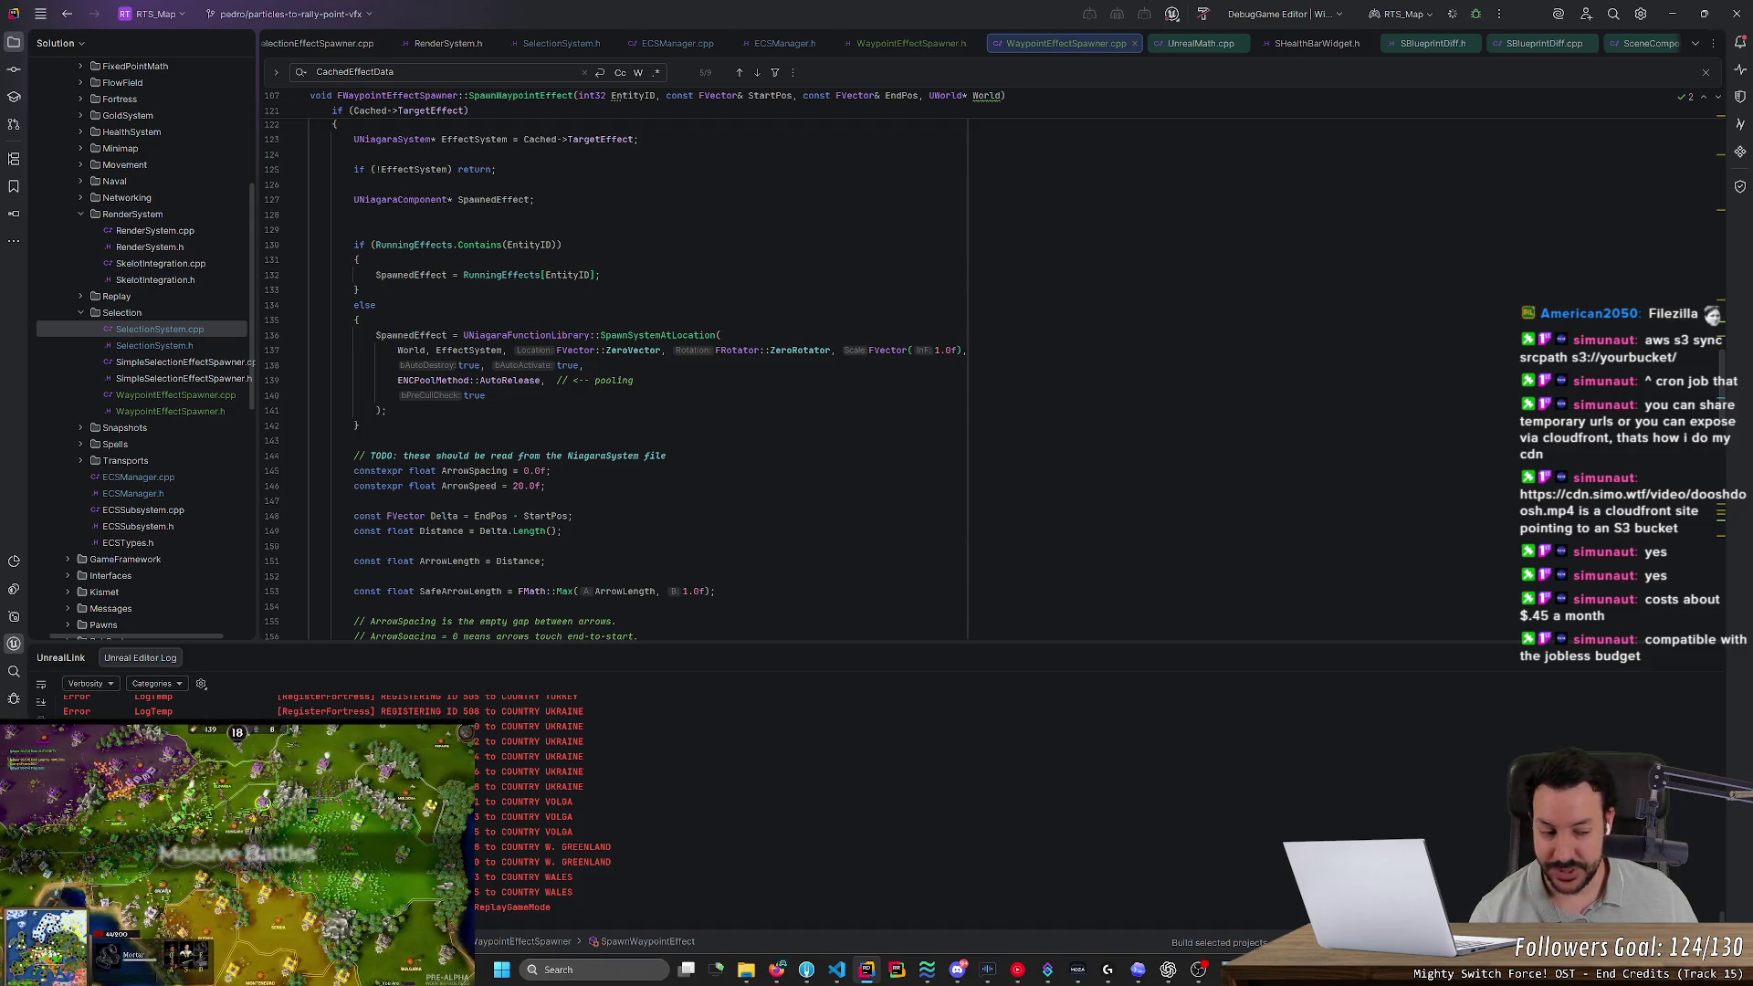
Follow the build output until it finishes, then bring the launching Unreal Editor forward
scroll(273, 265, down, 10)
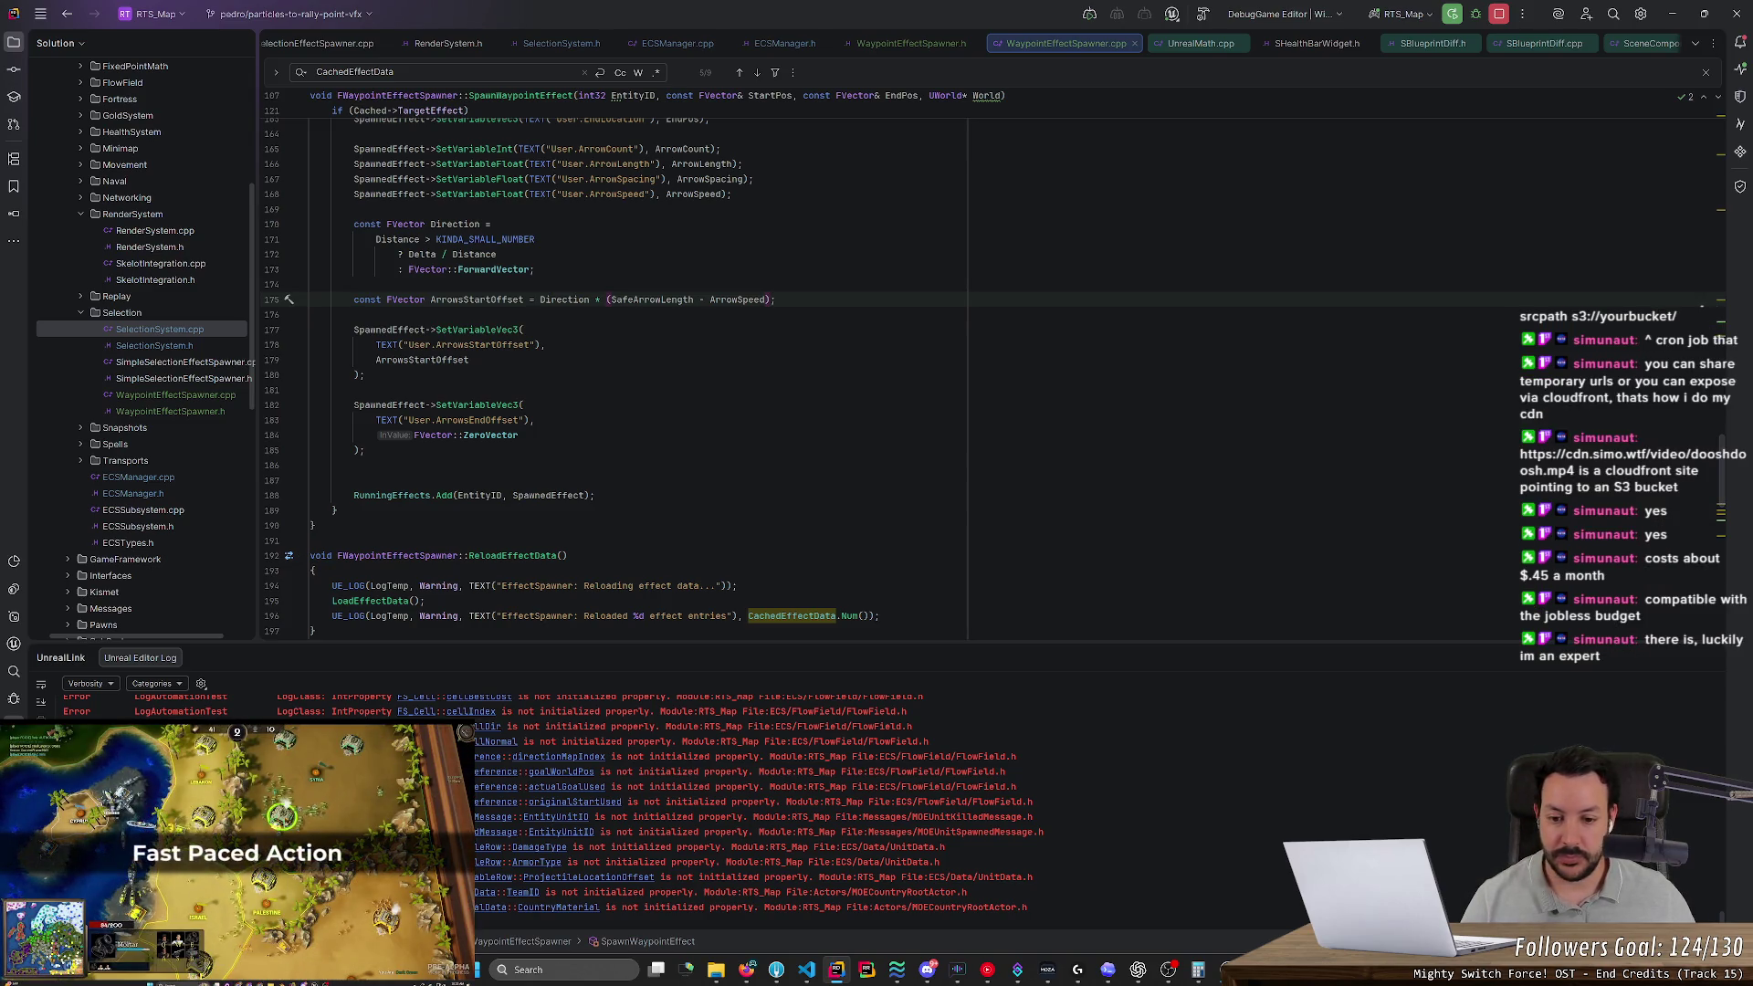
scroll(639, 365, down, 1)
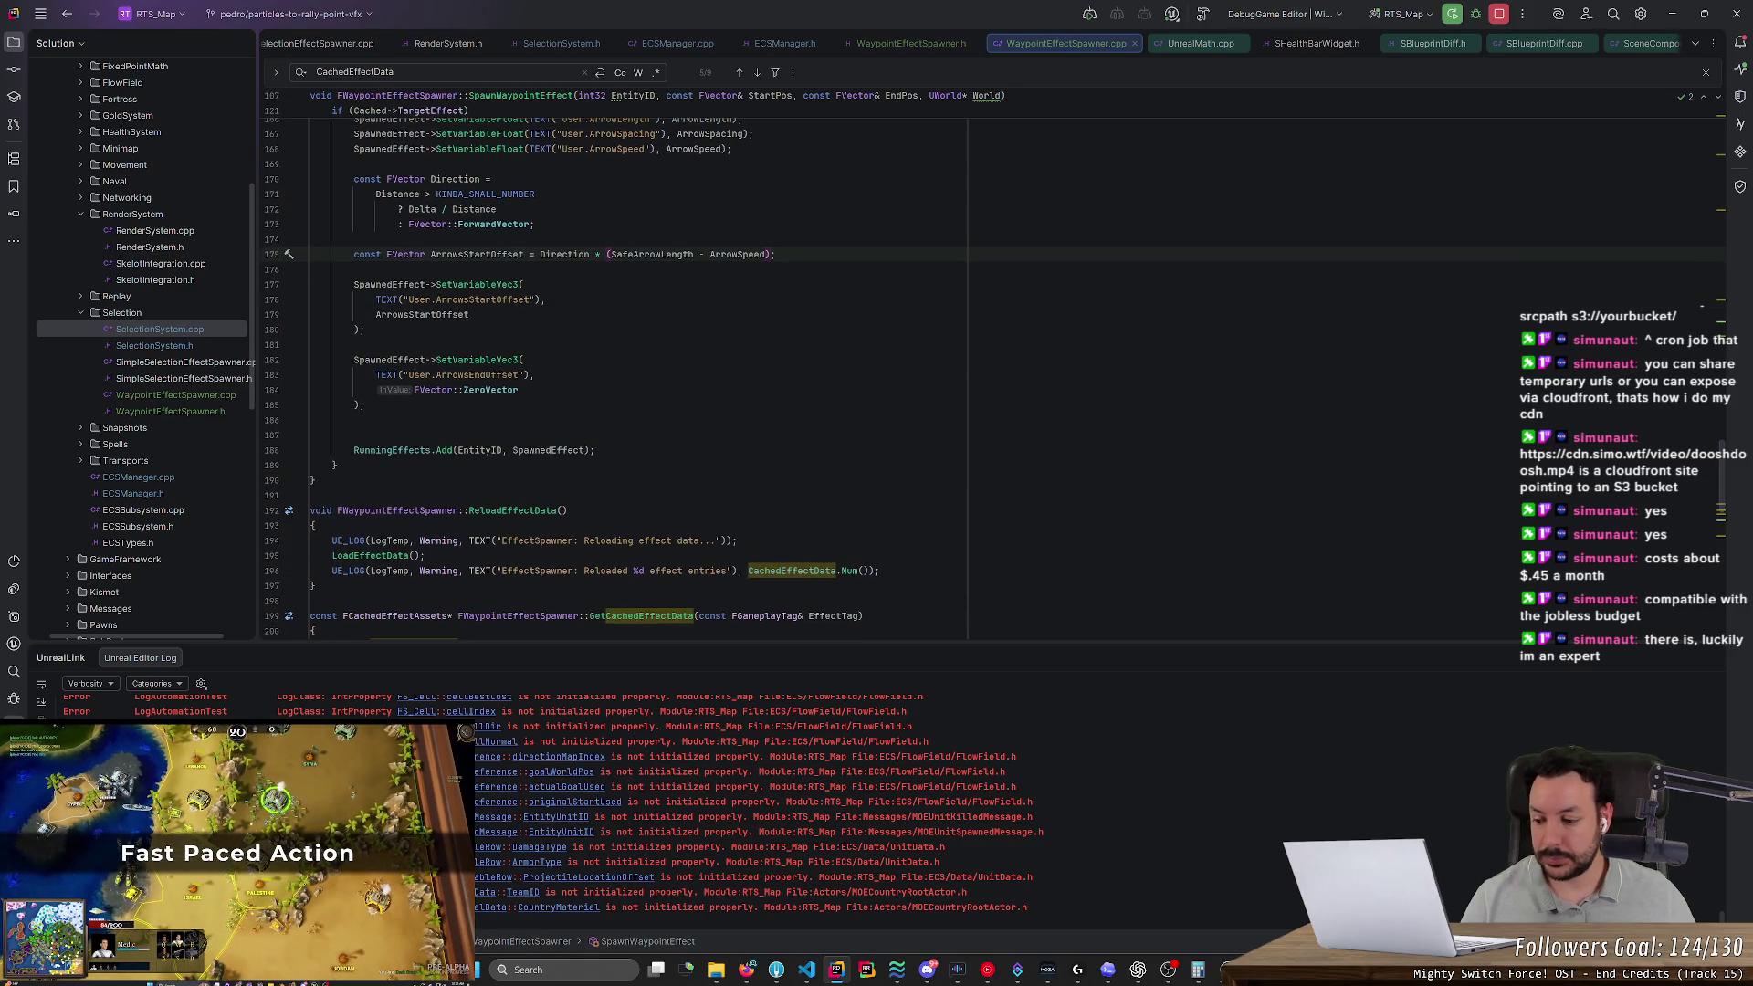
scroll(992, 379, down, 1)
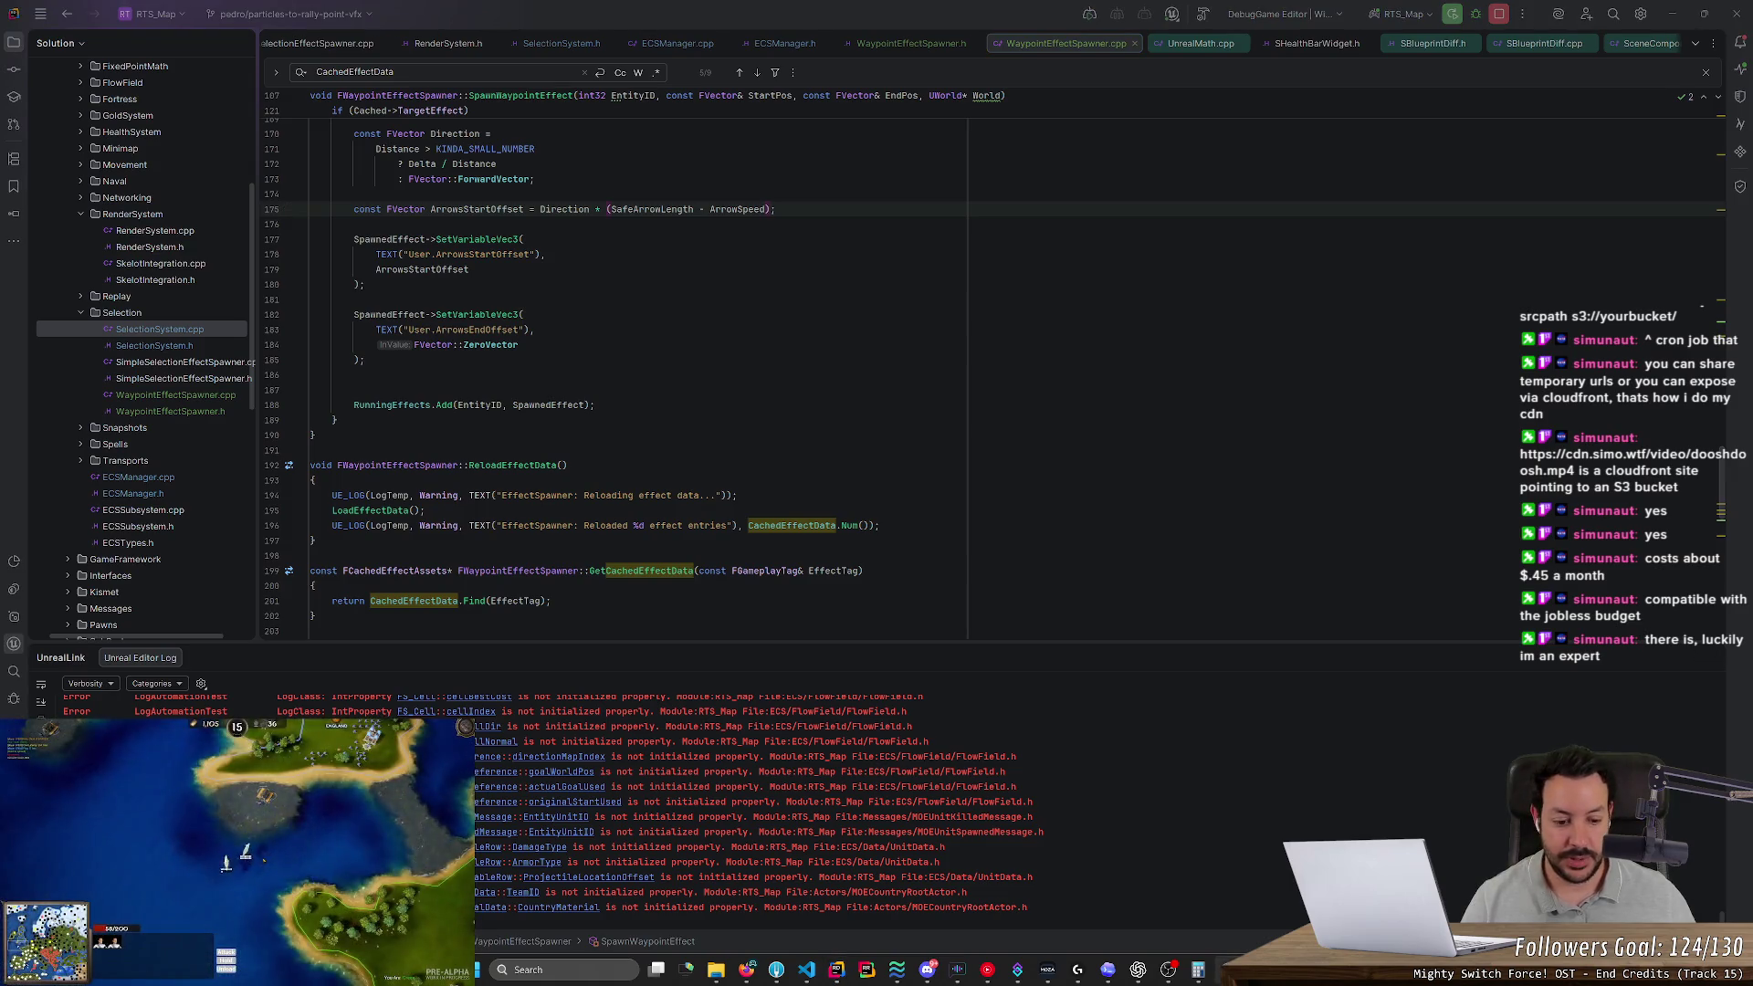
click(1225, 970)
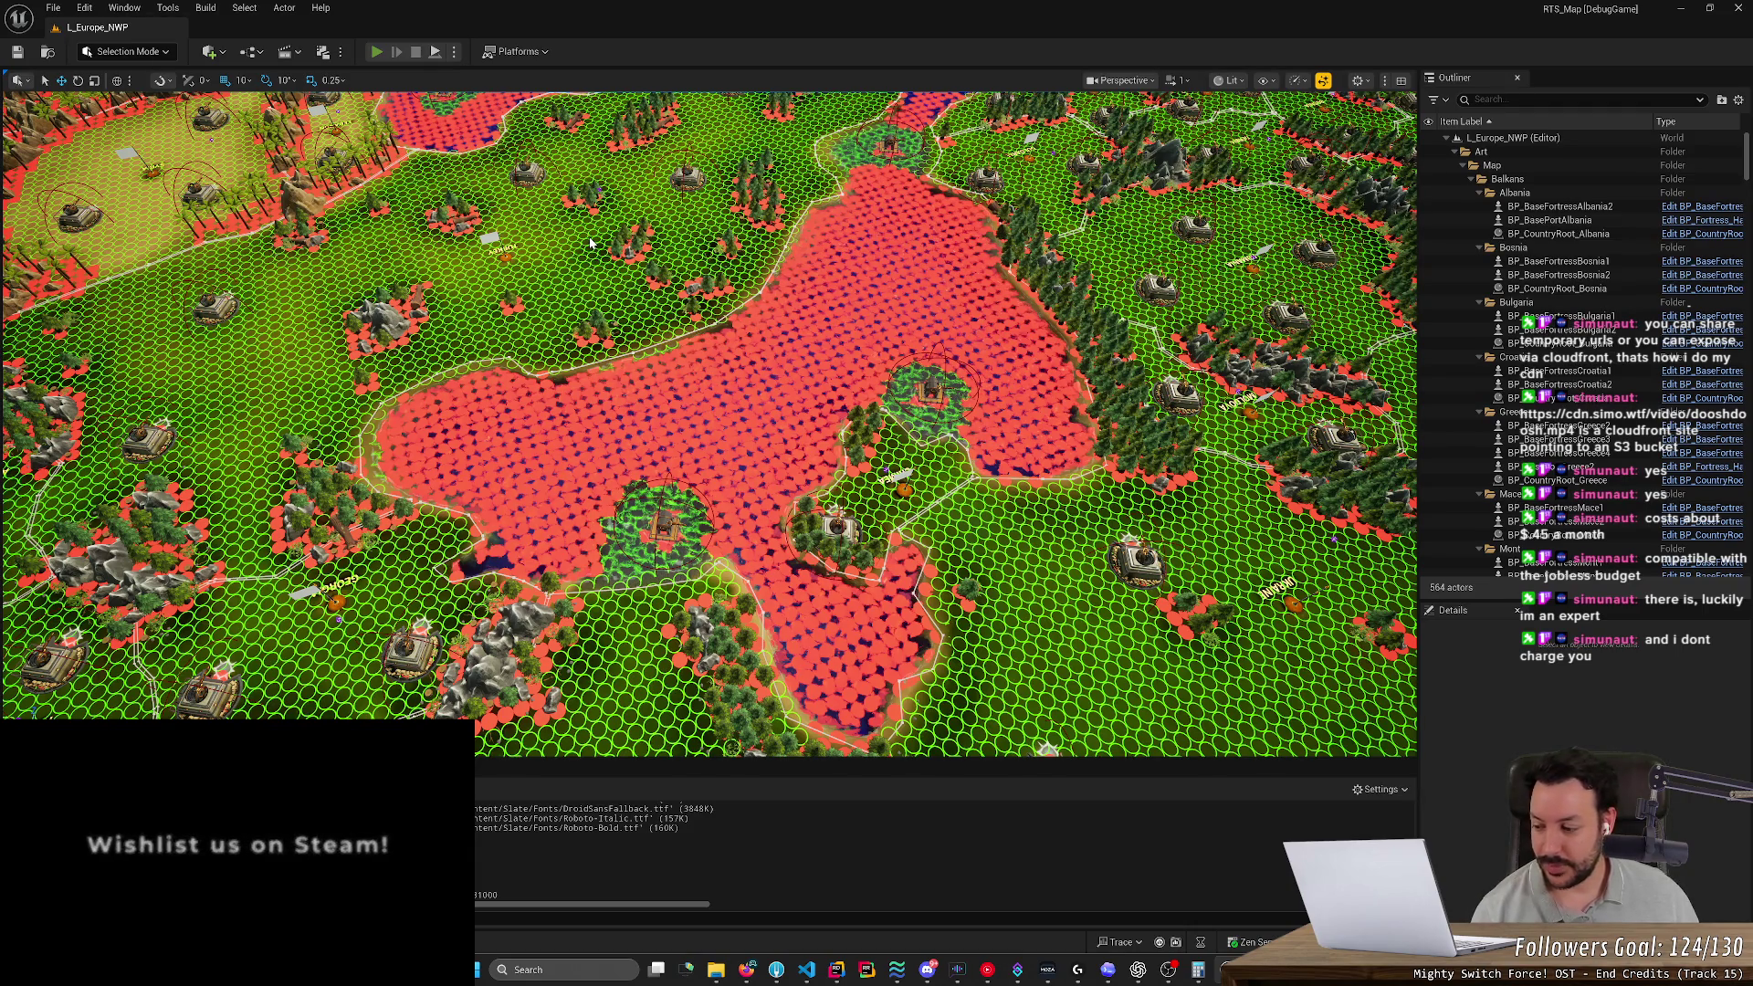
Start a play-in-editor session and select the fortress between Lebanon and Syria
key(alt+p)
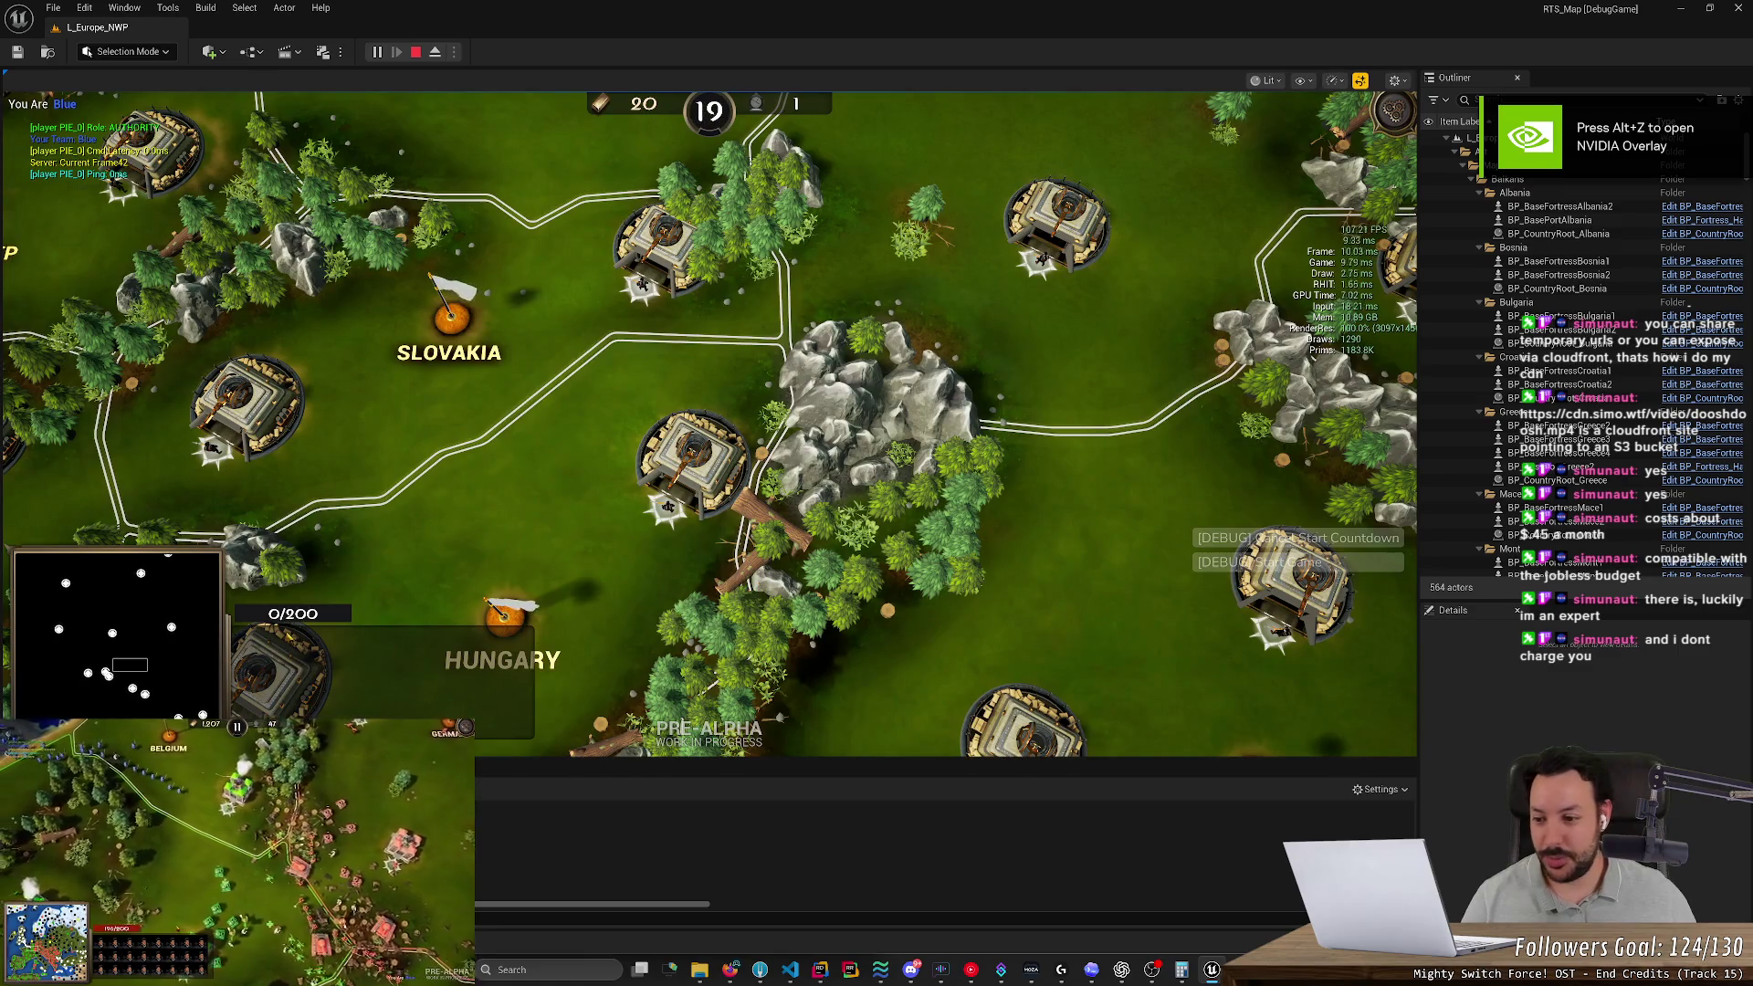
drag(130, 665, 202, 713)
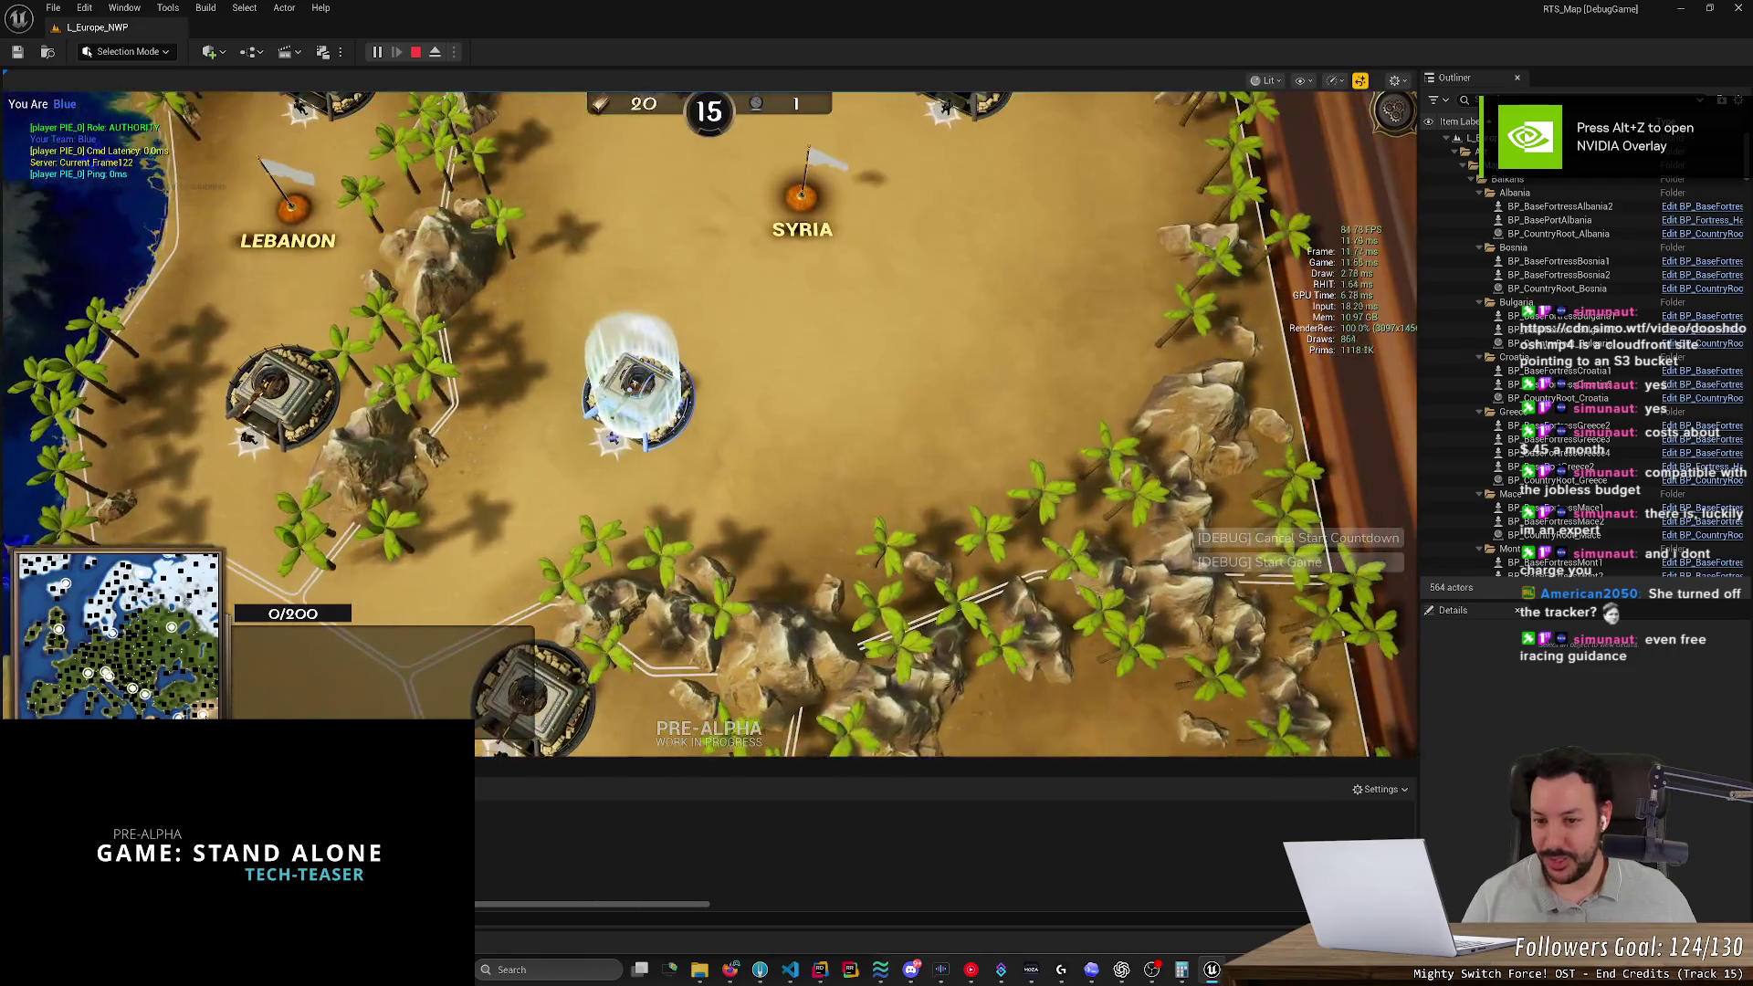
scroll(670, 644, up, 3)
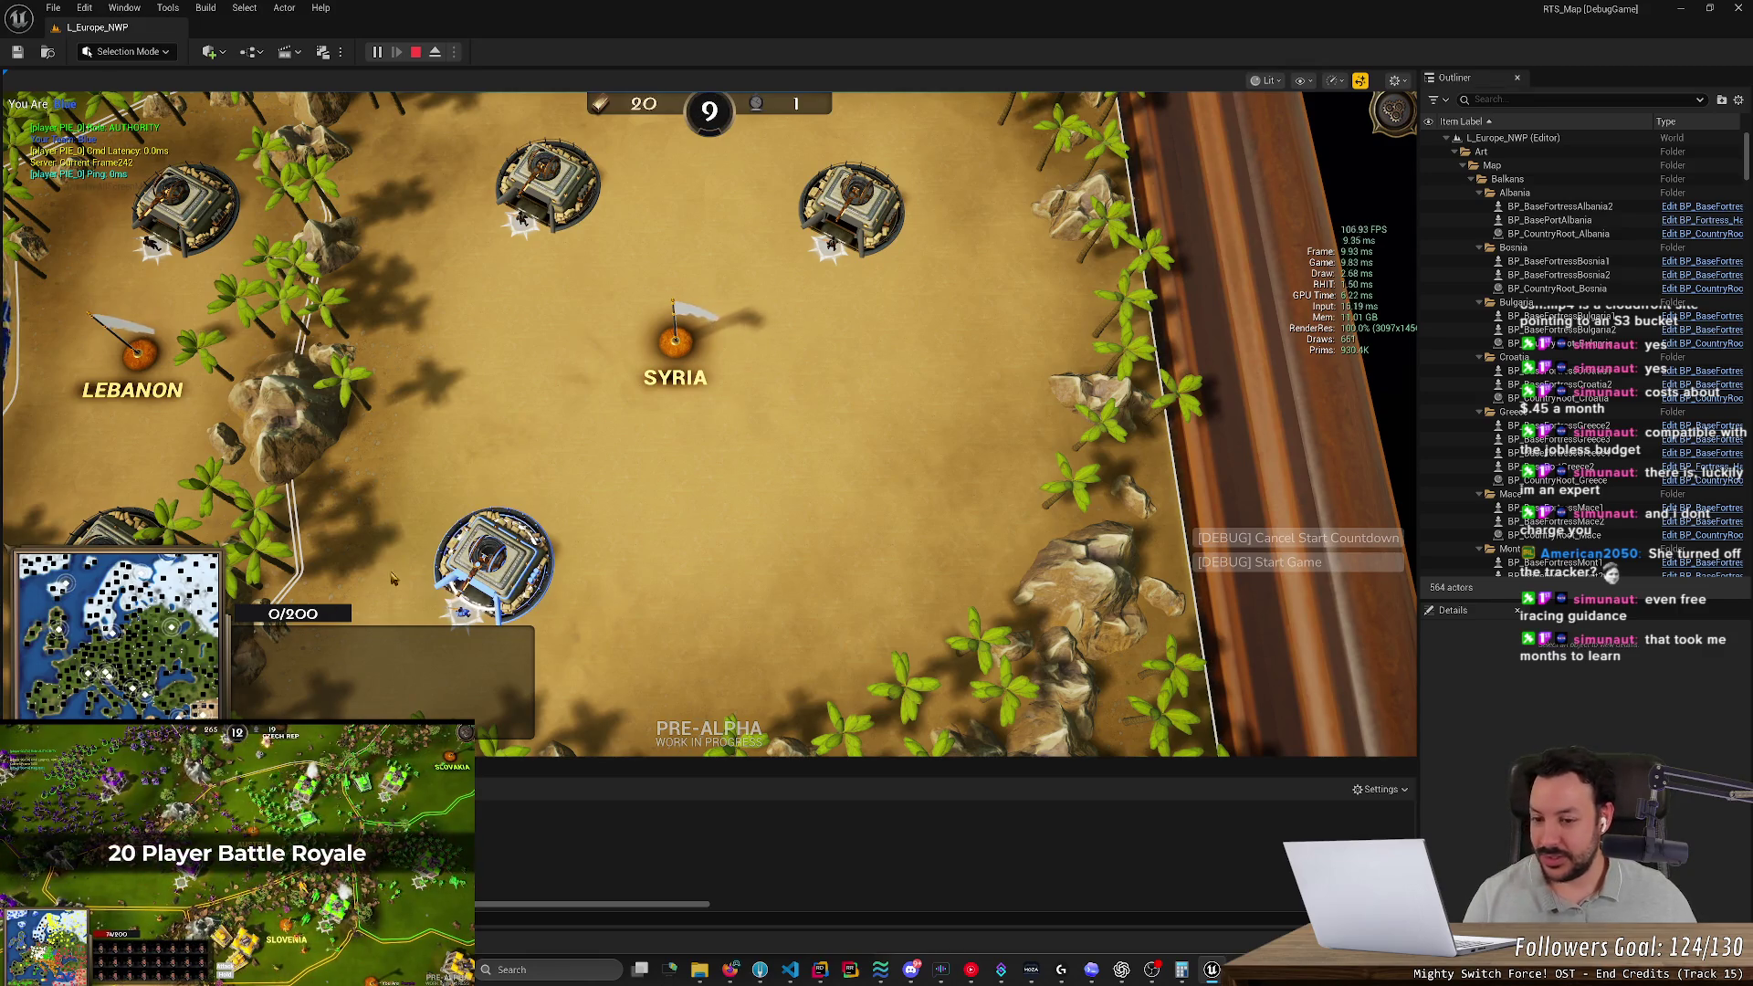
click(493, 557)
drag(665, 599, 867, 453)
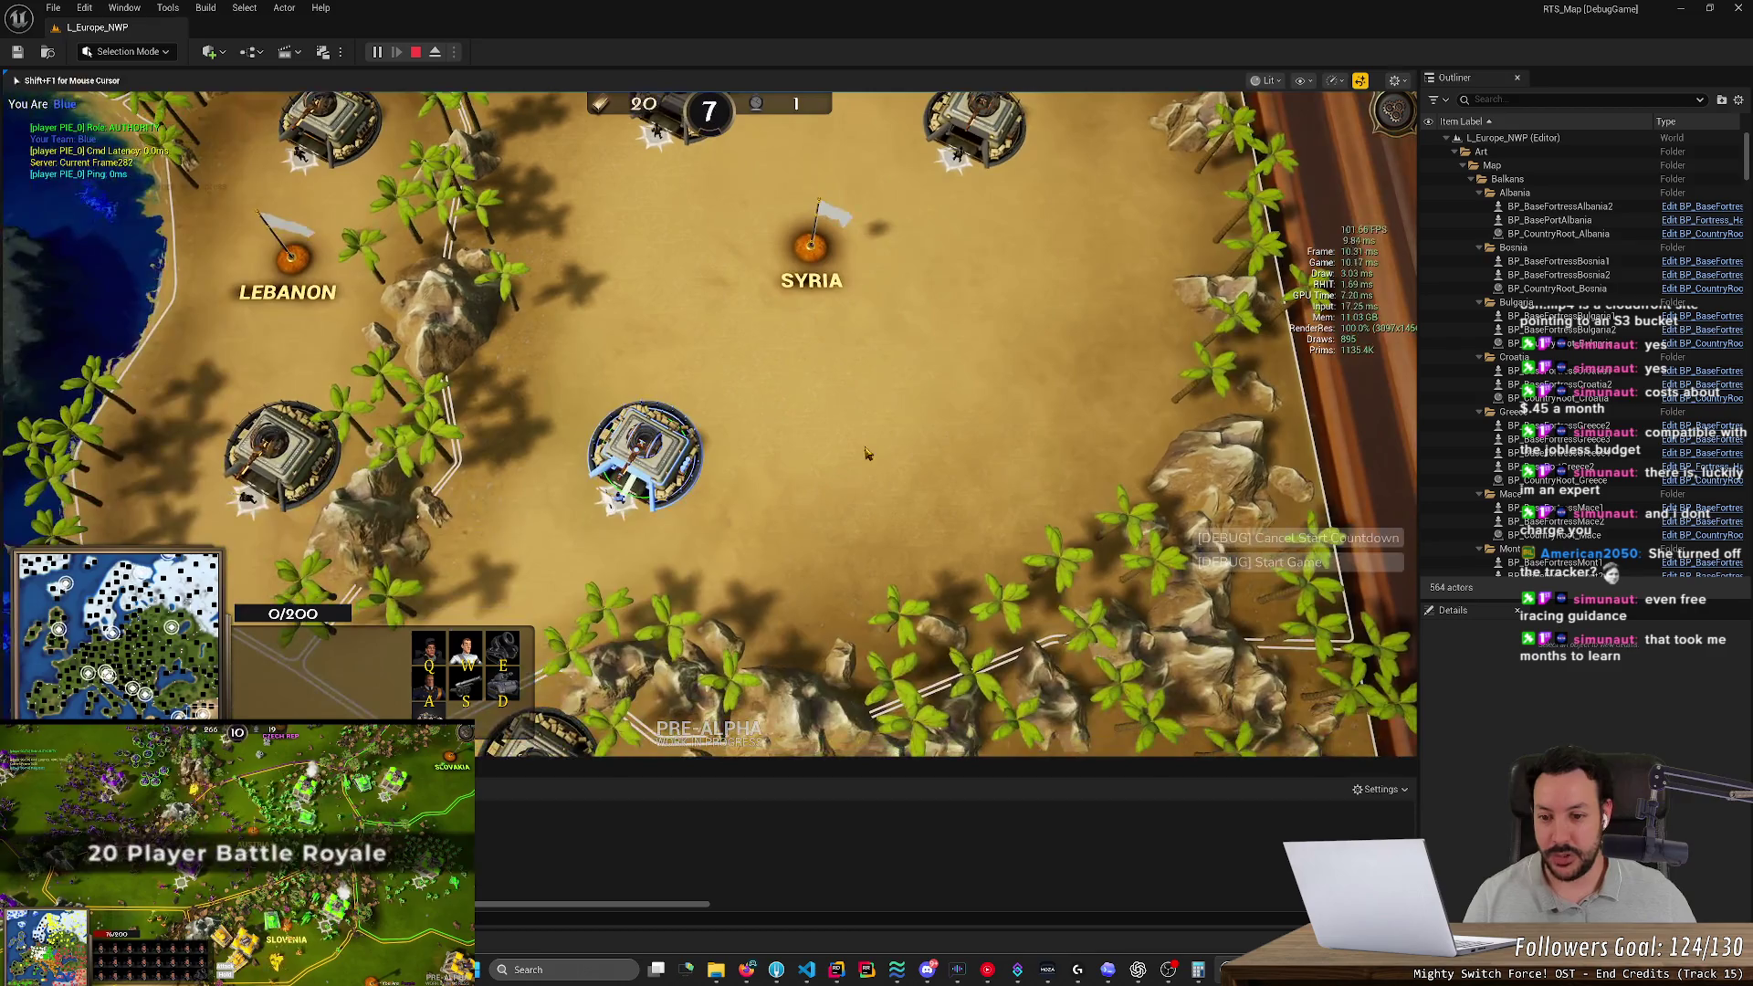
Set the fortress's rally point and move it around, including a spot east of the fortress
right_click(869, 438)
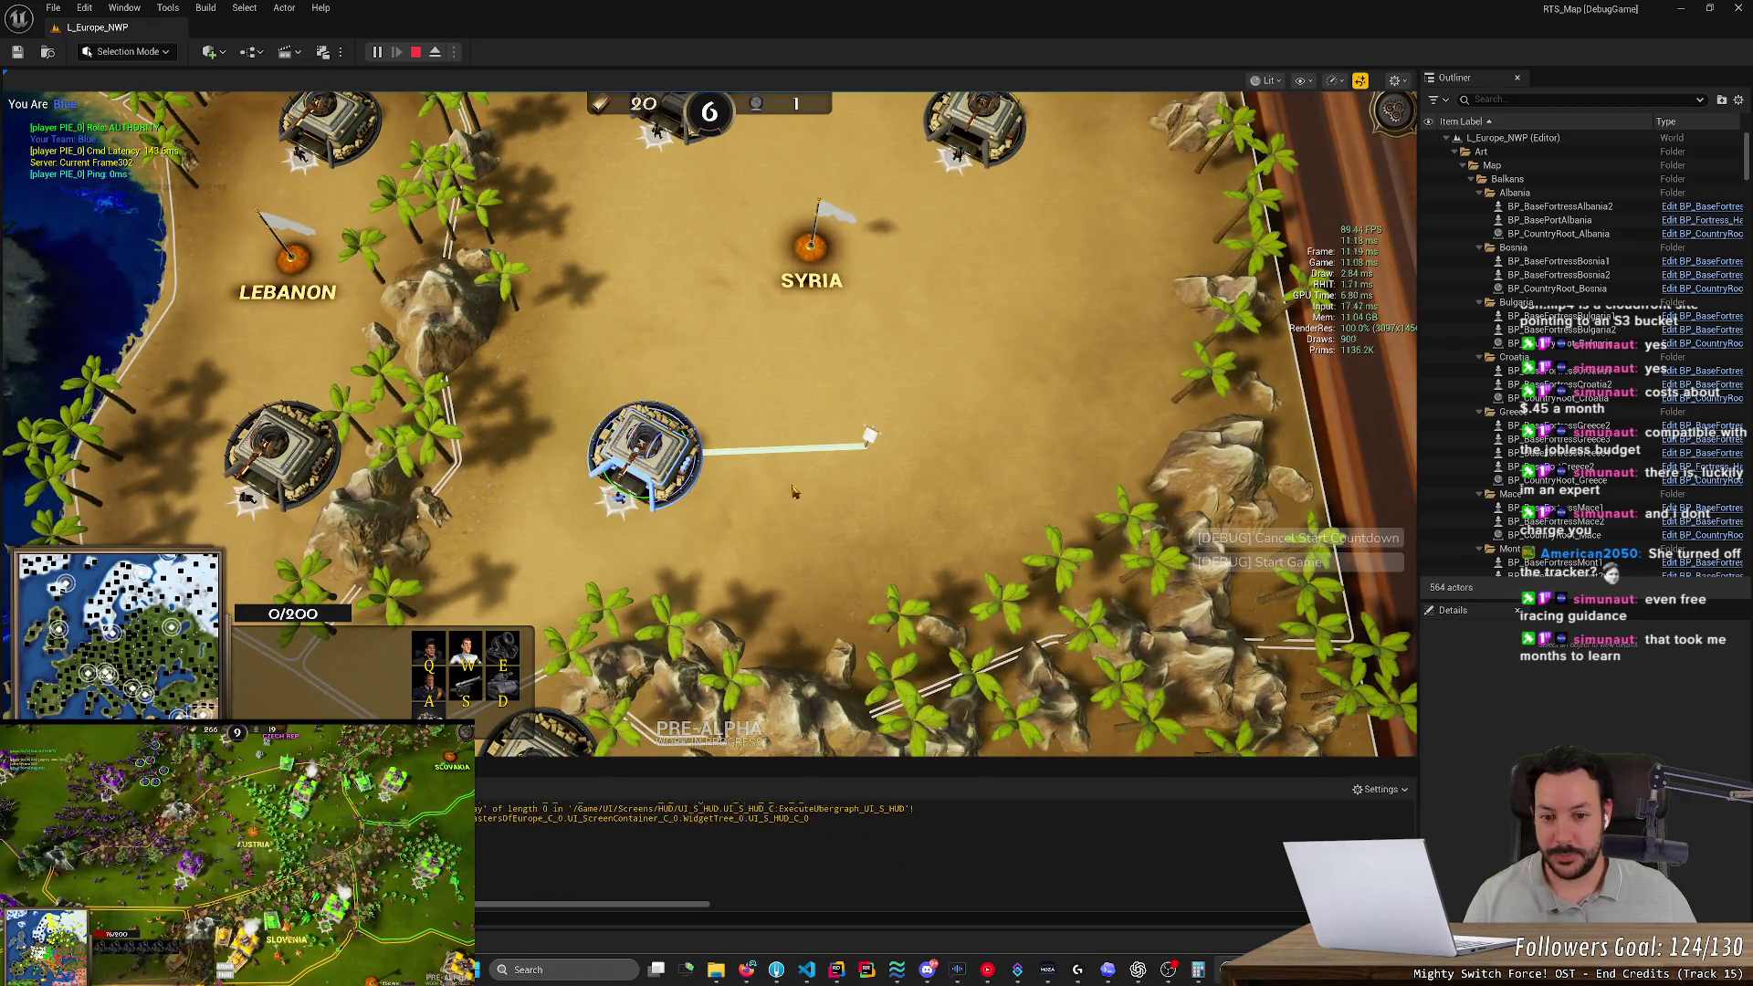
click(826, 539)
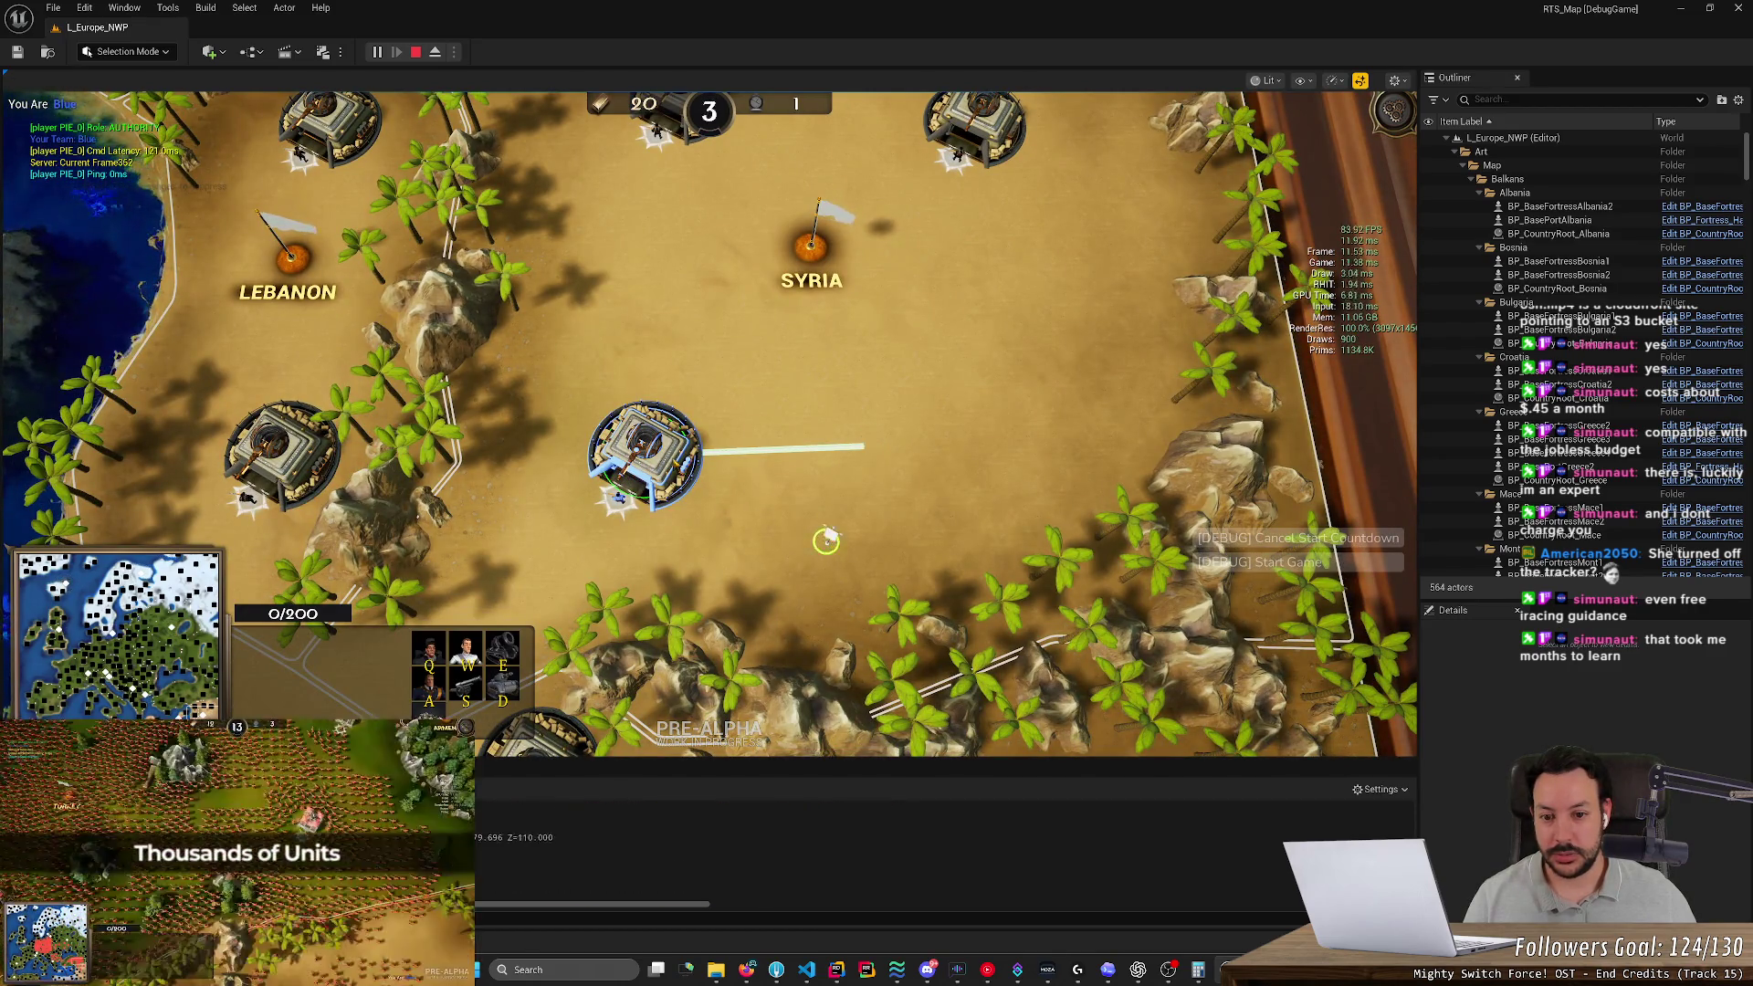
scroll(687, 576, up, 1)
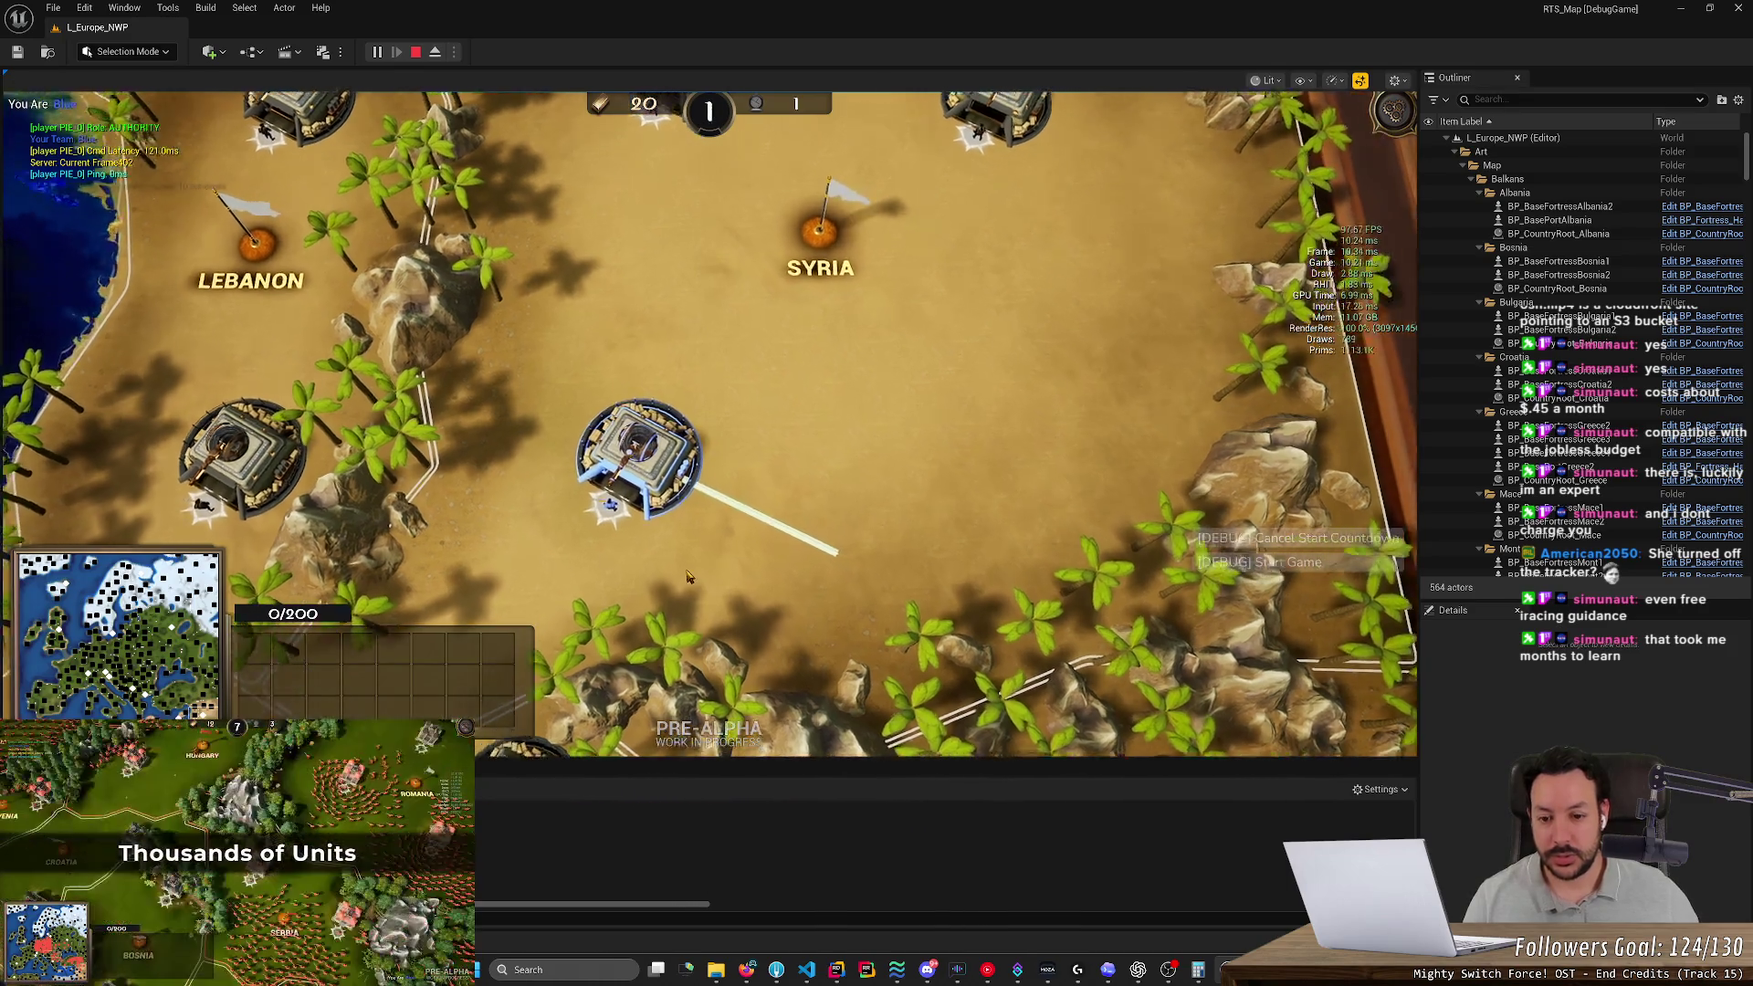
scroll(756, 462, up, 4)
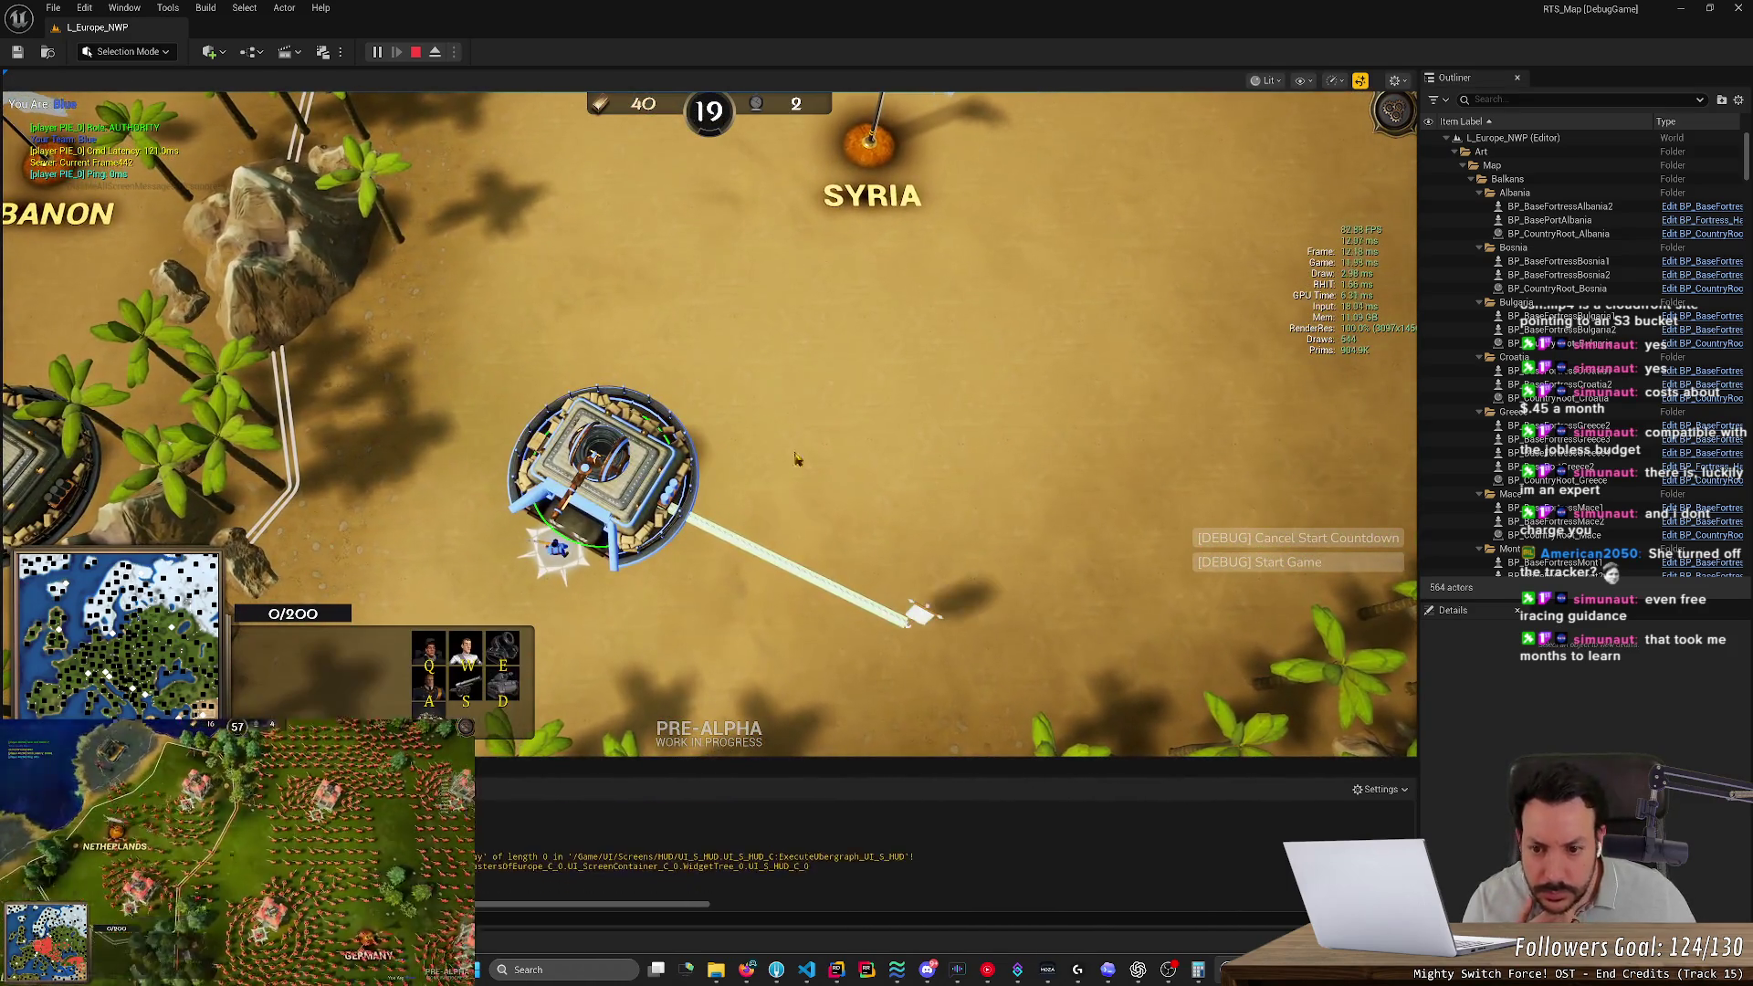
click(954, 427)
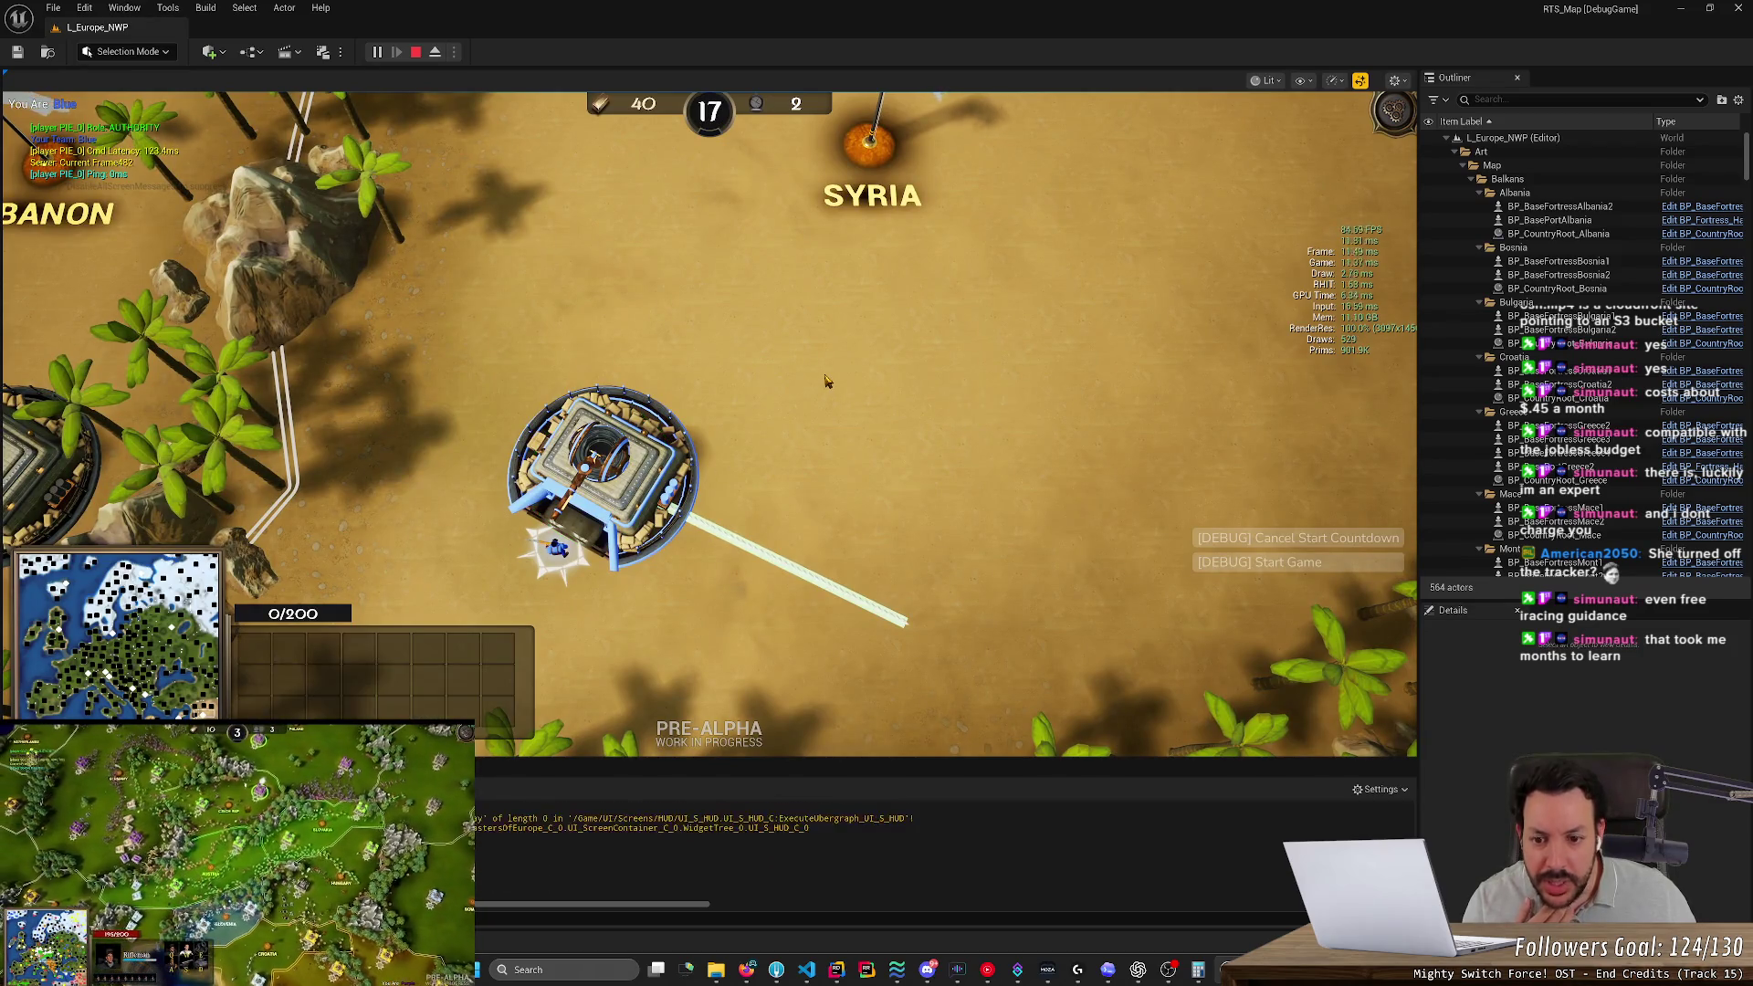
click(1108, 549)
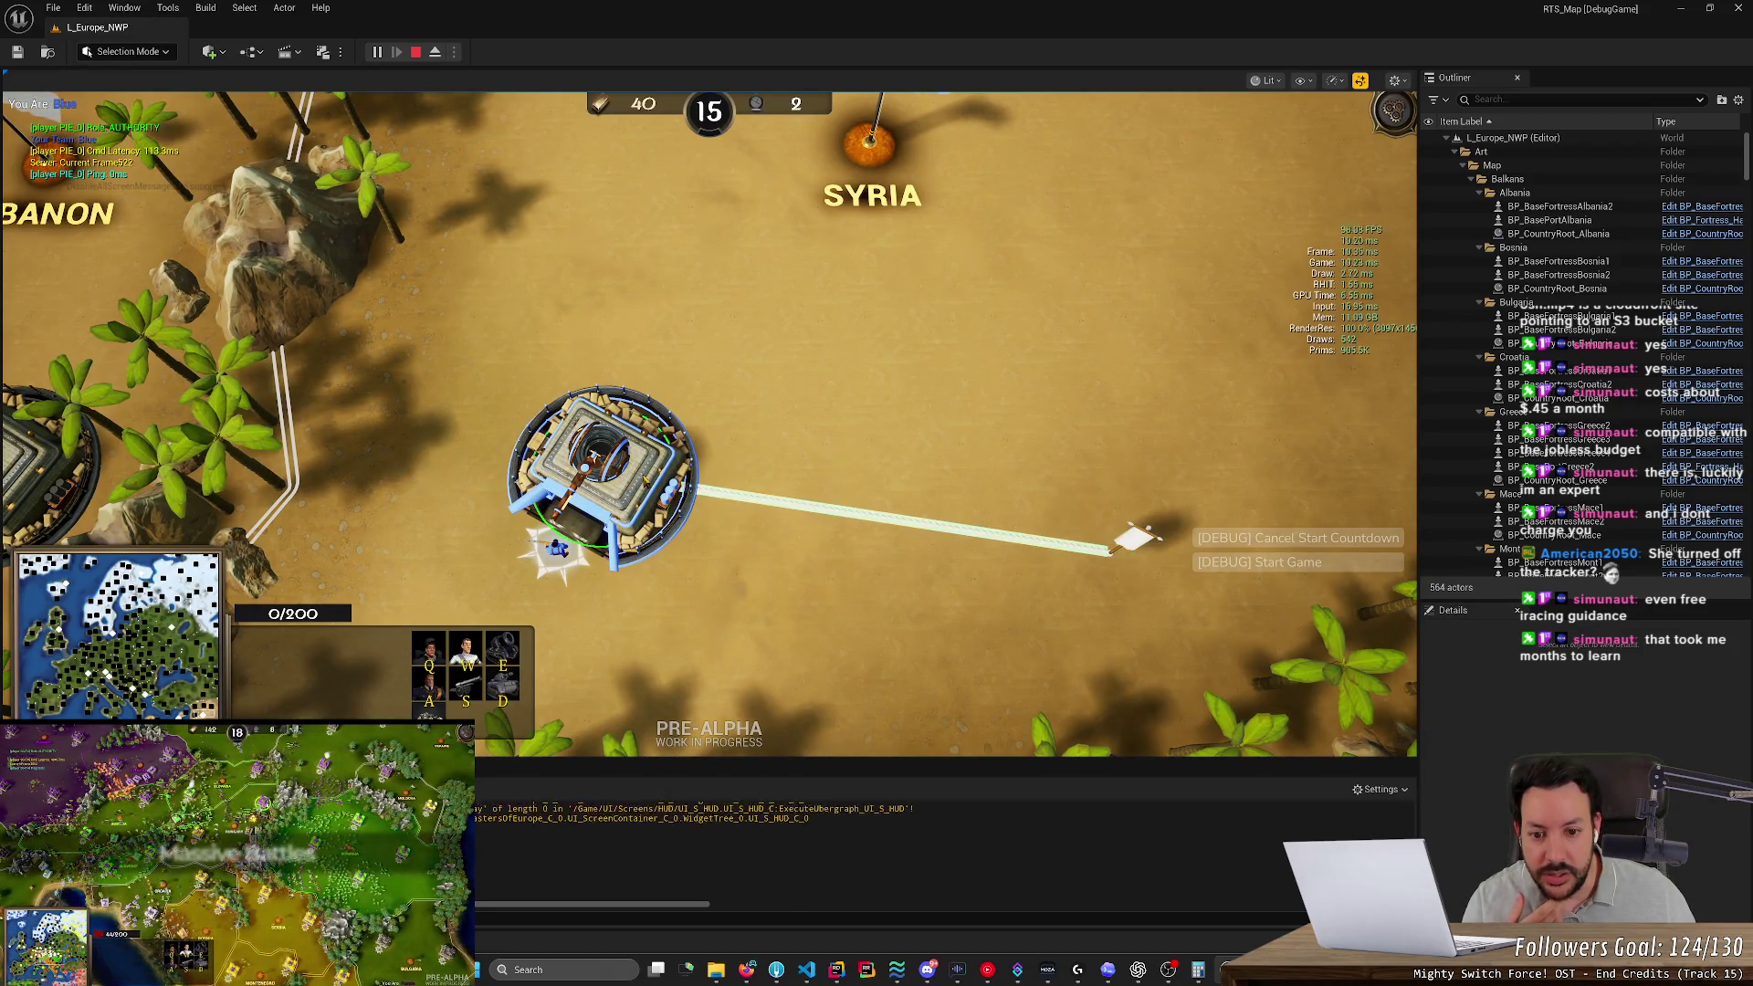
Reselect the fortress, move its rally point closer, then eject and stop the play session
click(694, 561)
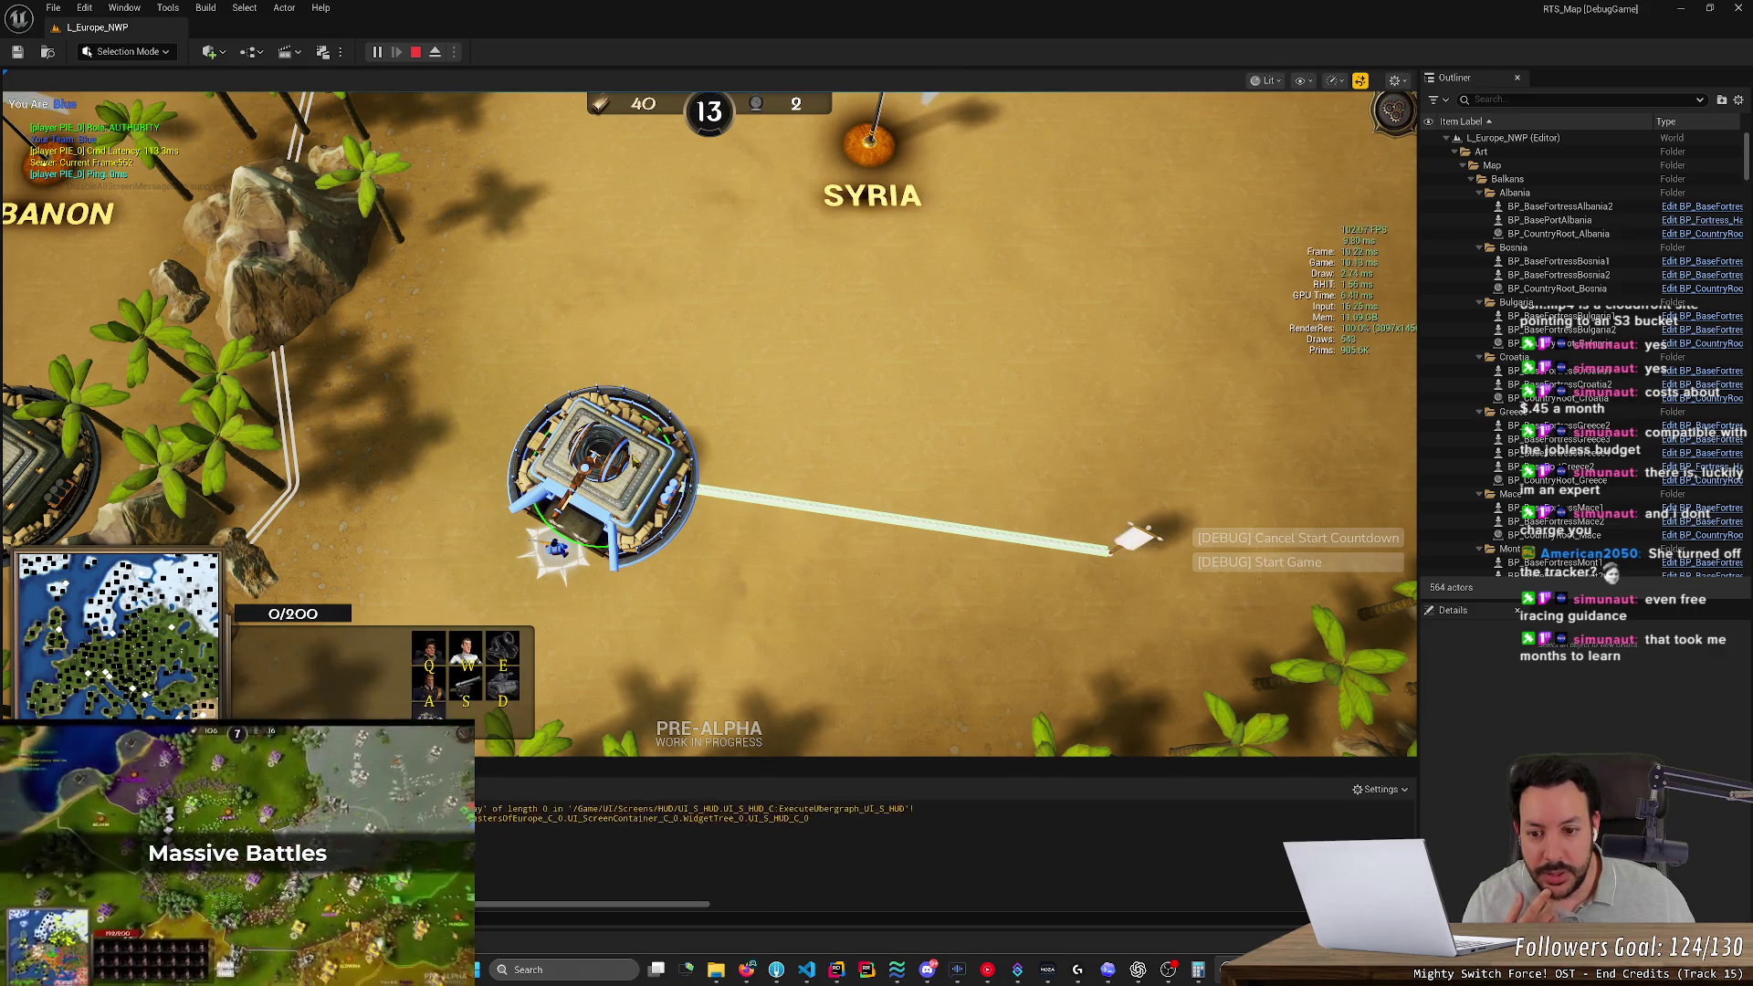
scroll(827, 283, down, 3)
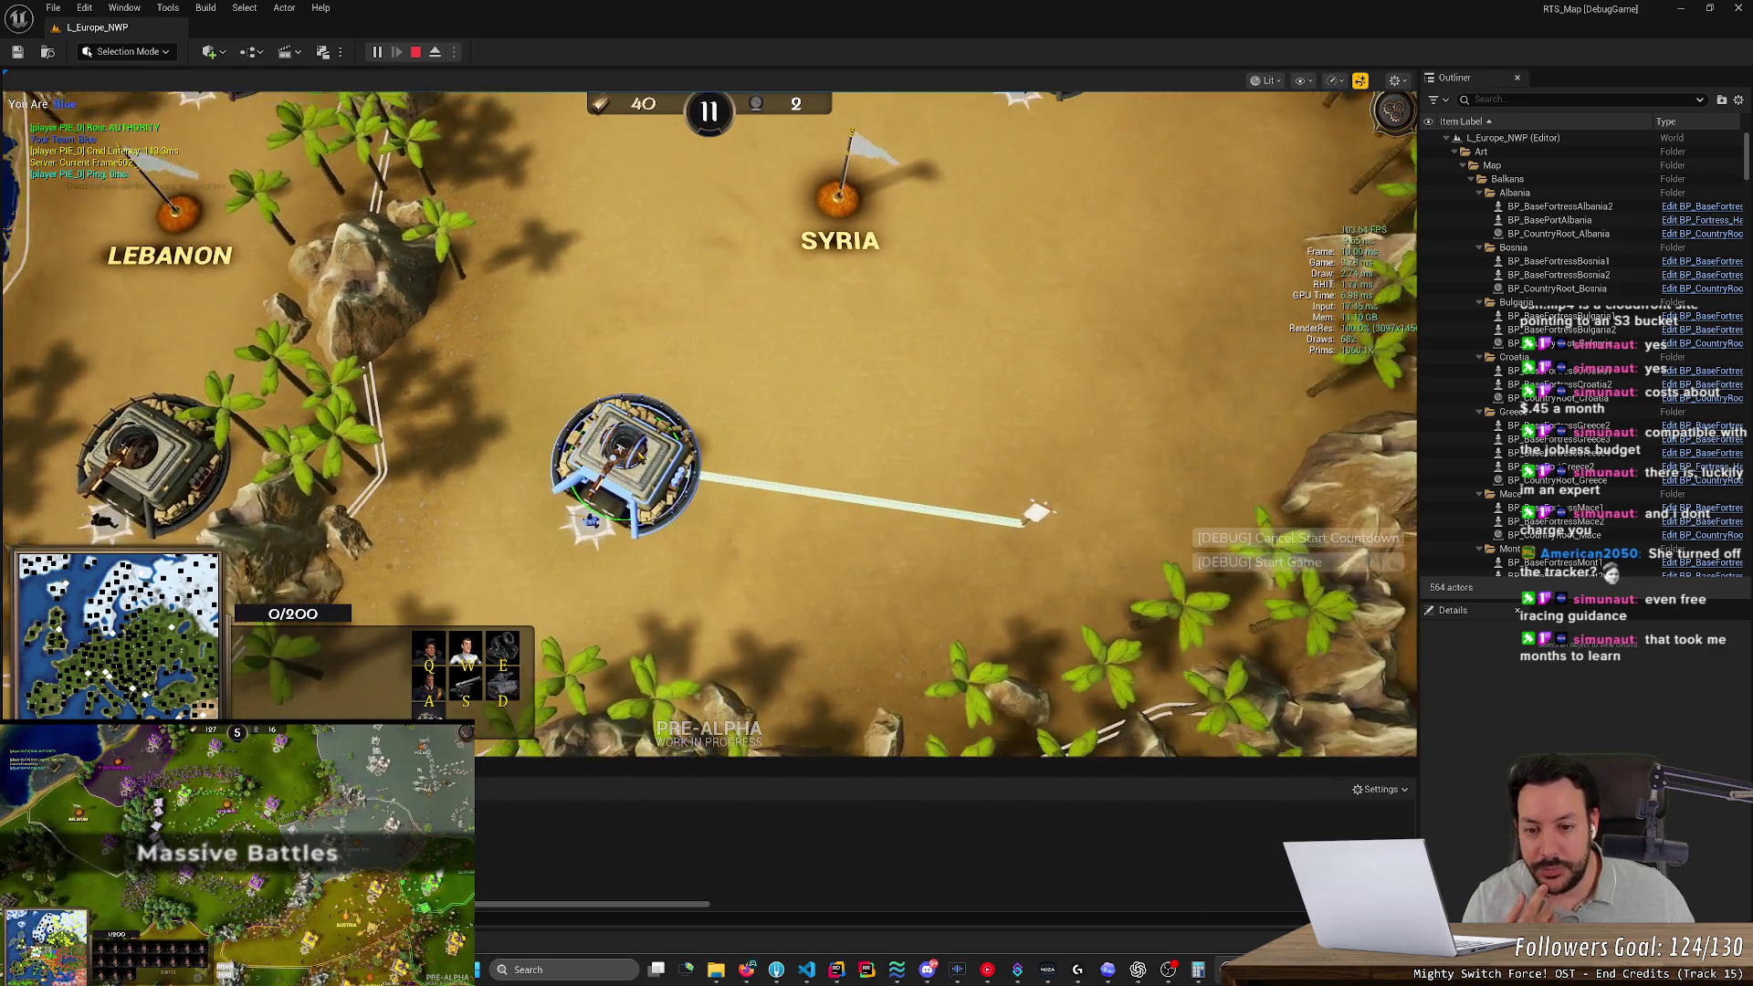
click(970, 407)
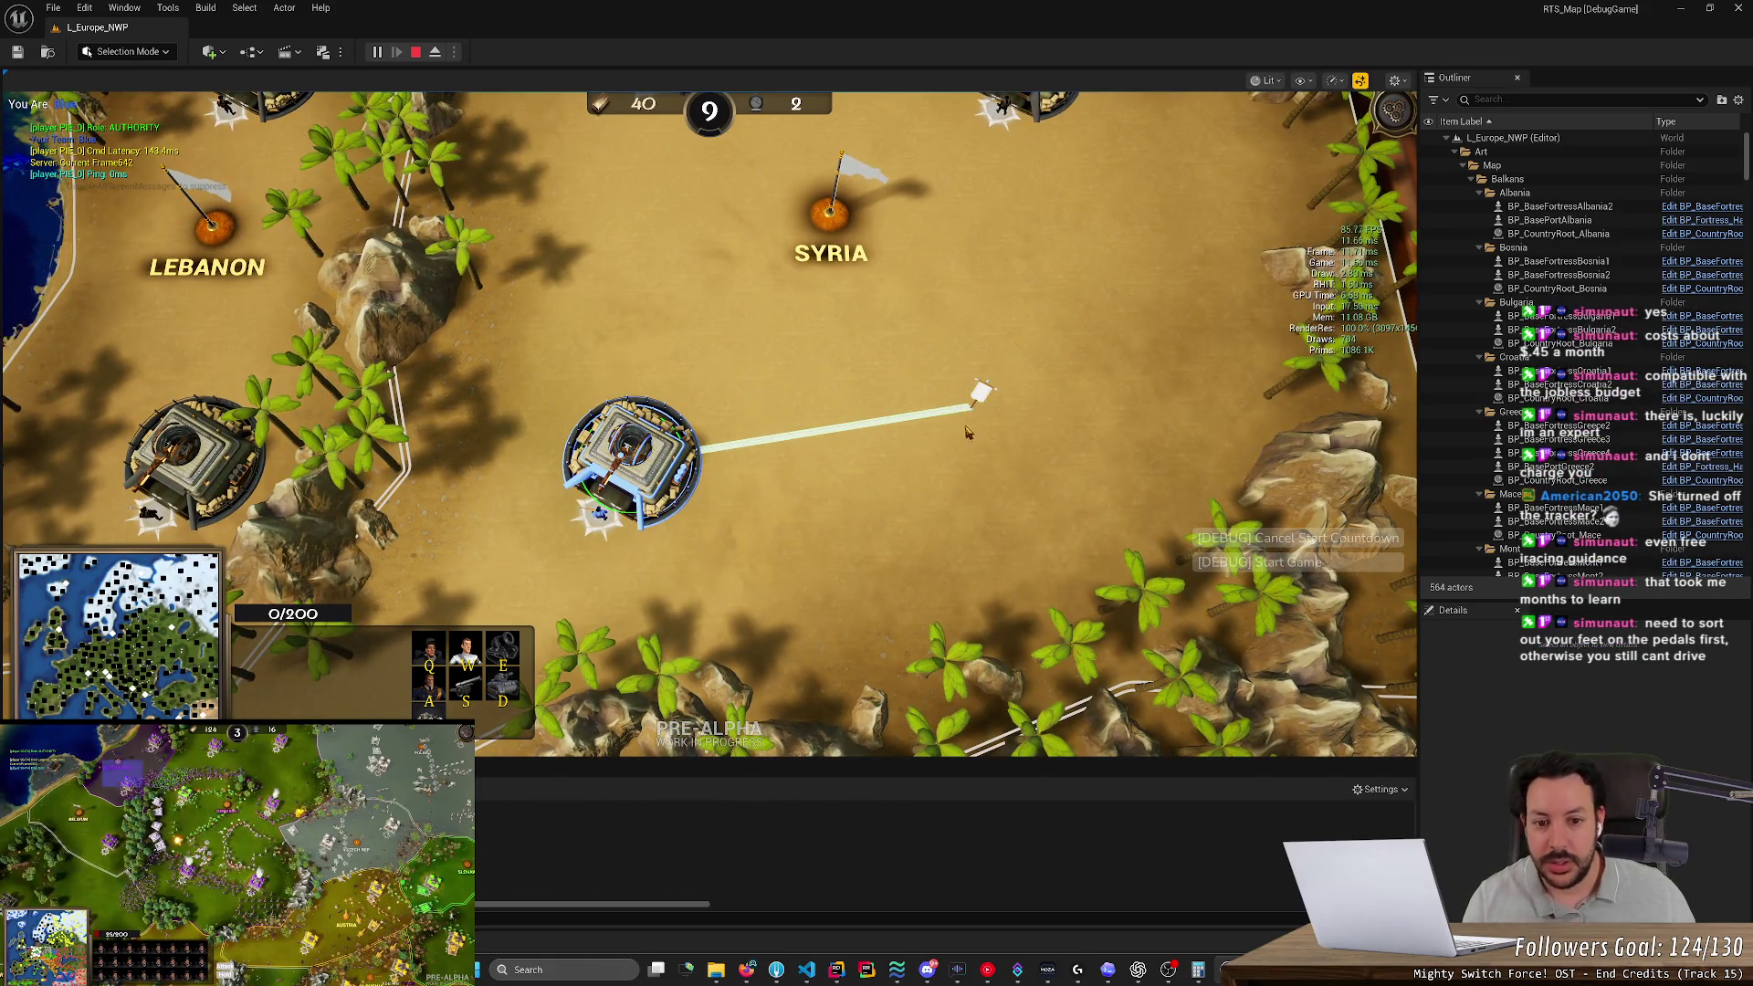
click(434, 53)
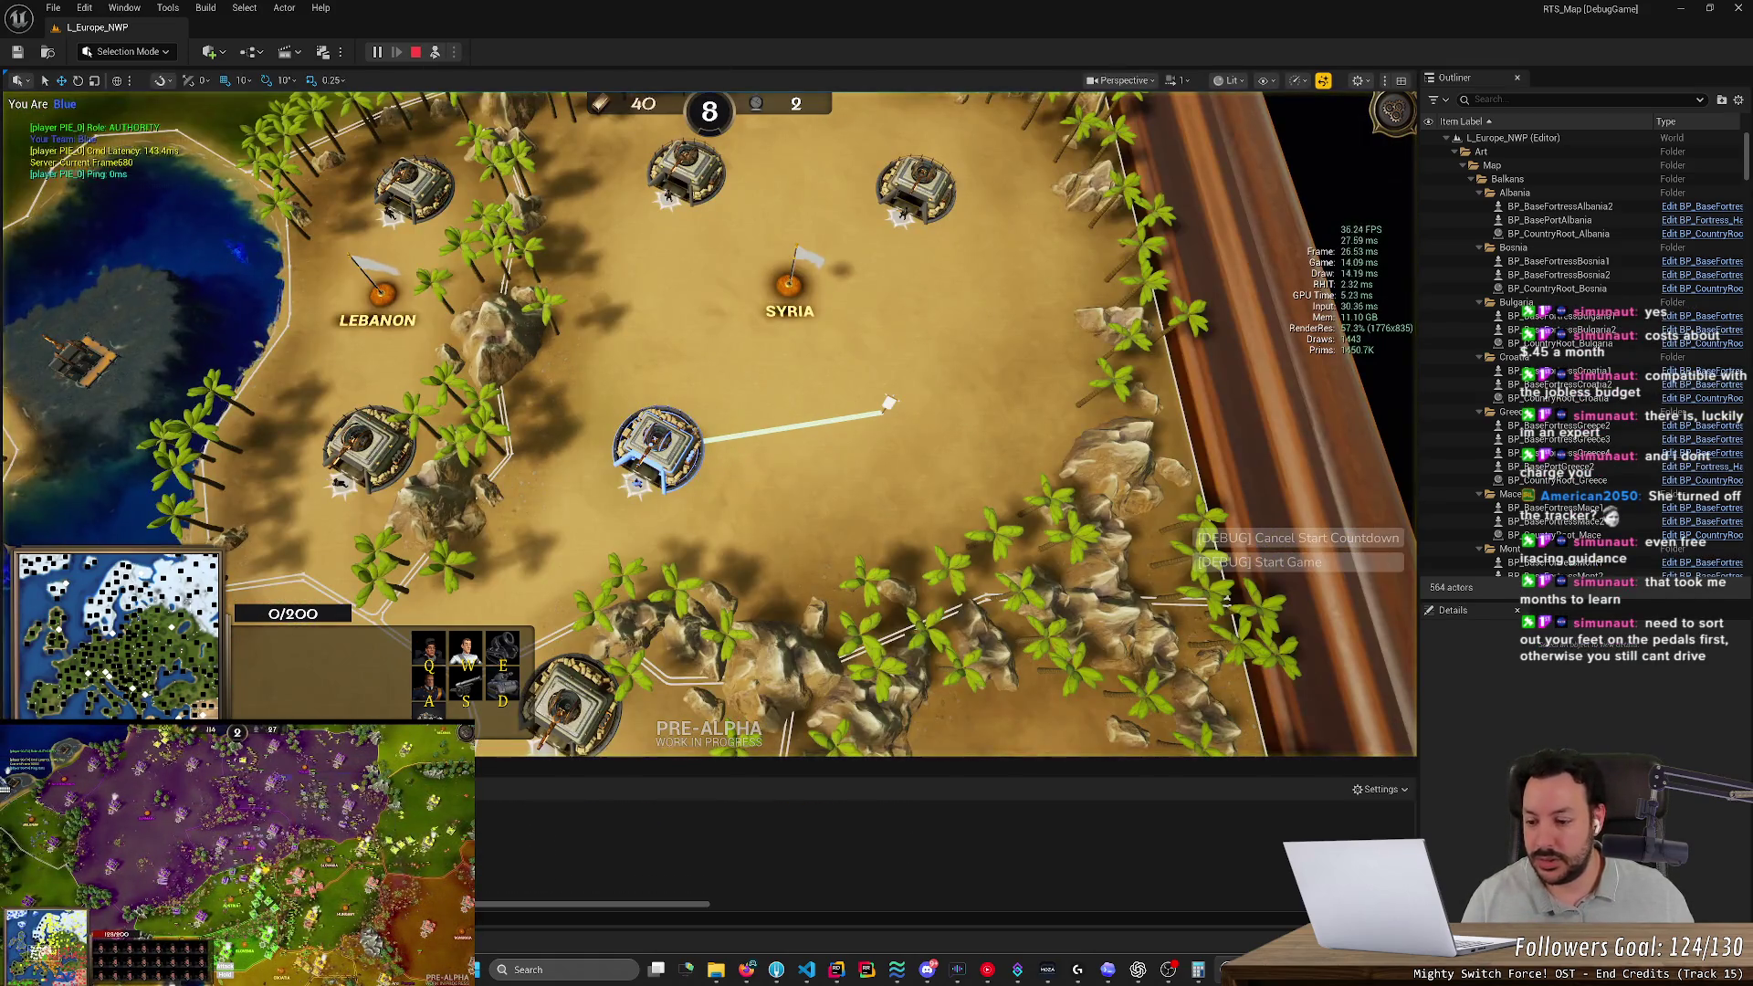
click(415, 53)
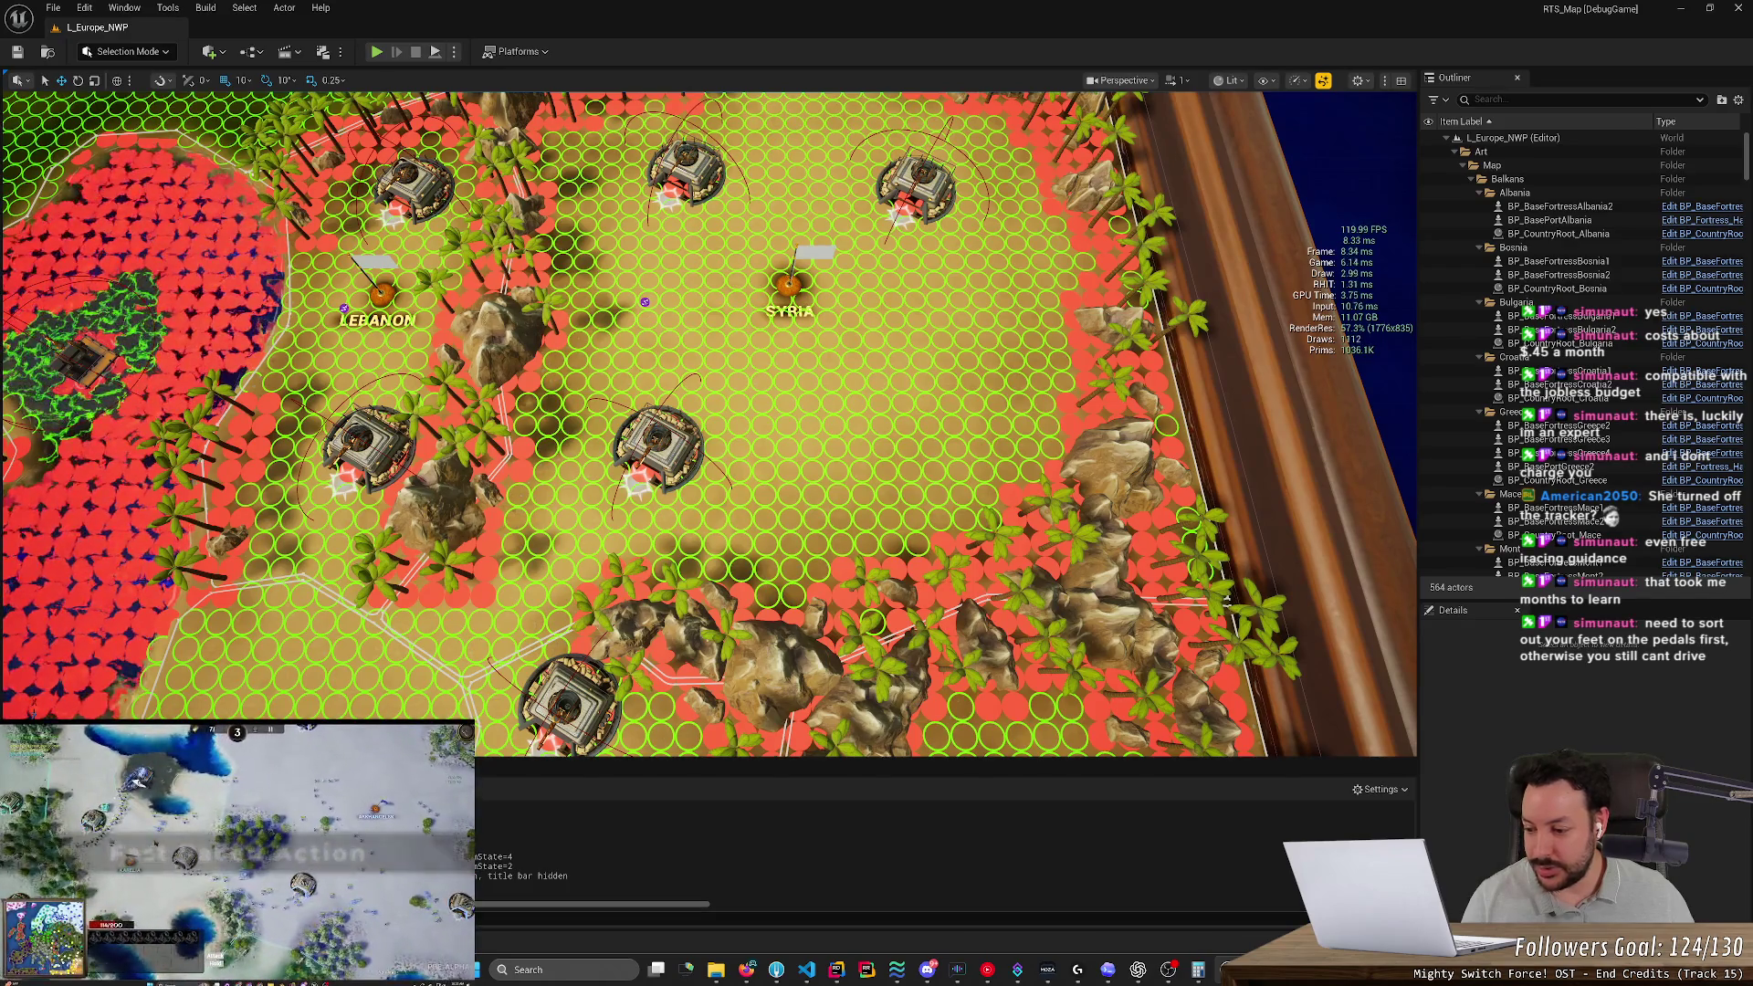
Save the modified materials, search assets for 'ns_', and open NS_FortressToRallyPoint
key(ctrl+space)
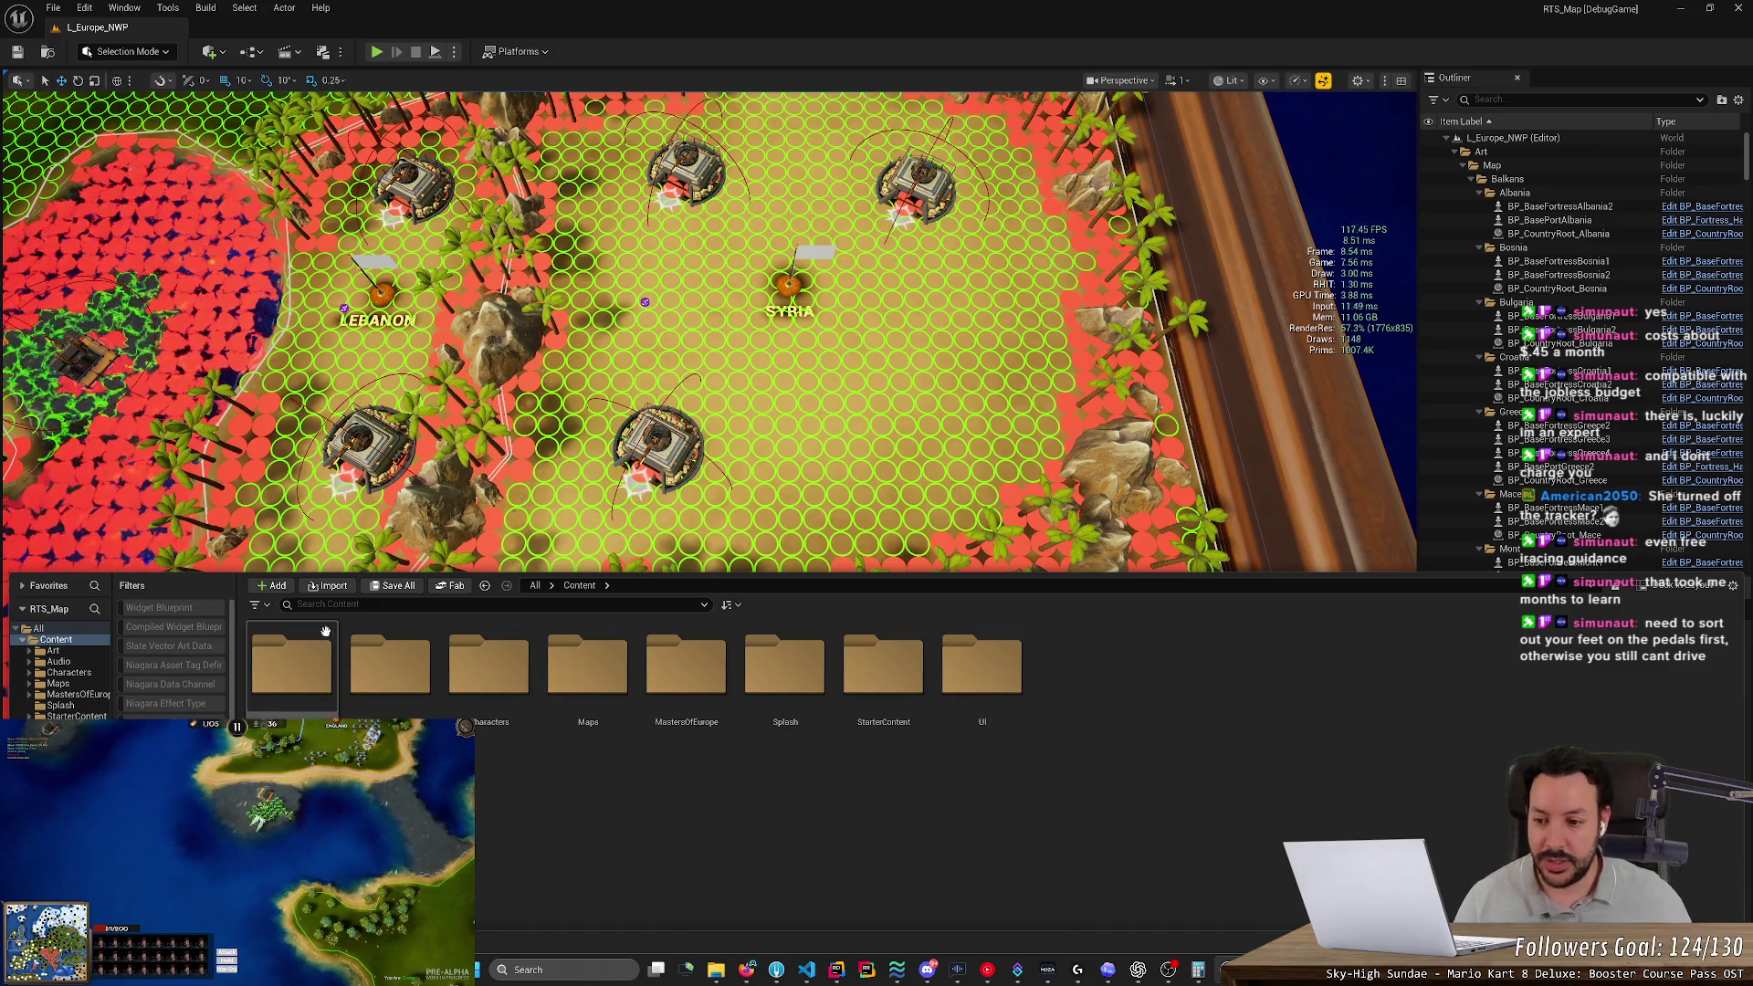
click(380, 586)
key(Return)
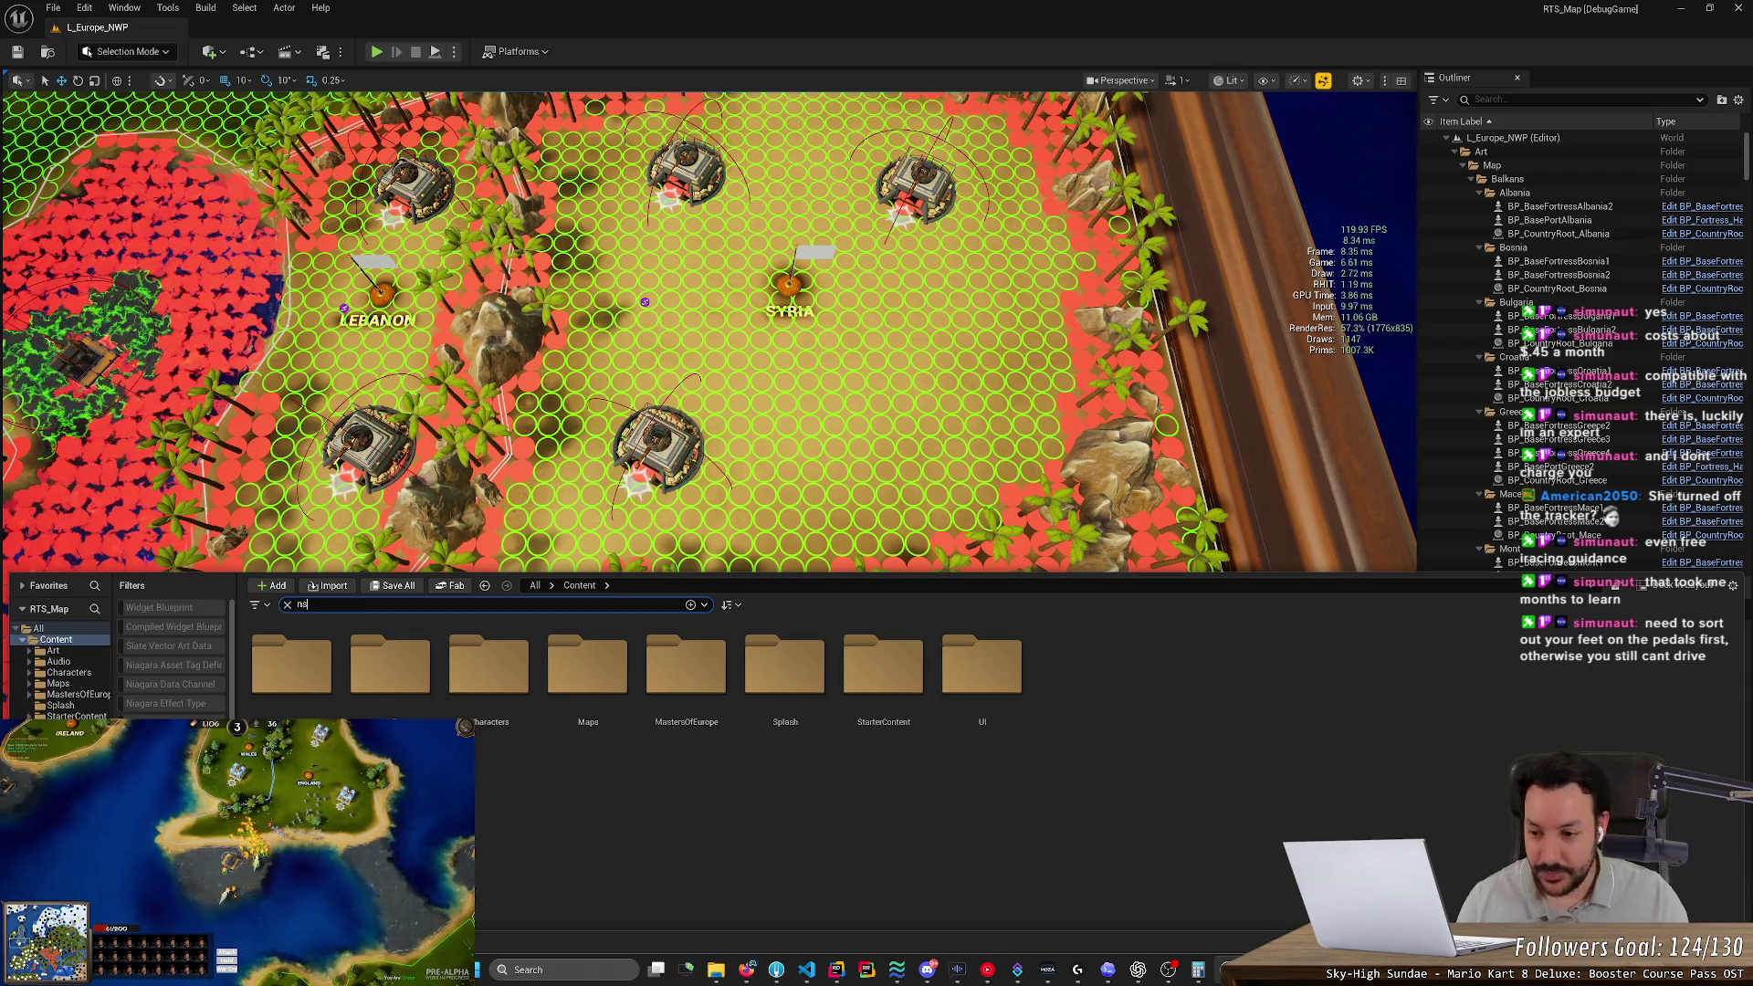
text(_)
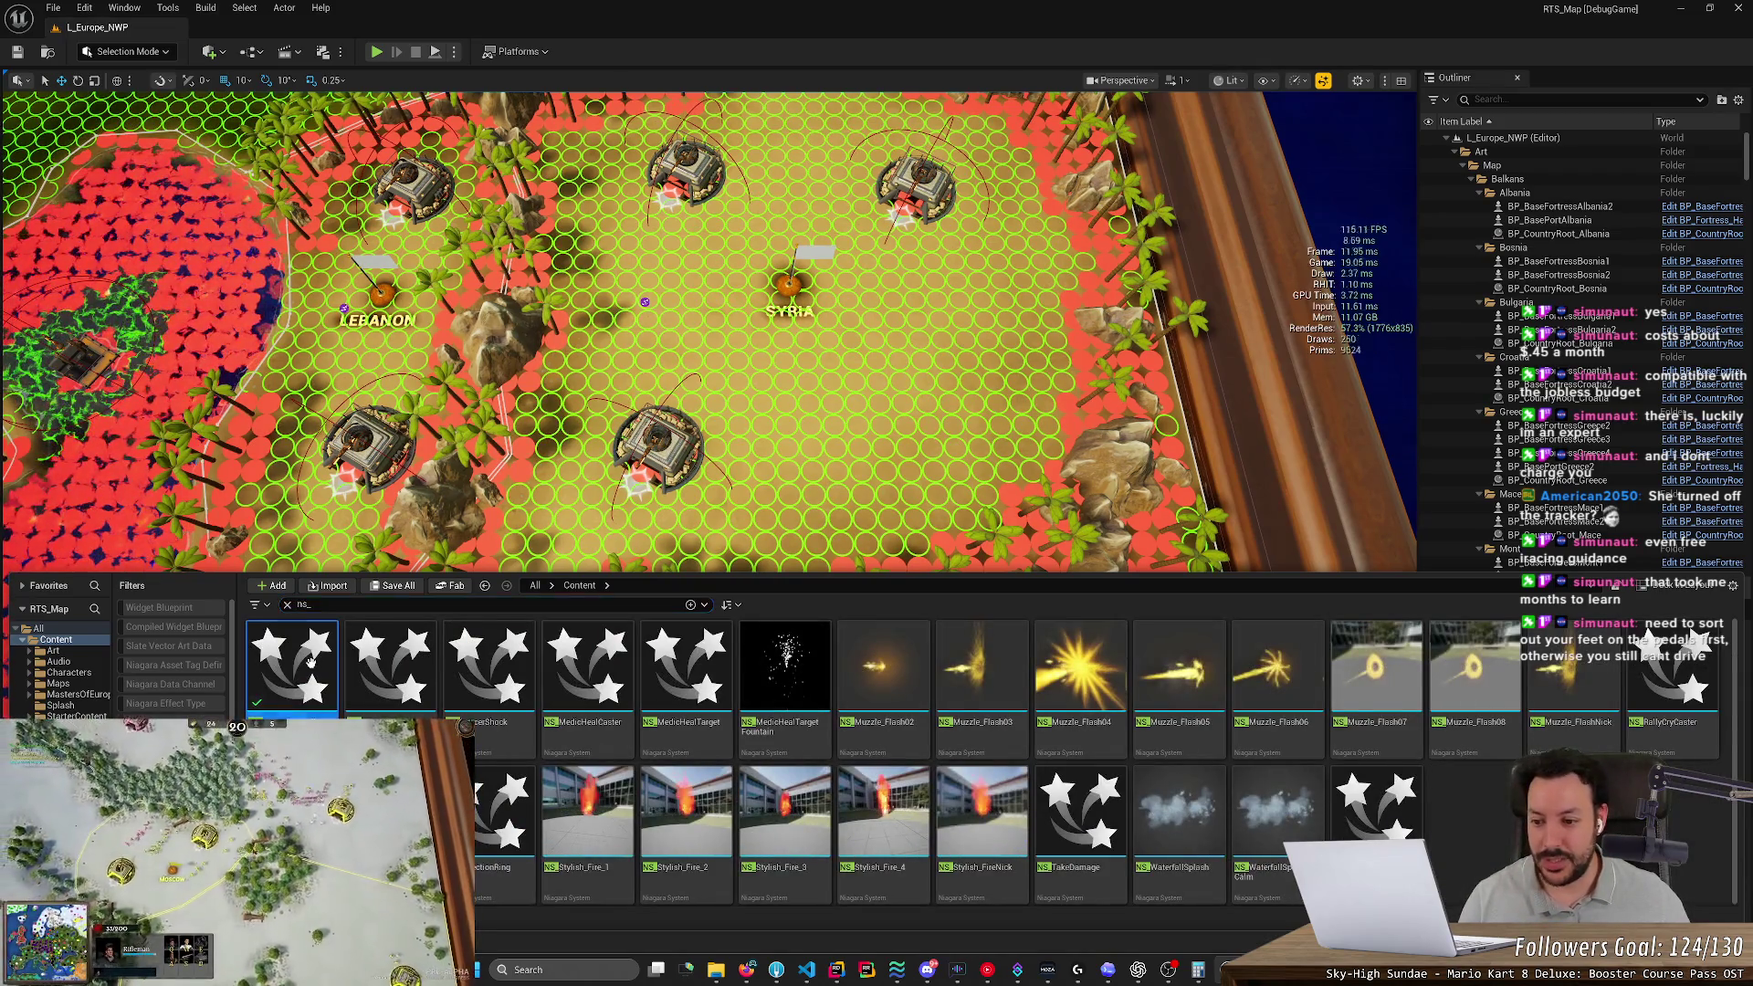
double_click(310, 662)
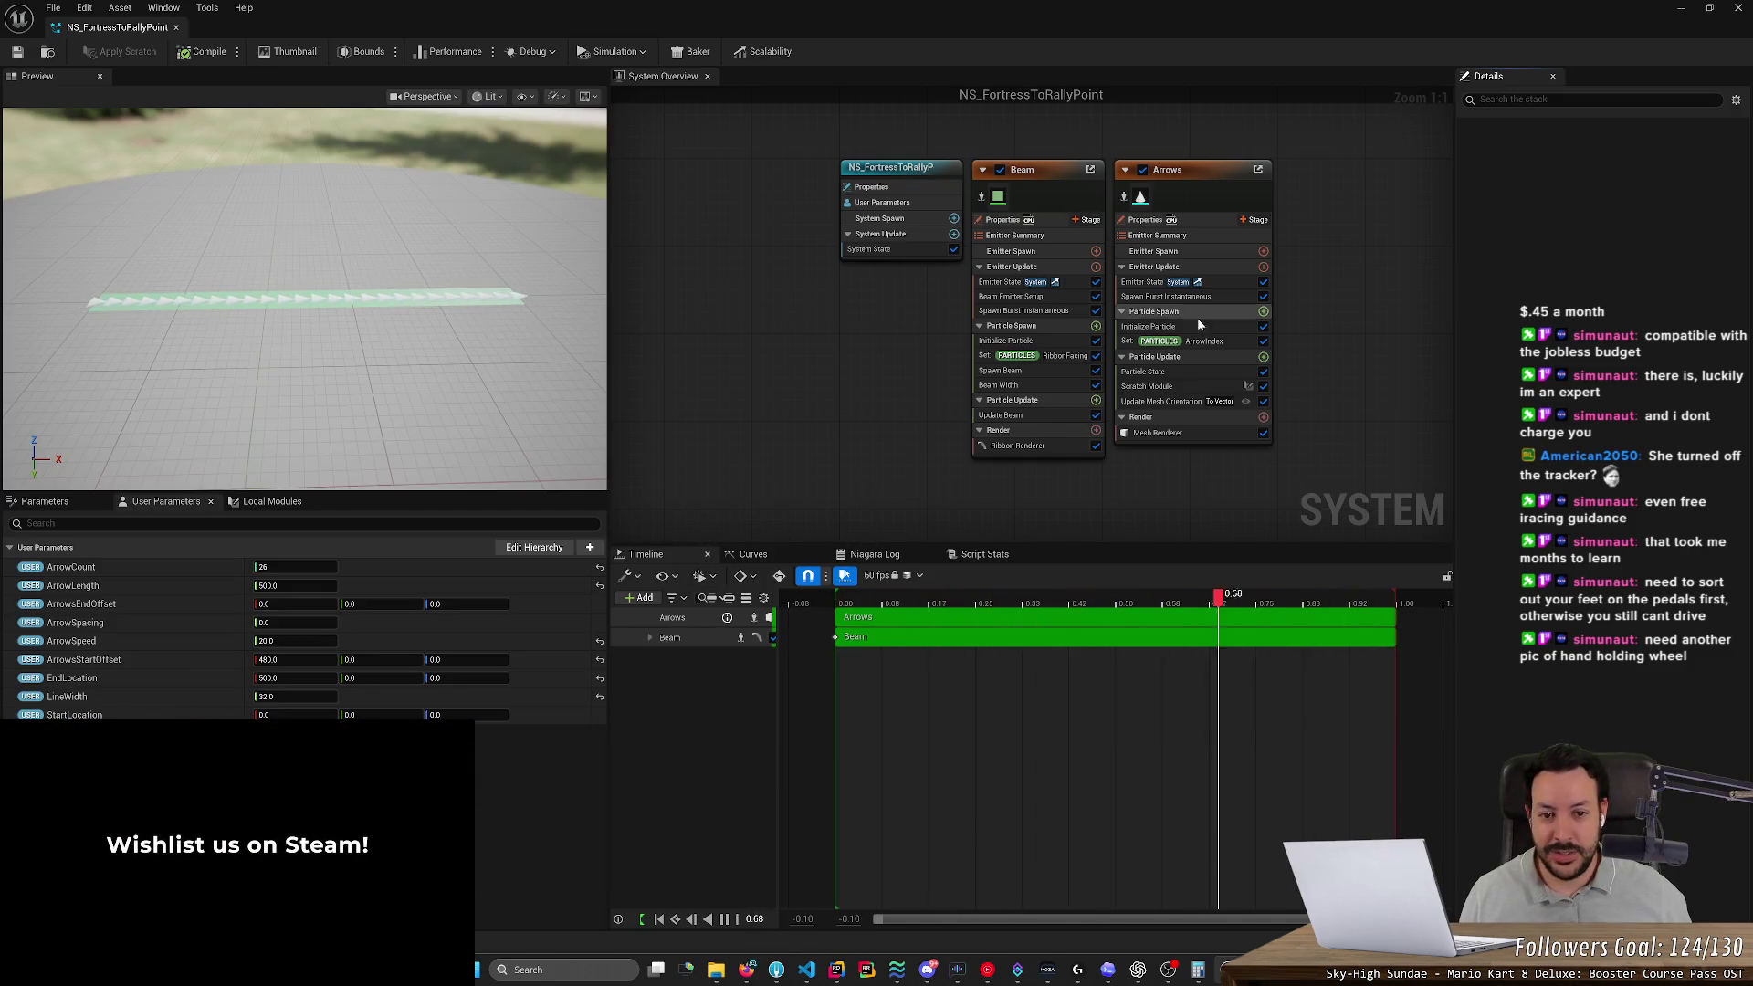
Select the Beam ribbon renderer, try M_Color3 as its material, then clear the material
click(997, 196)
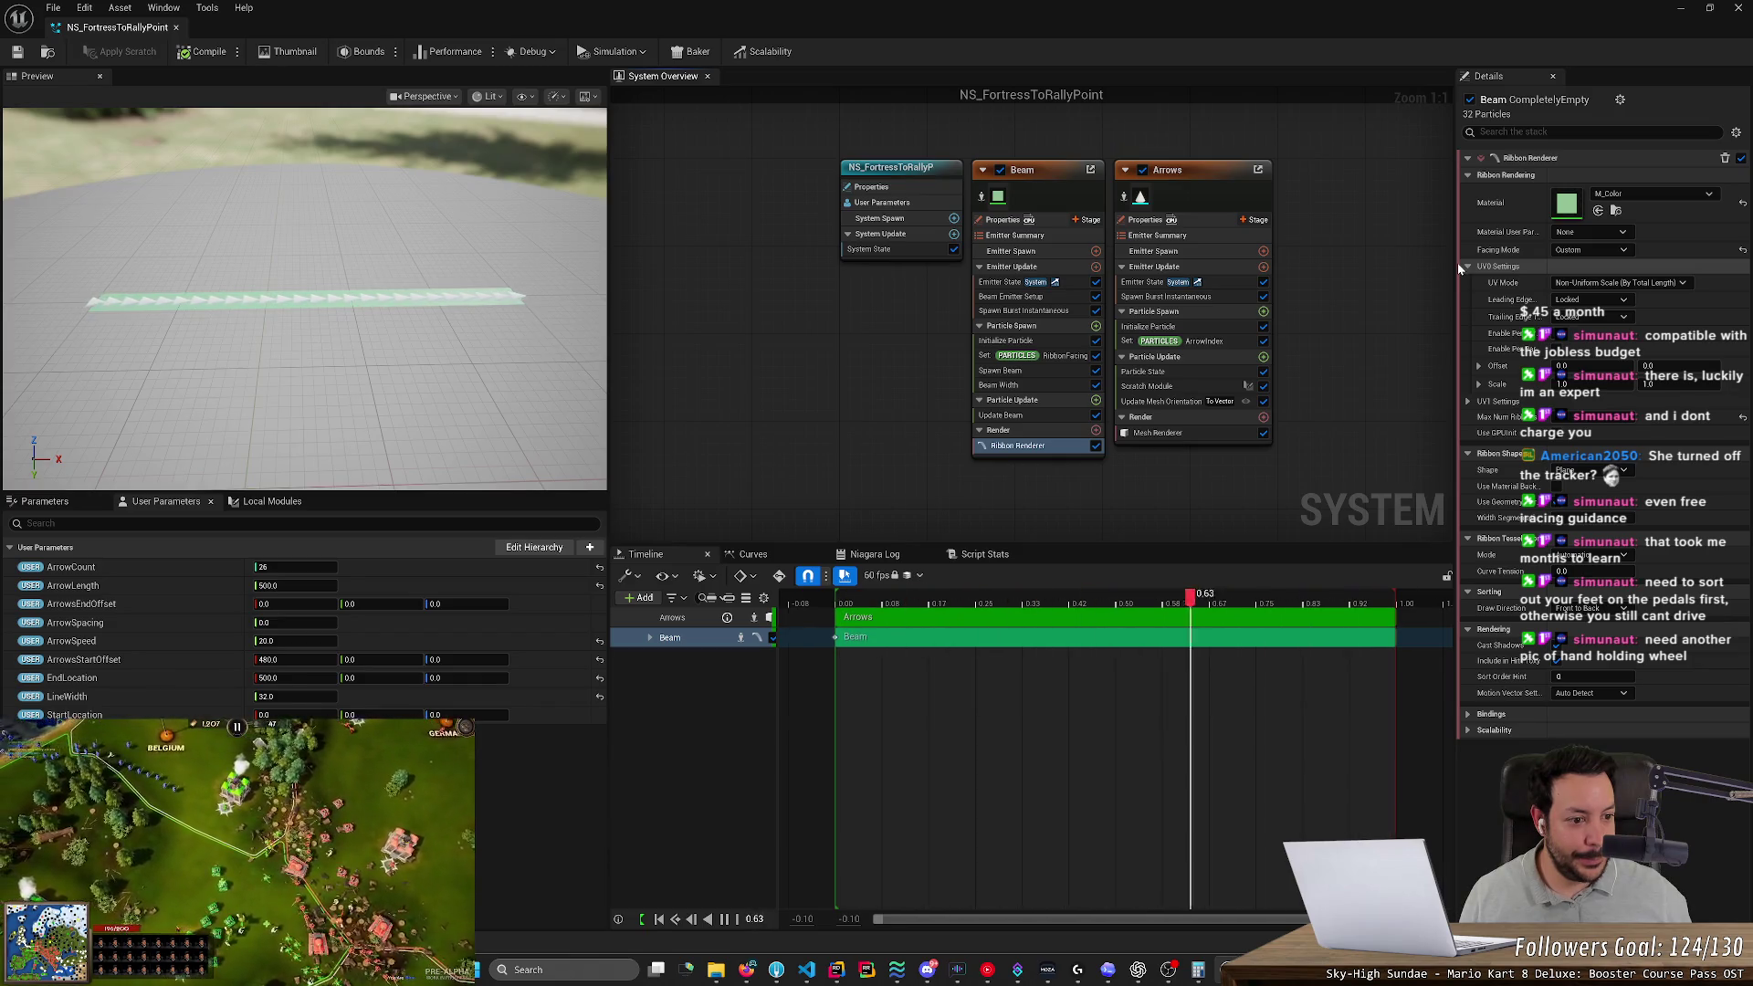
click(1632, 197)
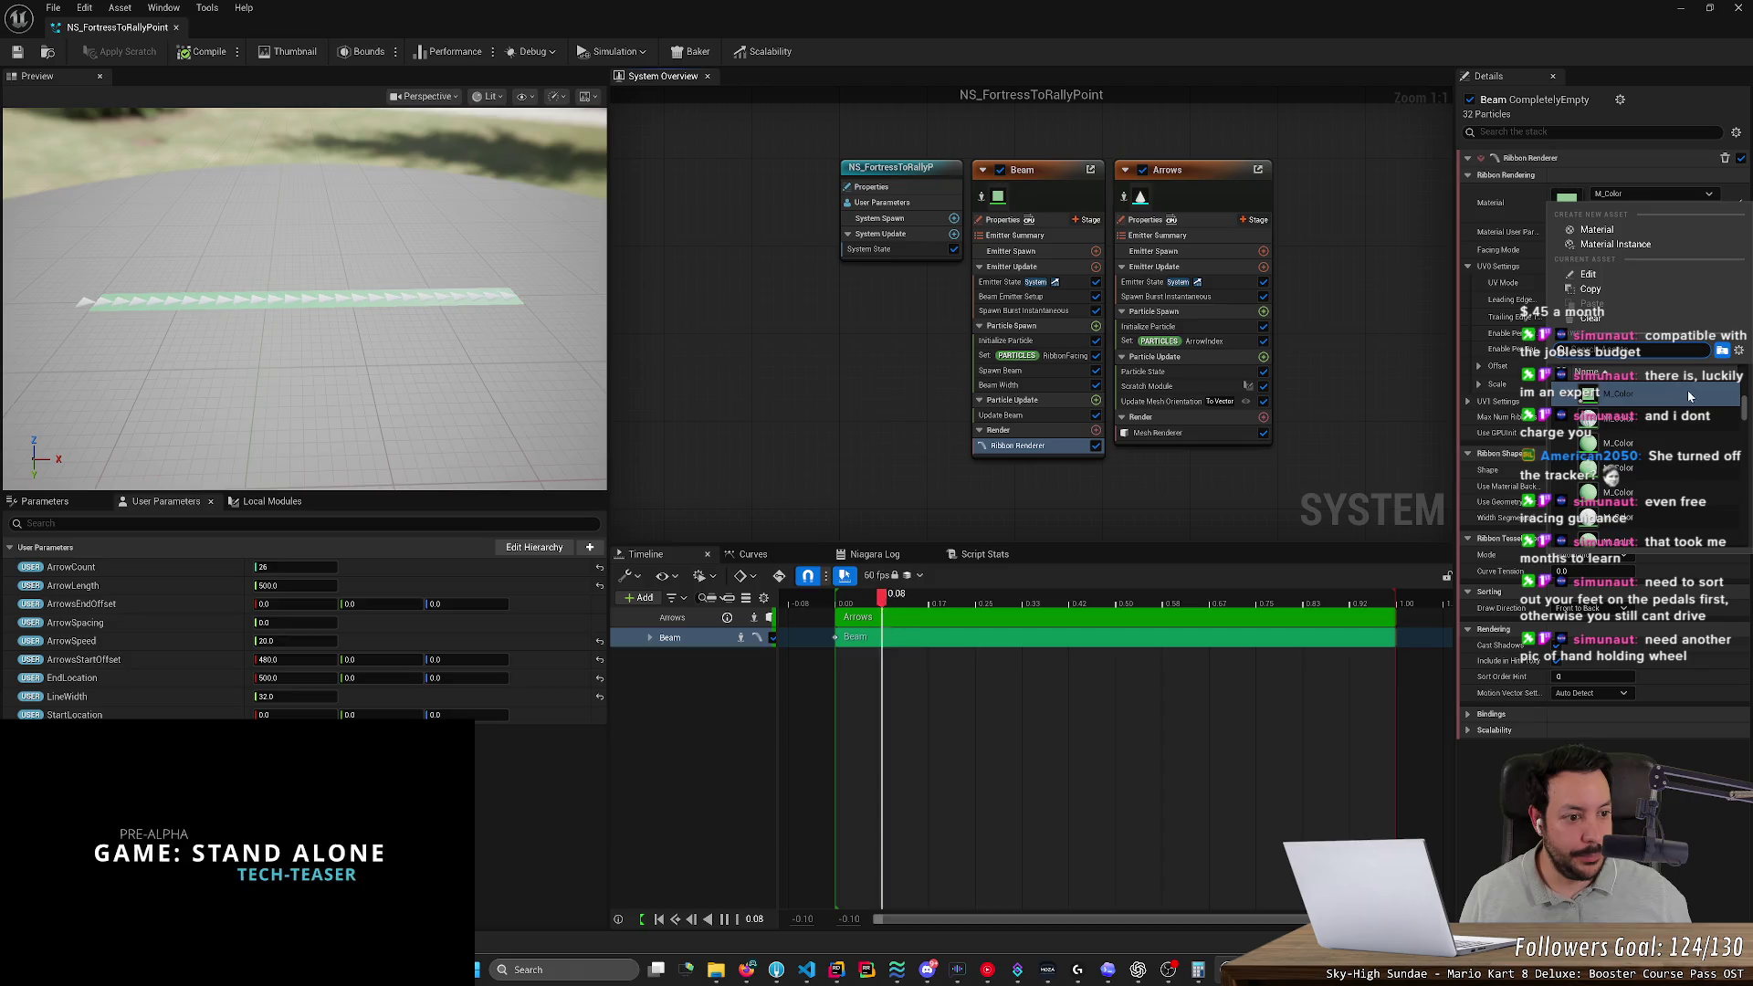
click(1662, 443)
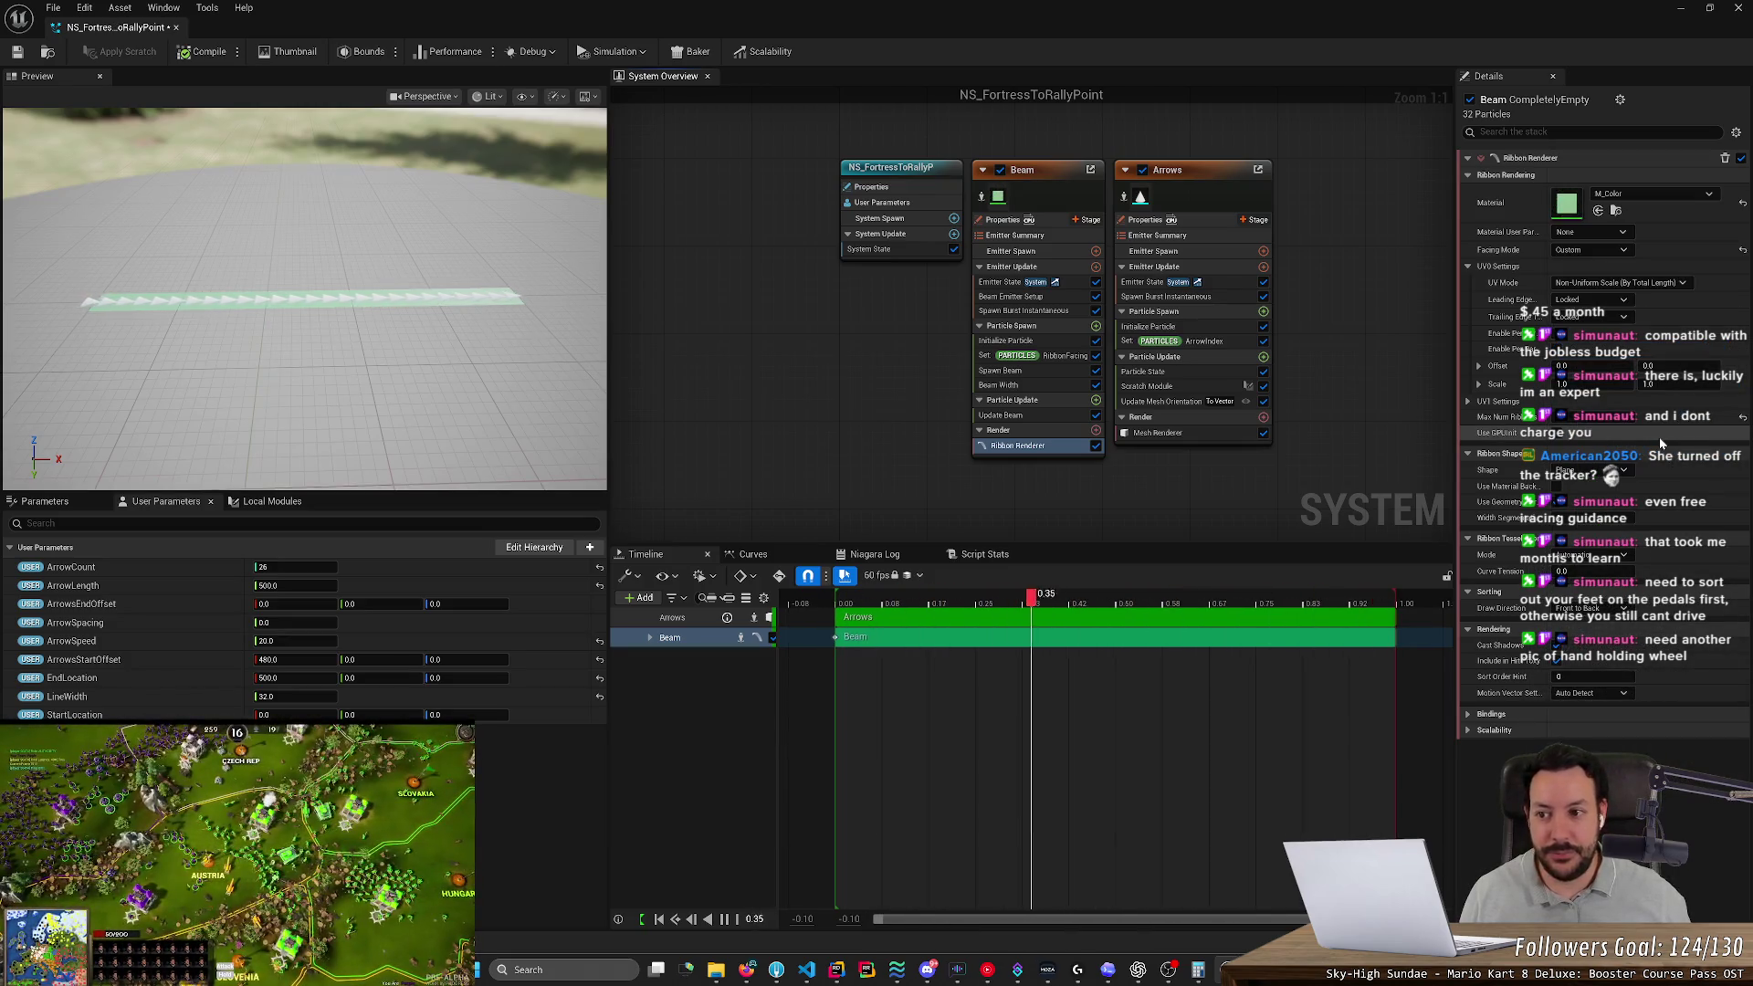
click(1665, 196)
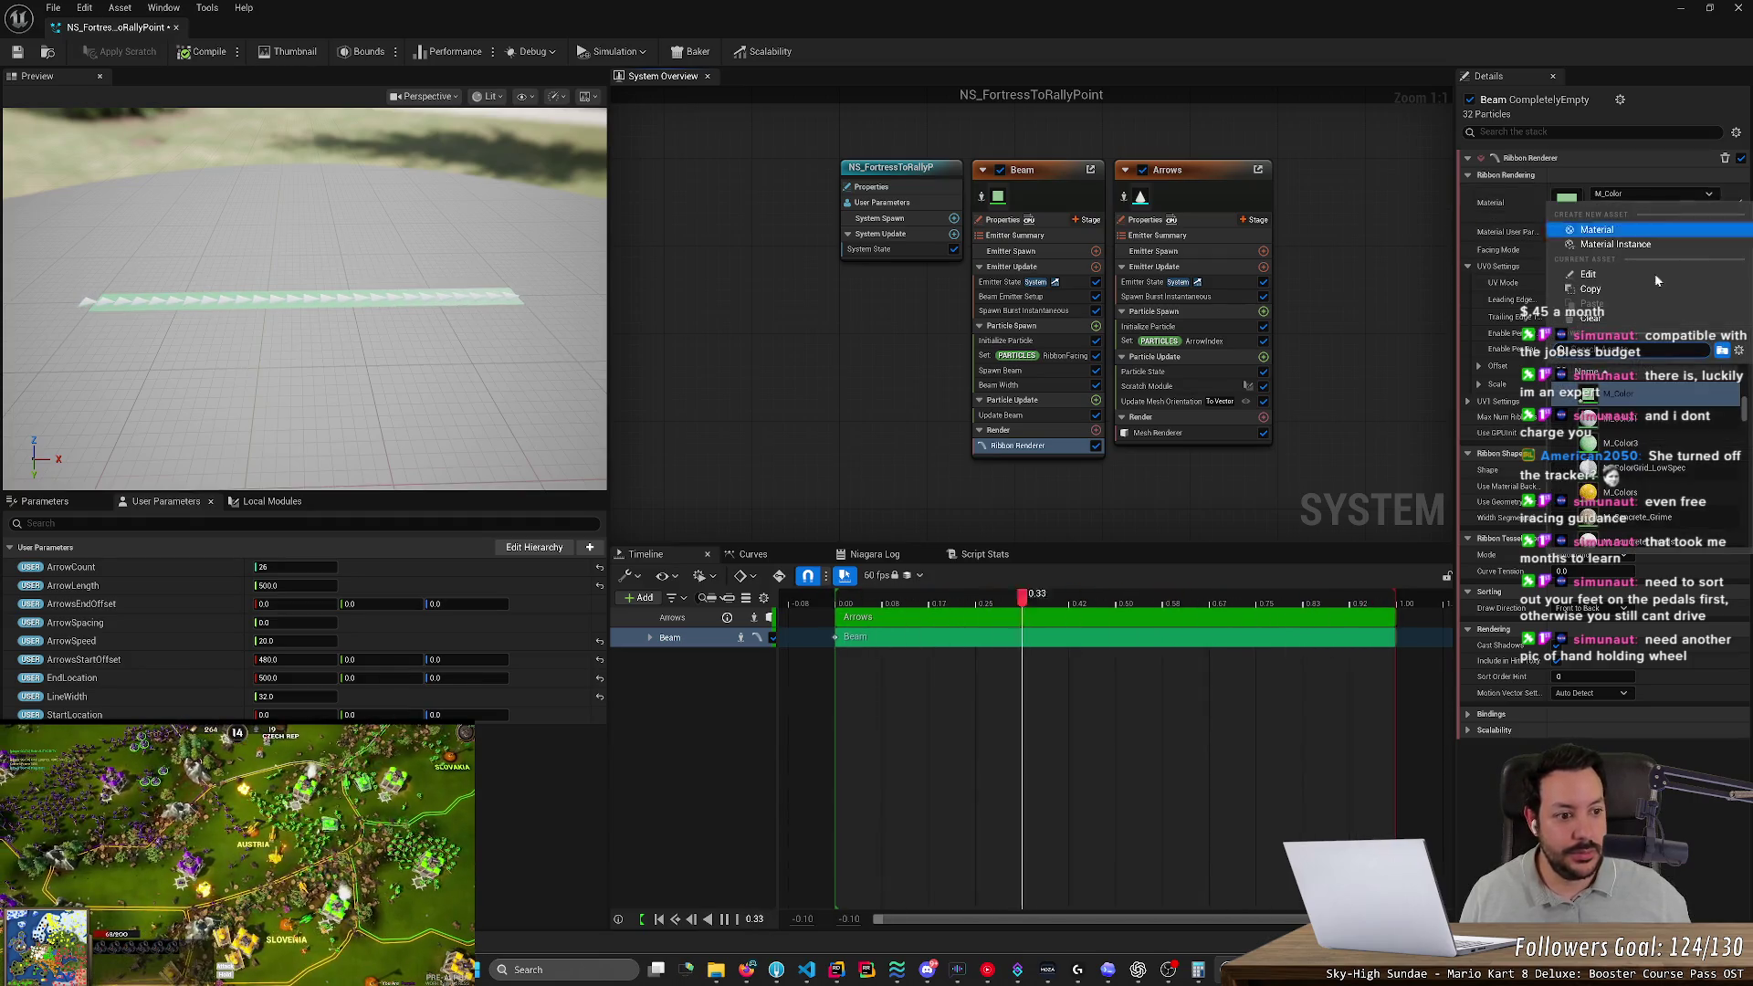
click(1646, 436)
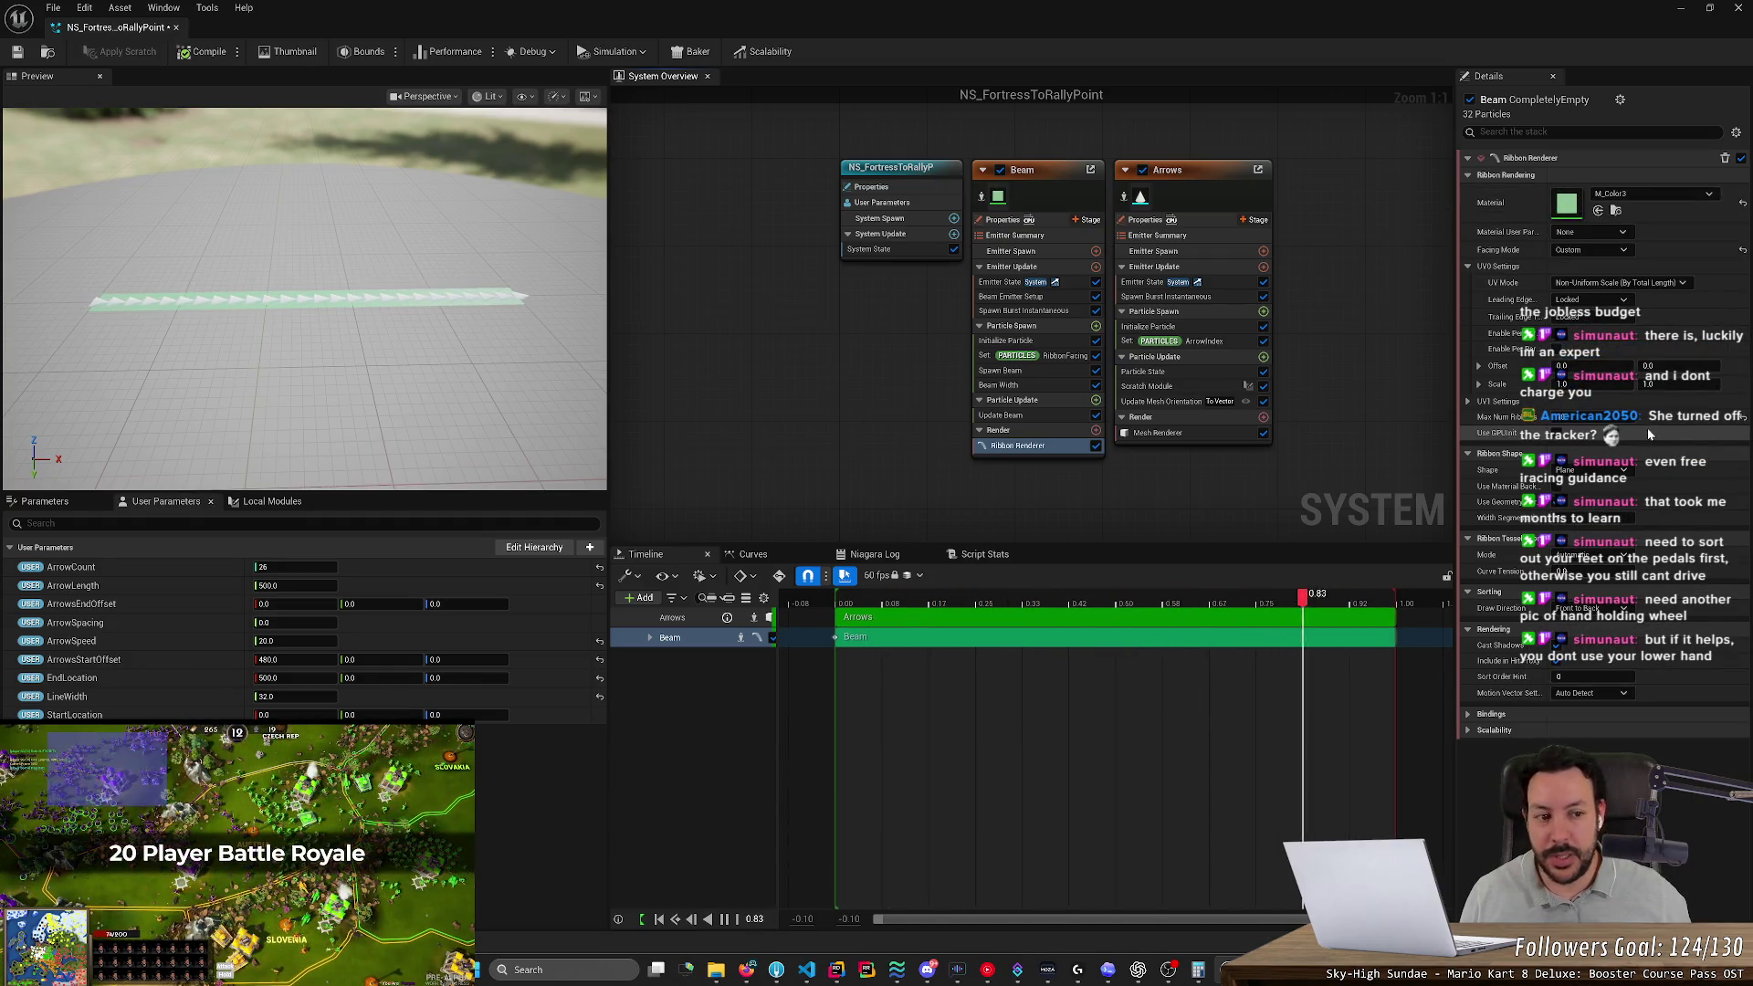
click(1683, 195)
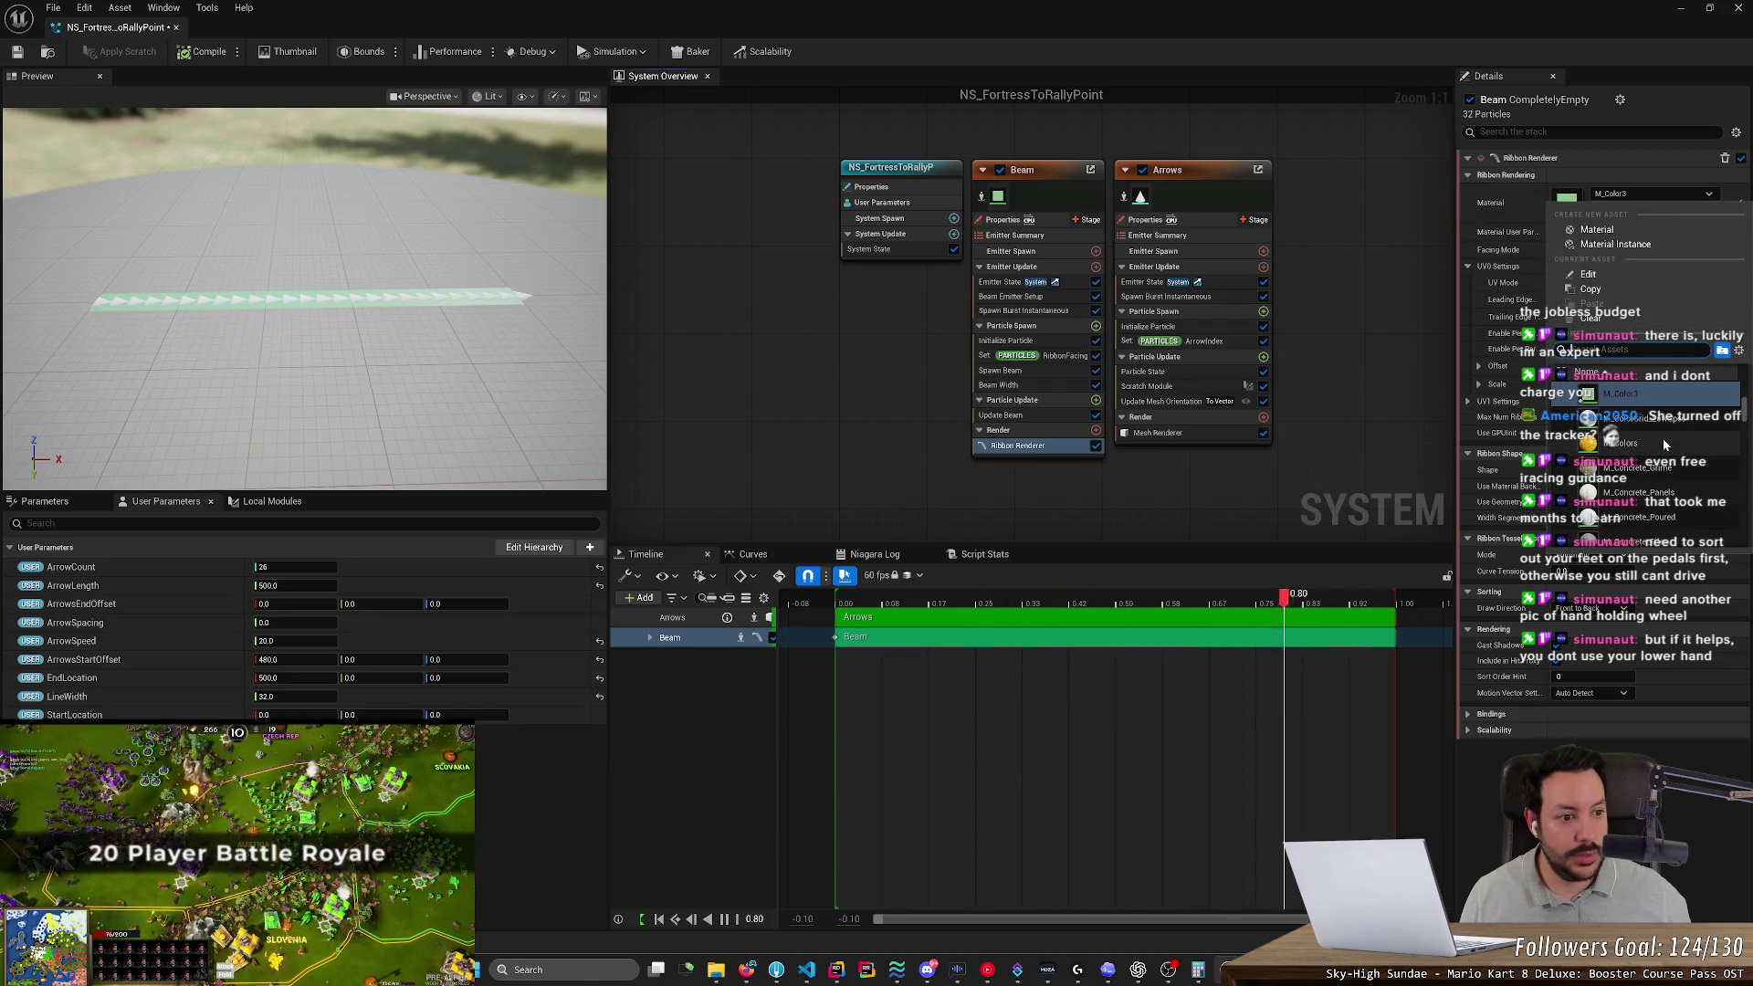
scroll(1662, 447, down, 2)
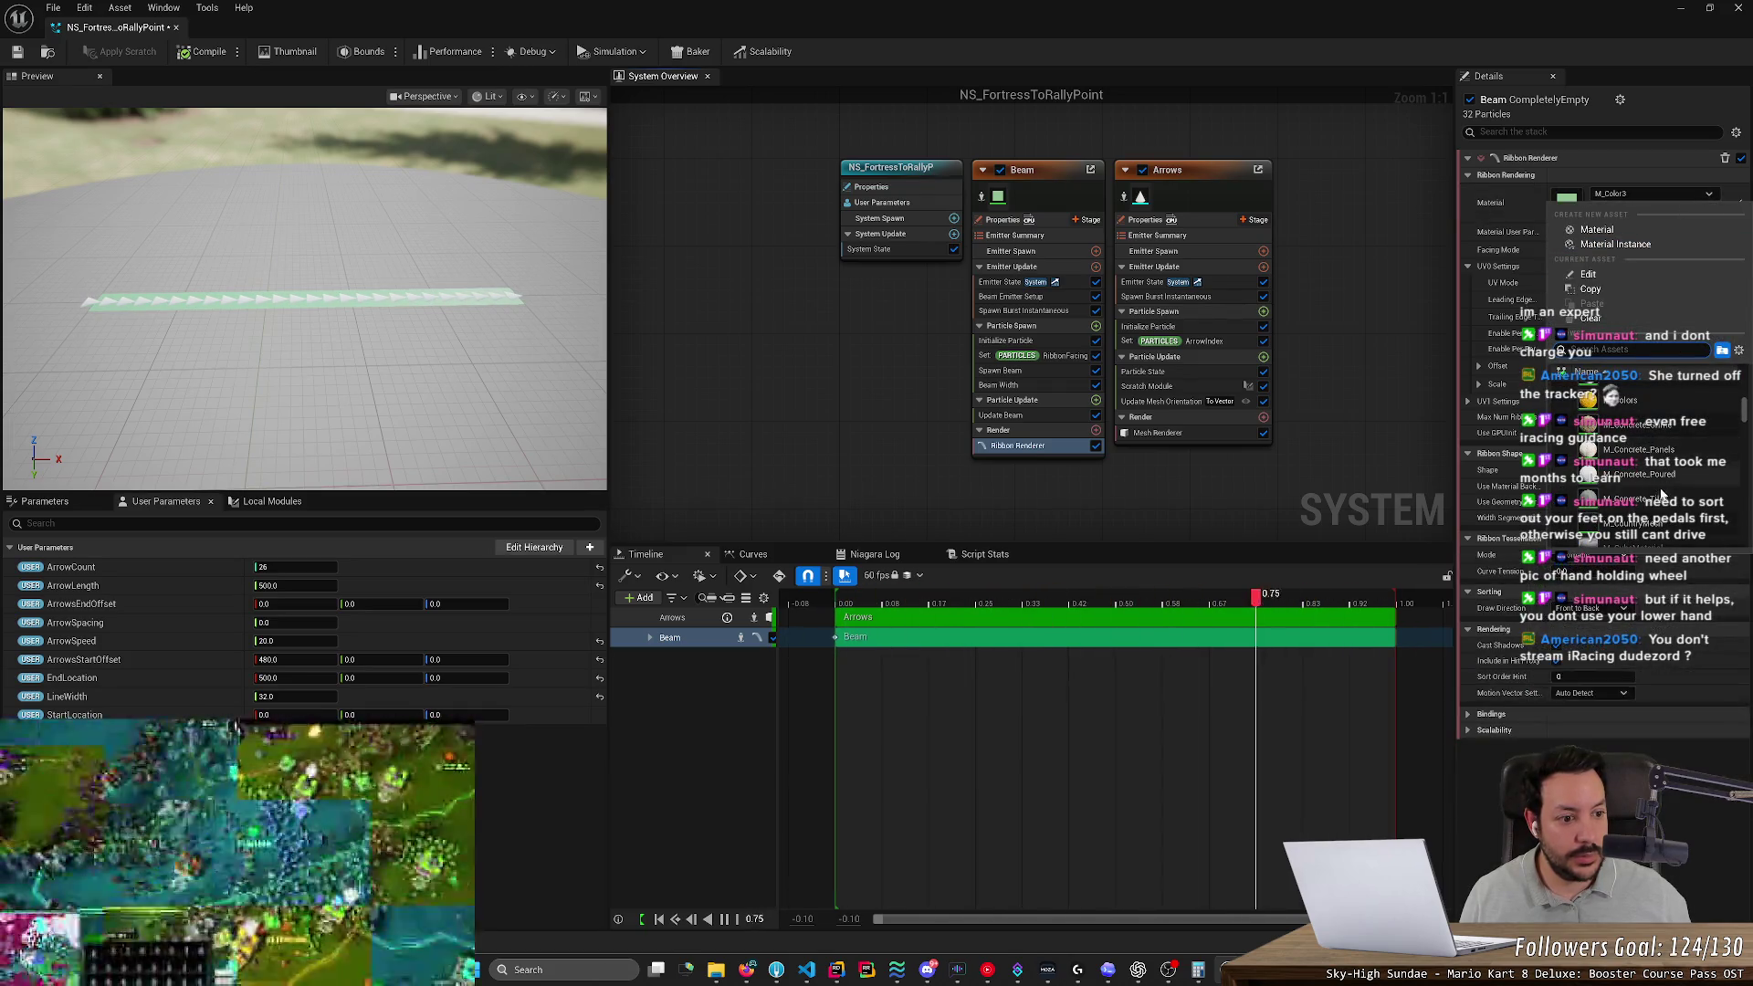
scroll(1639, 438, up, 2)
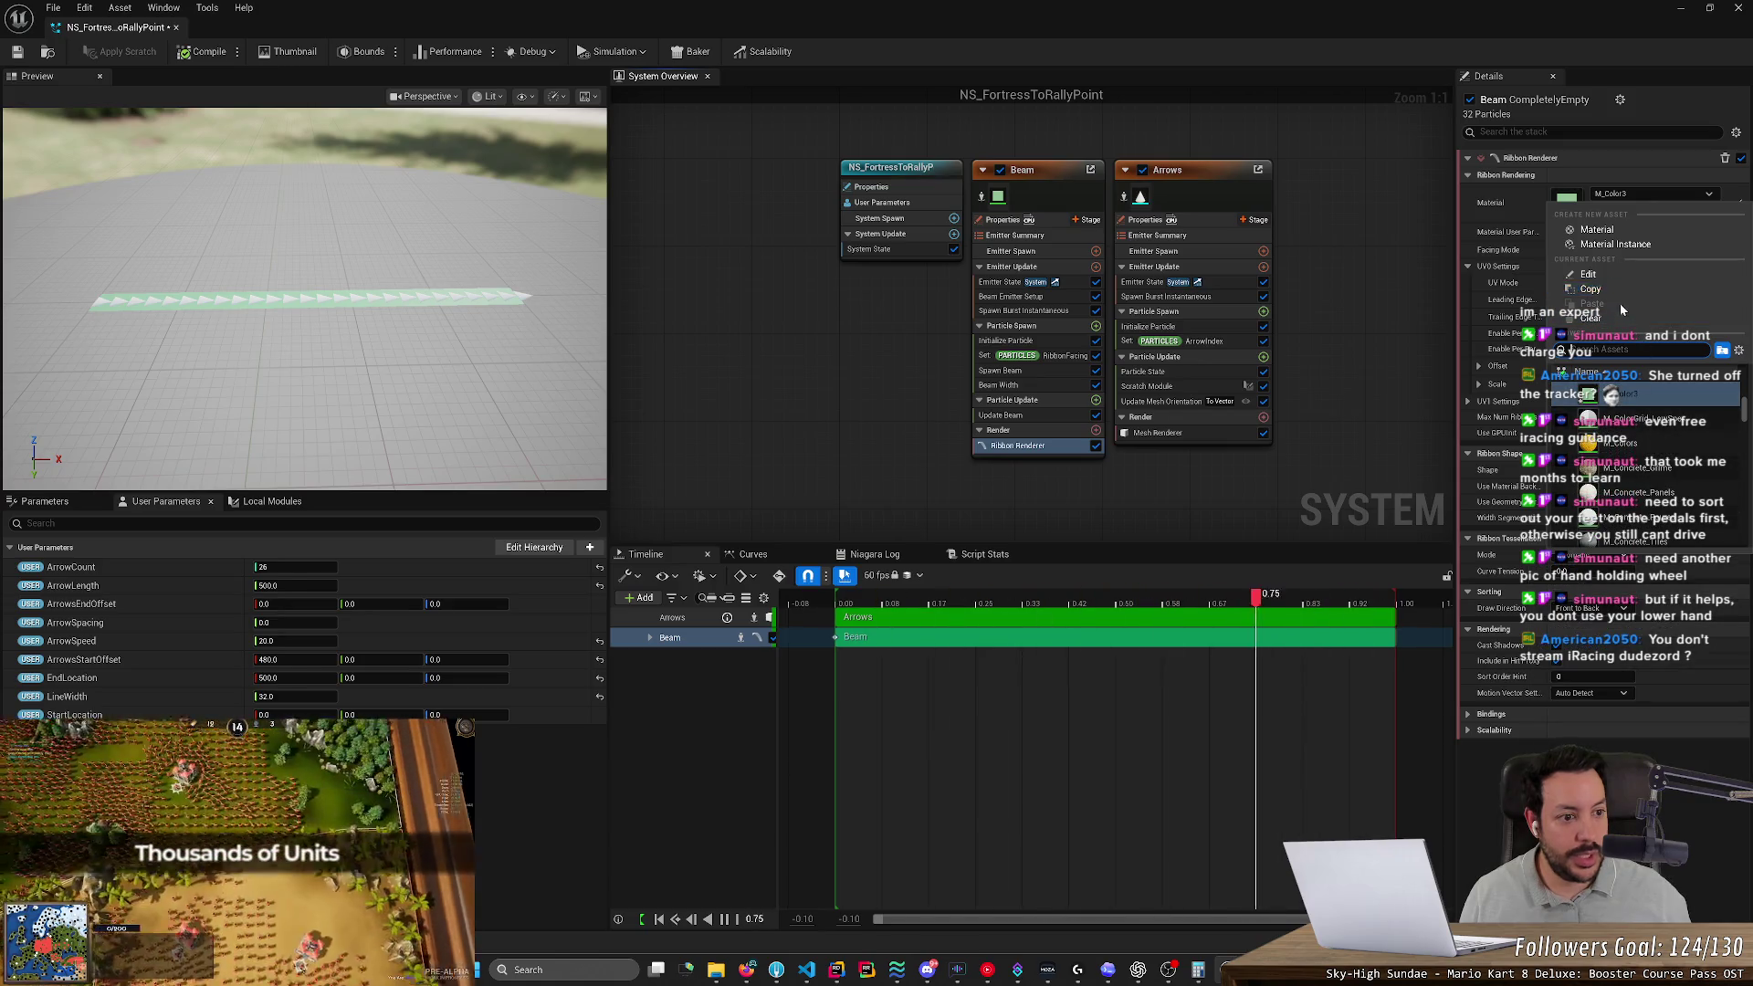
click(1620, 319)
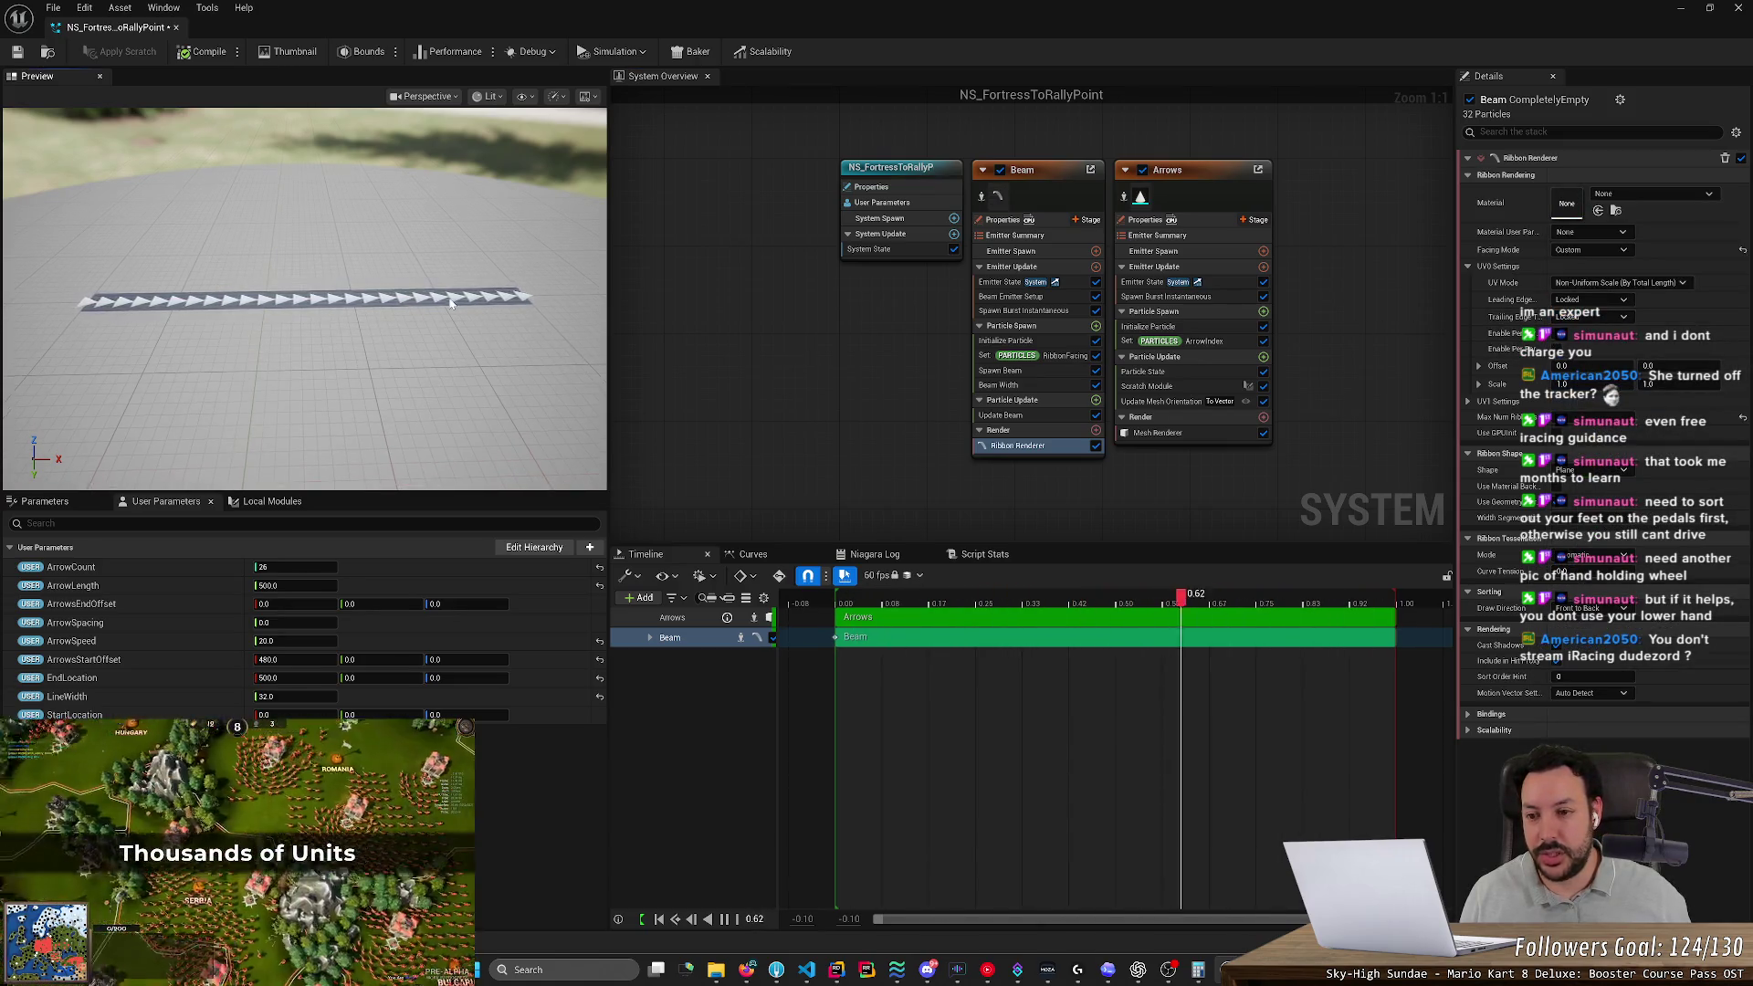
scroll(450, 304, up, 3)
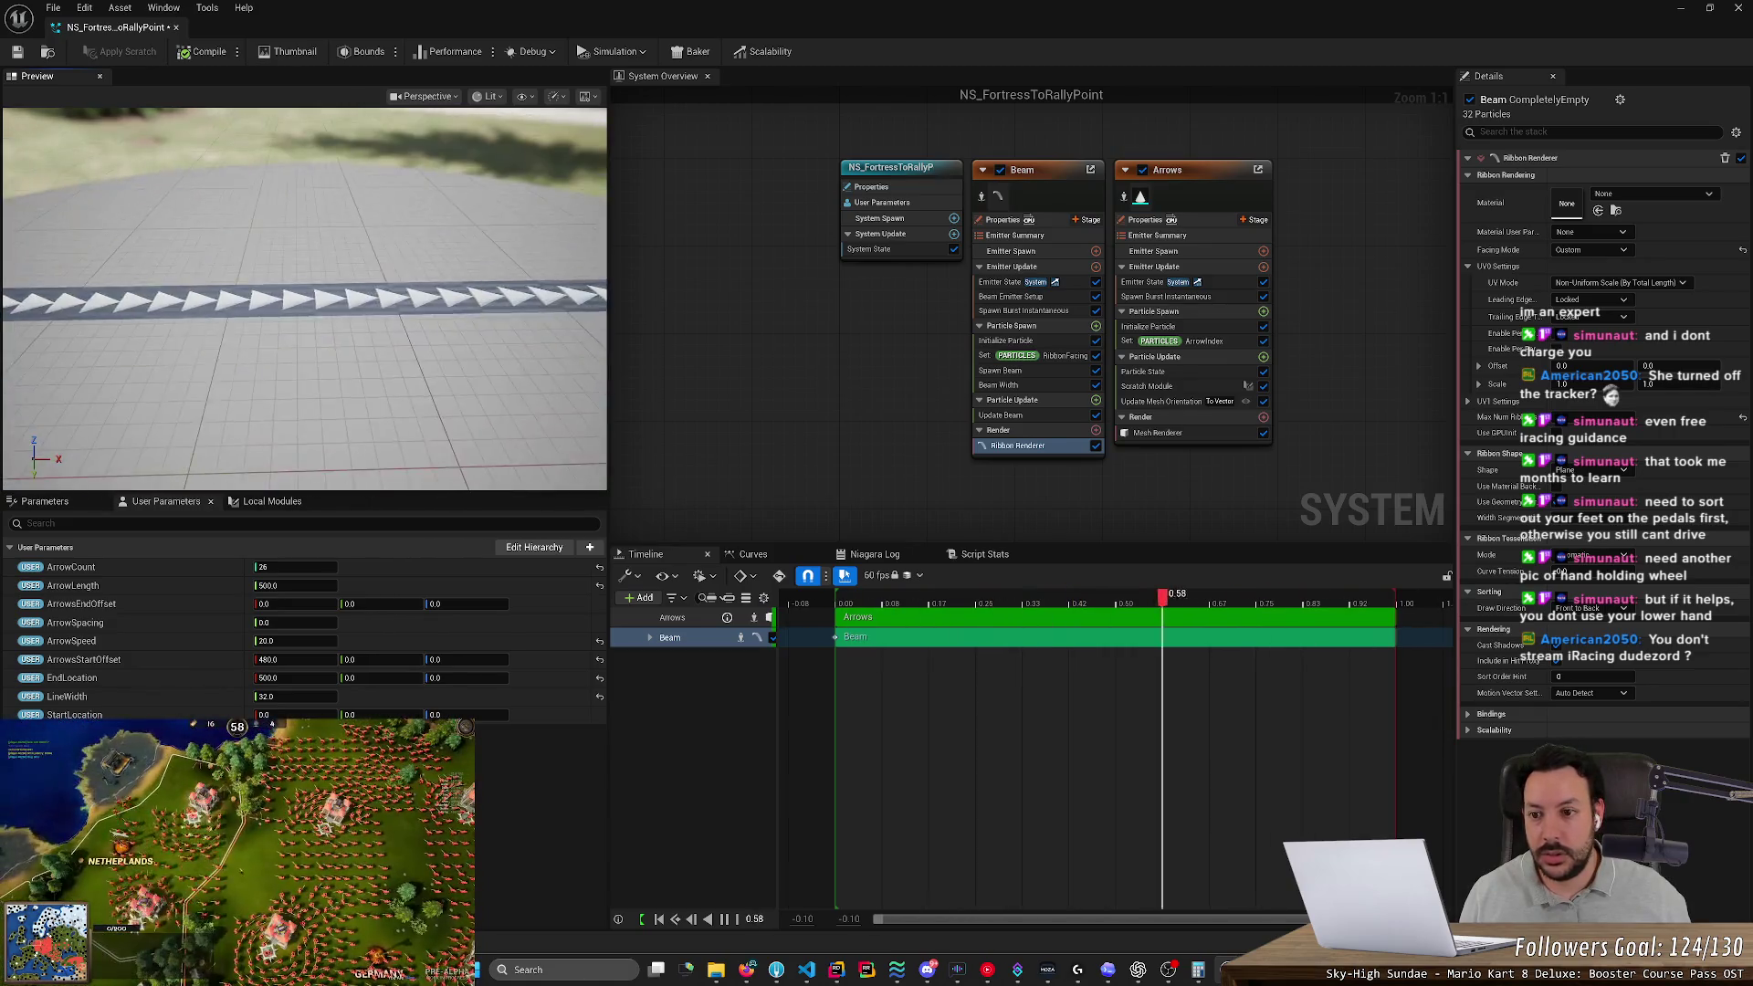
scroll(450, 304, up, 2)
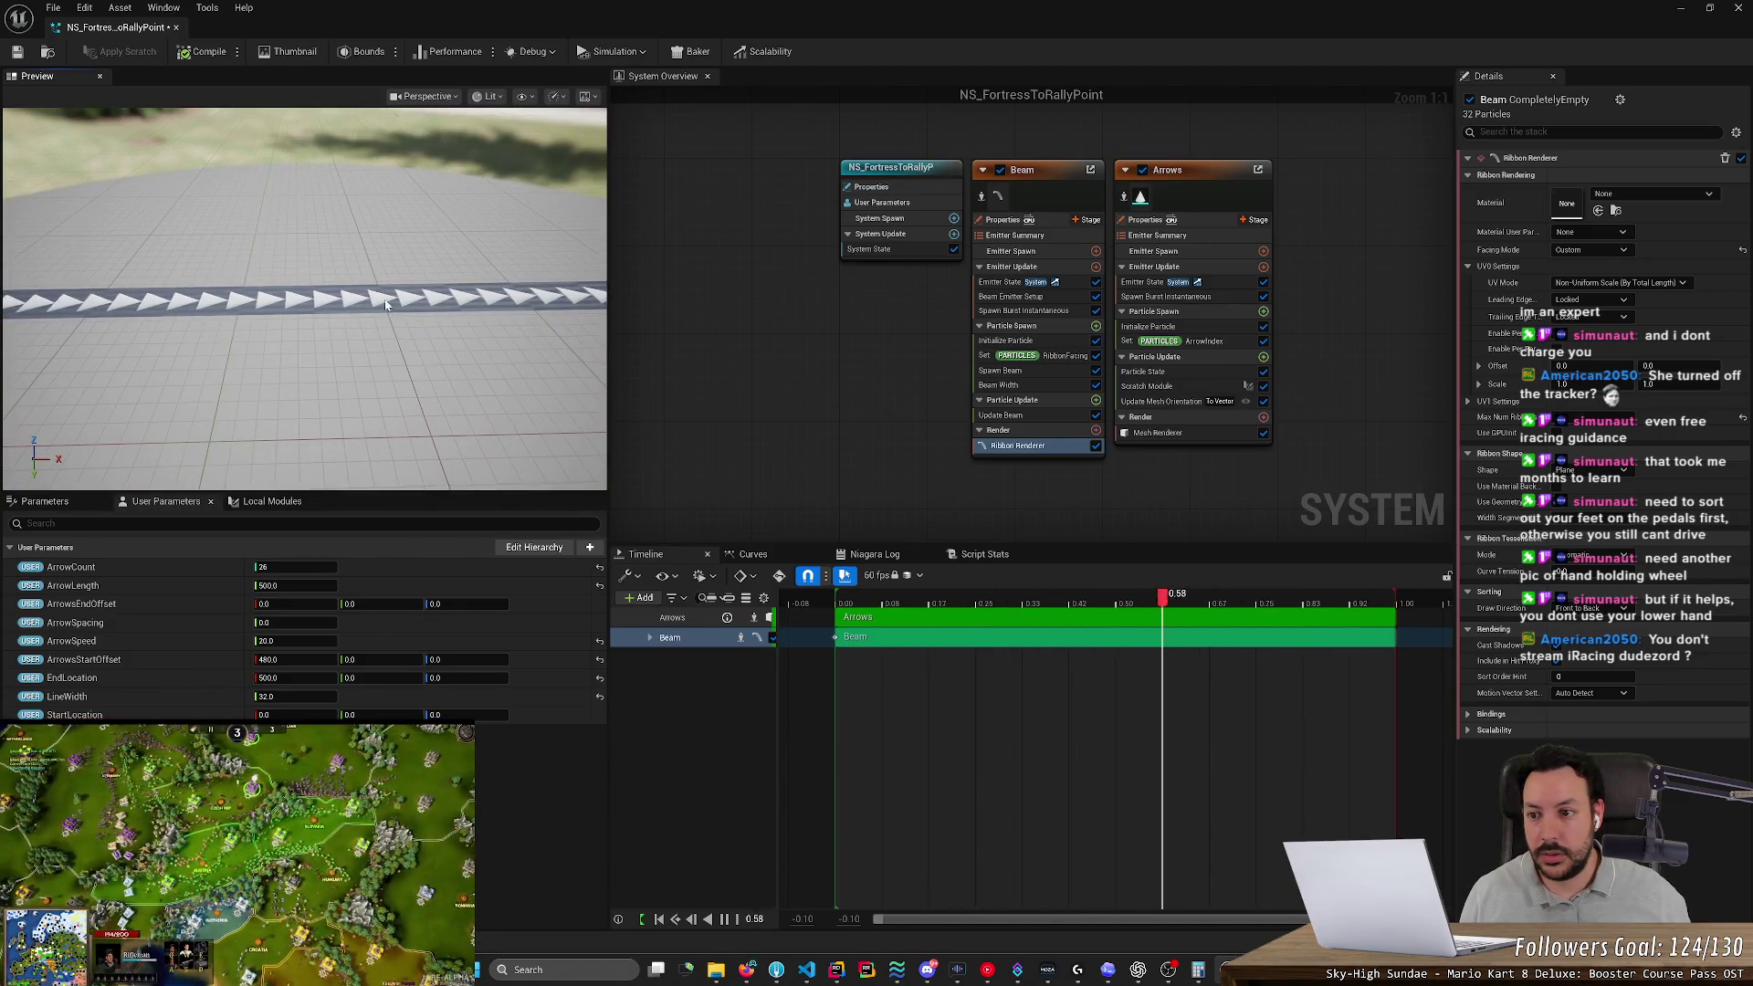
Set the beam ribbon Material to Black, save NS_FortressToRallyPoint, and return to the level editor
click(18, 53)
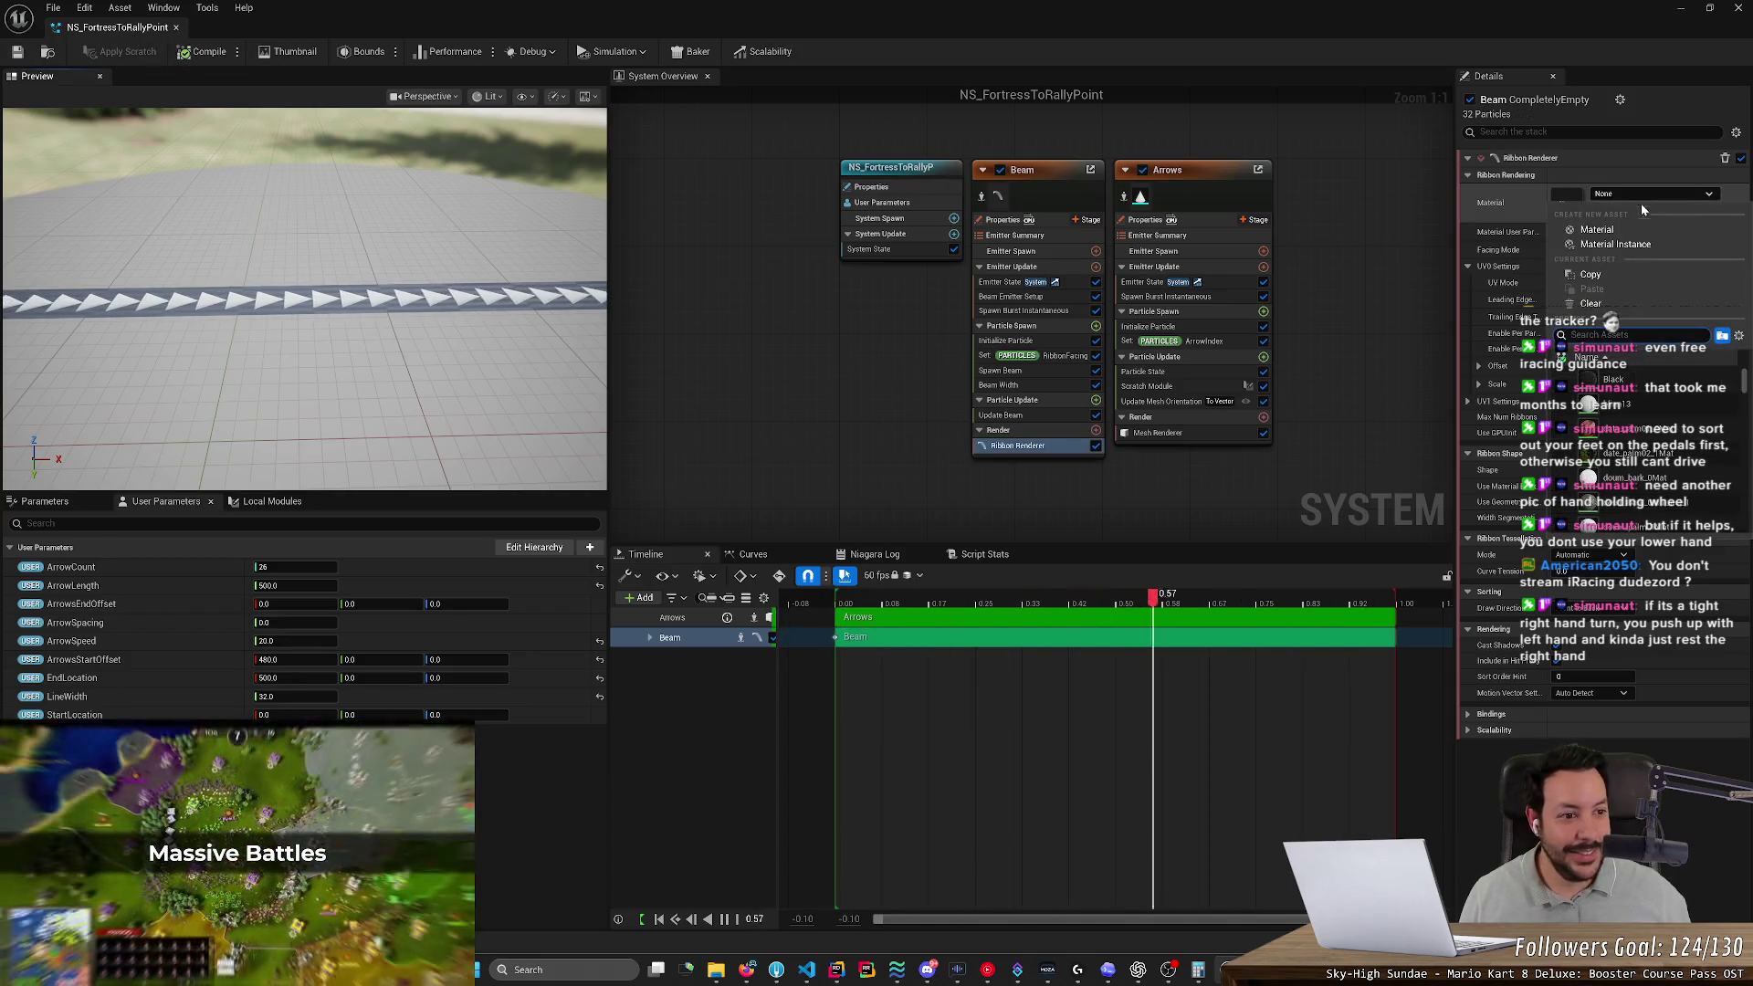
click(1614, 211)
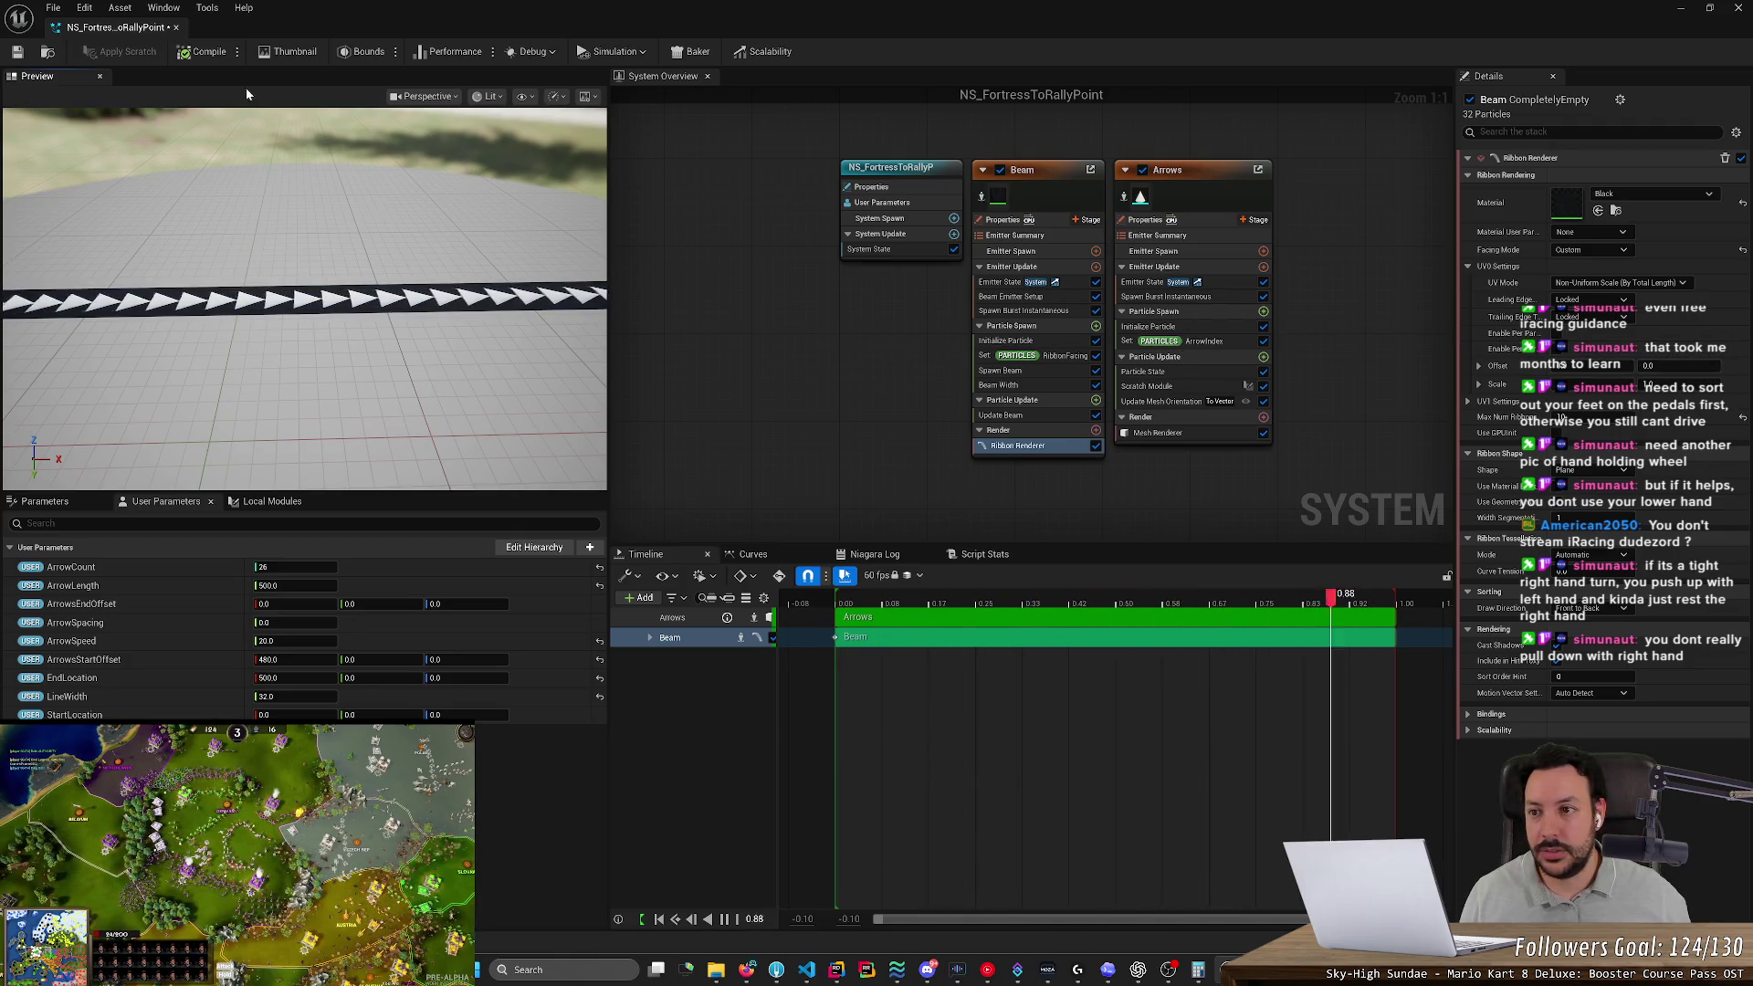
key(ctrl+s)
click(176, 28)
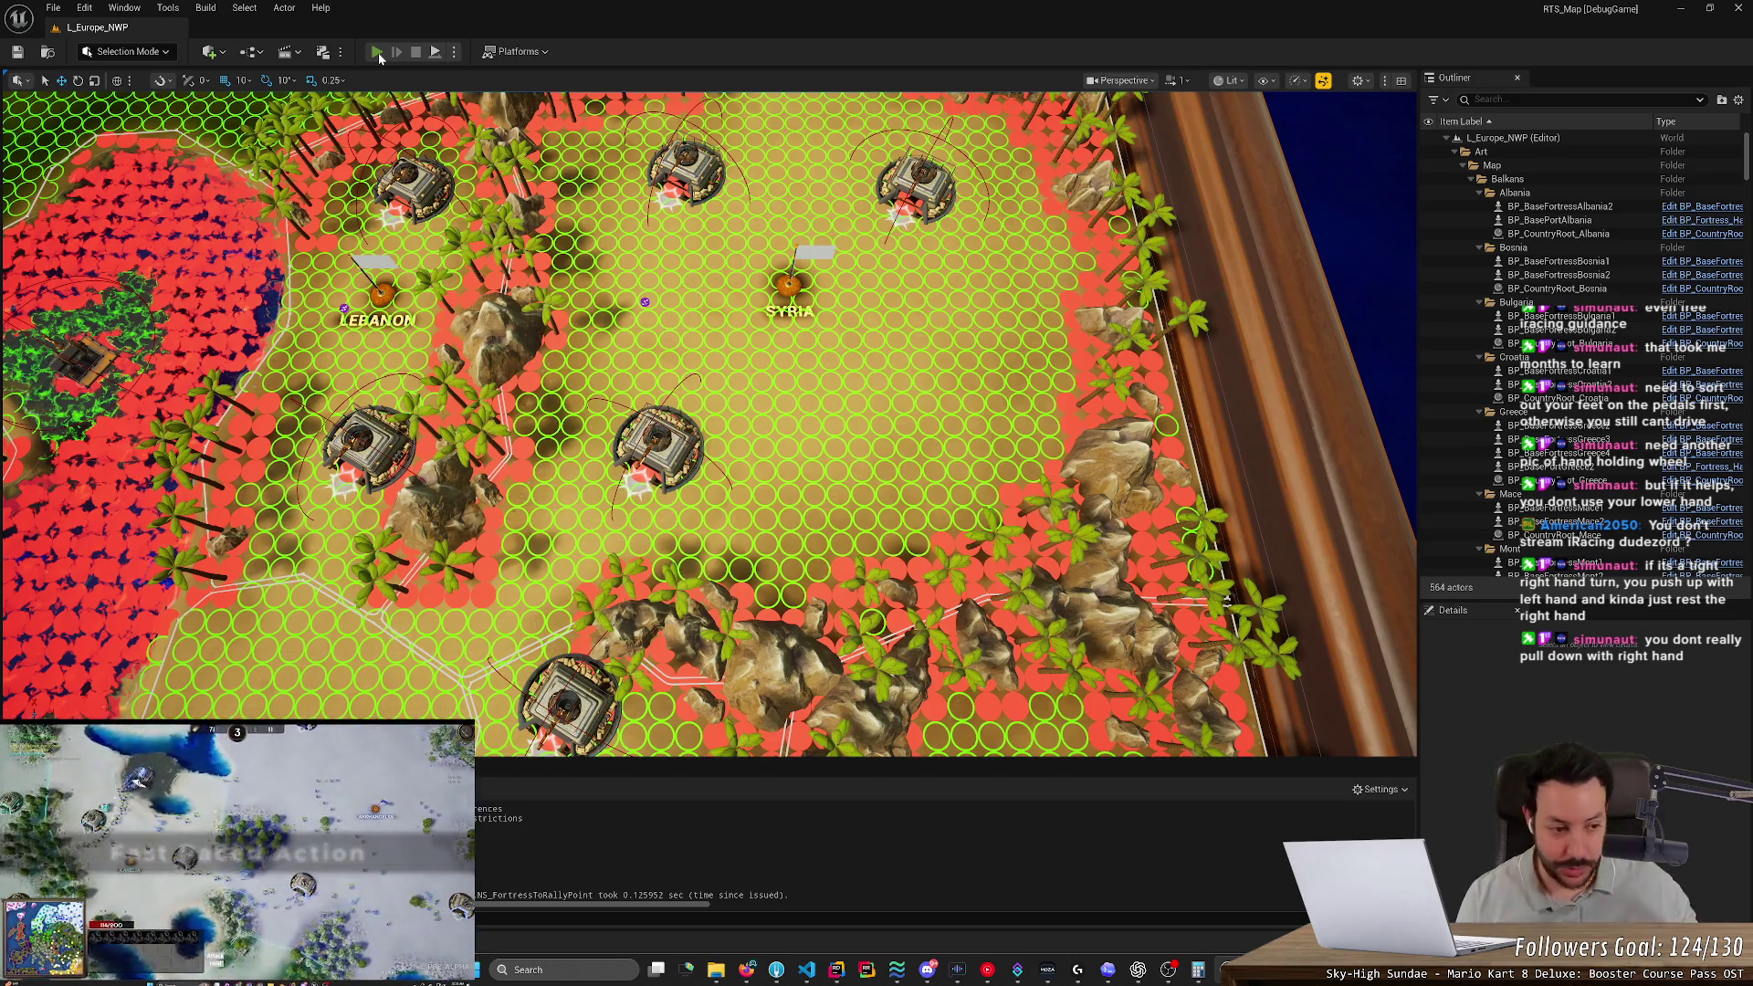
Start Play In Editor on the Europe map to test the updated rally-point beam
click(376, 52)
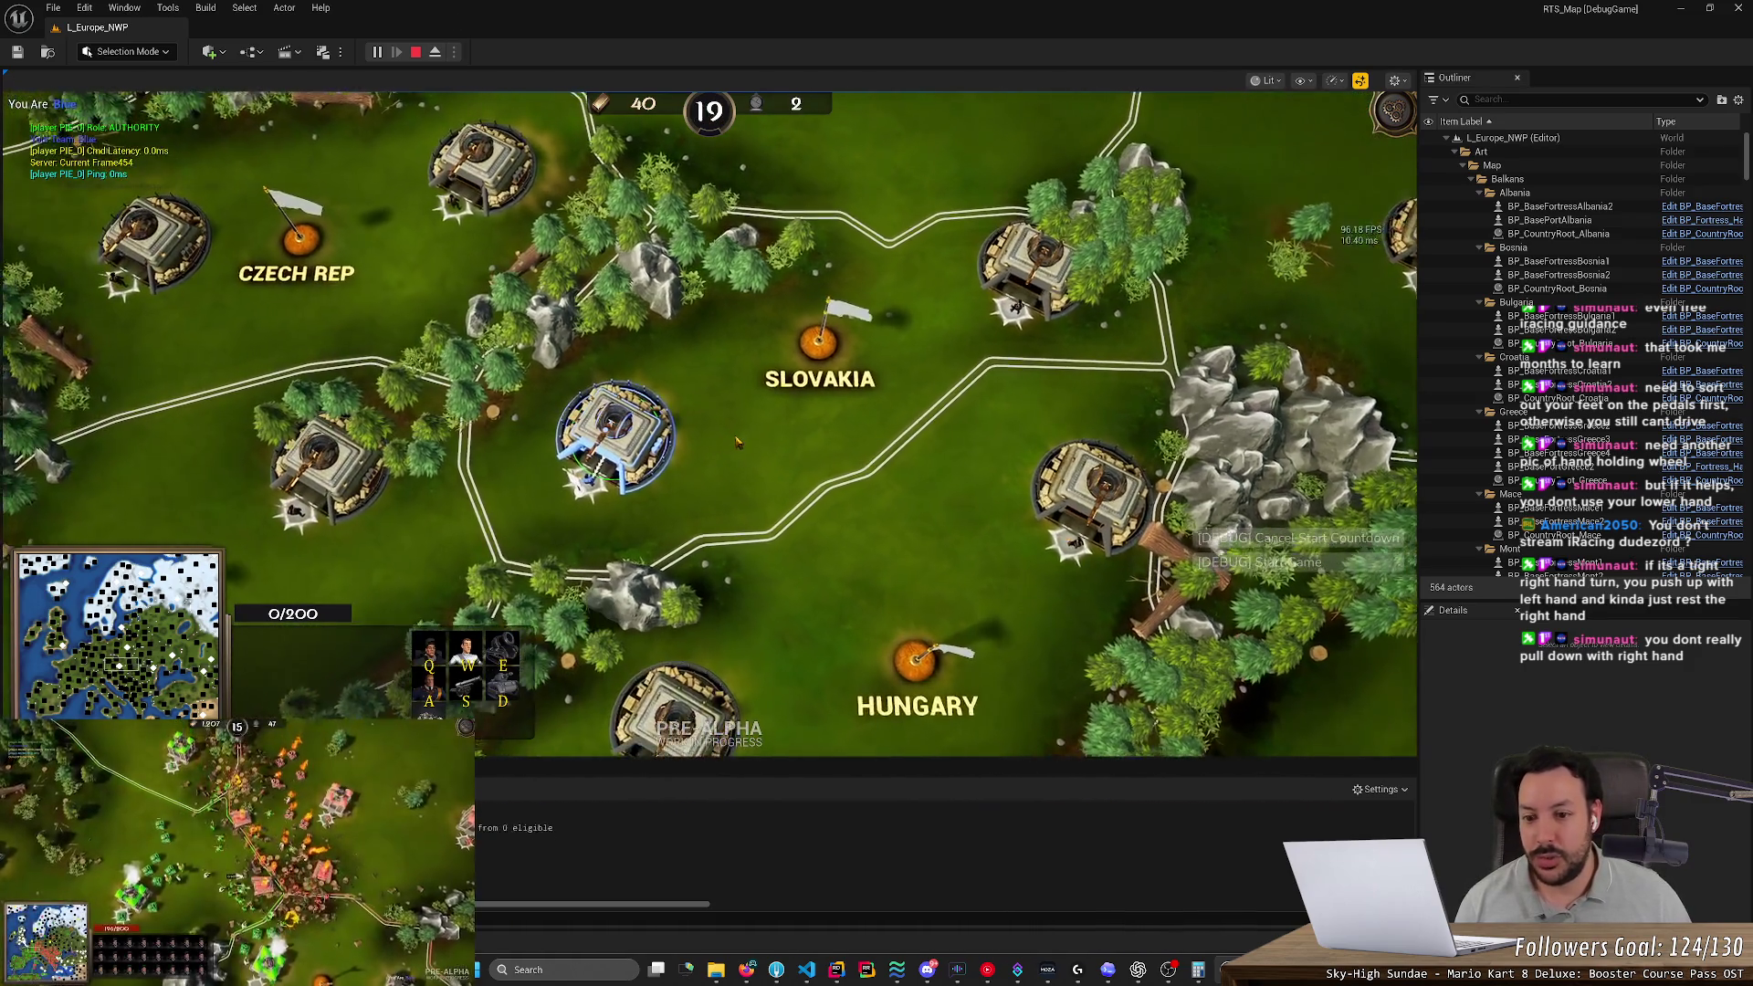
scroll(737, 442, up, 2)
Right-click several map spots to relocate the Slovakia fortress's rally point
right_click(726, 418)
scroll(726, 415, up, 2)
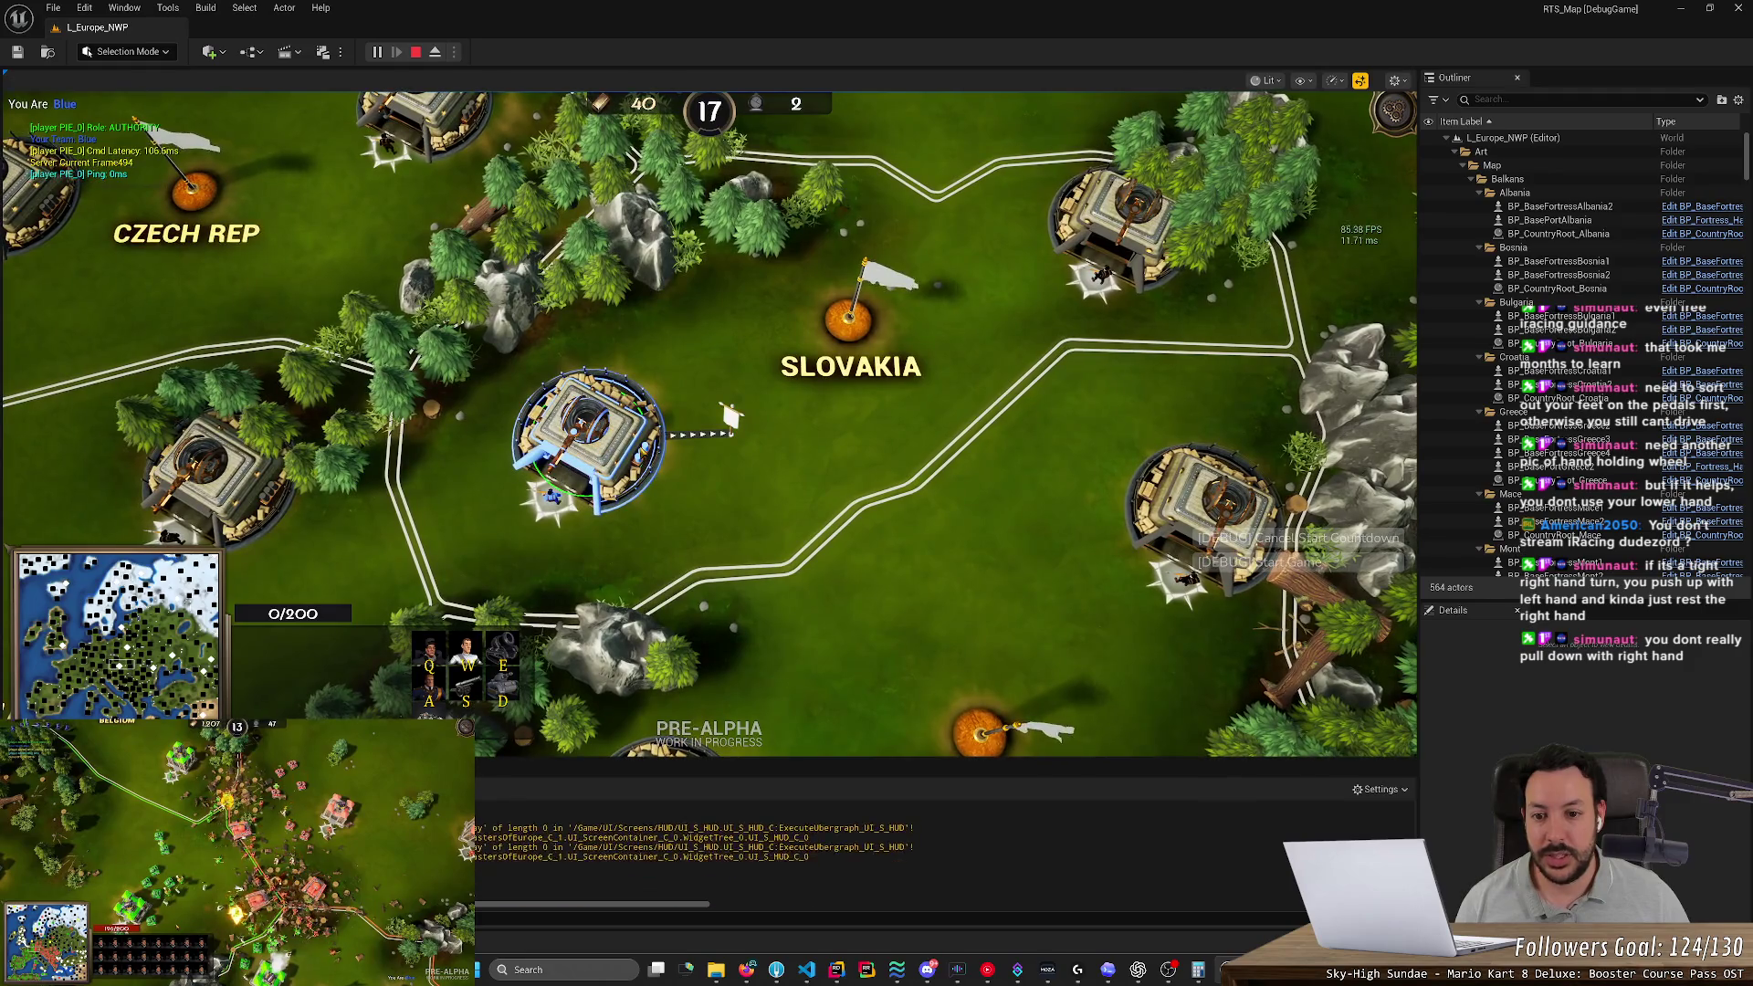
scroll(730, 411, up, 2)
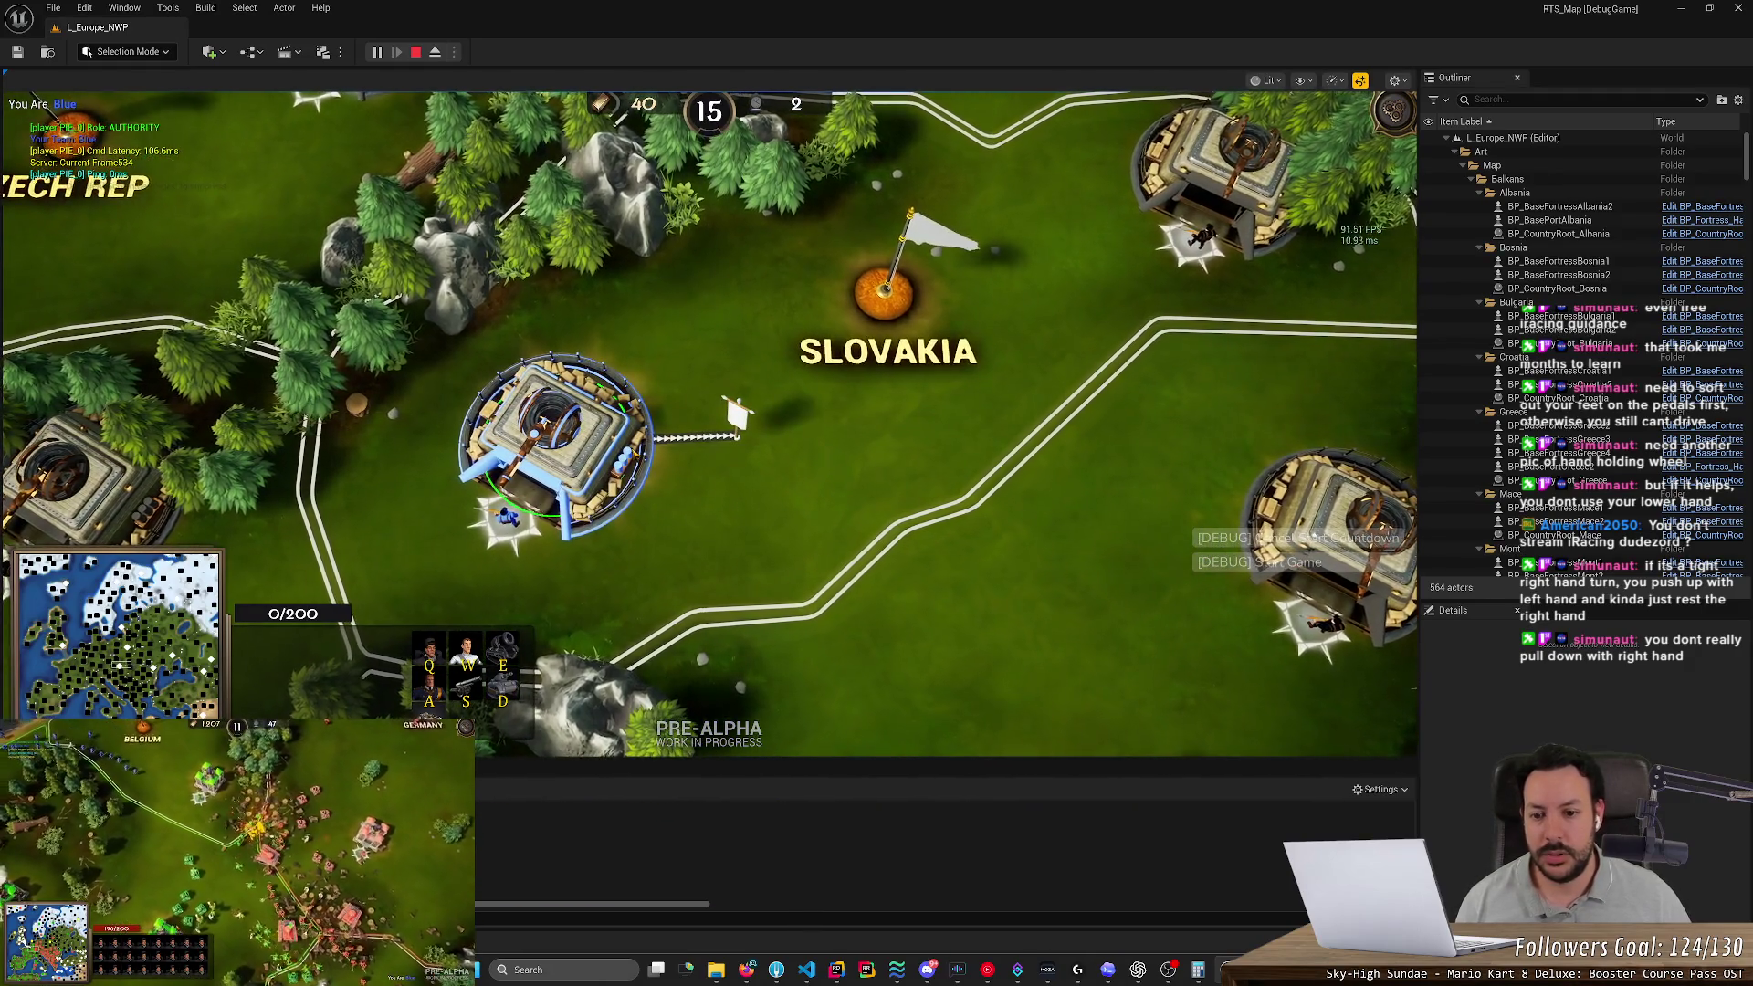
scroll(735, 412, down, 5)
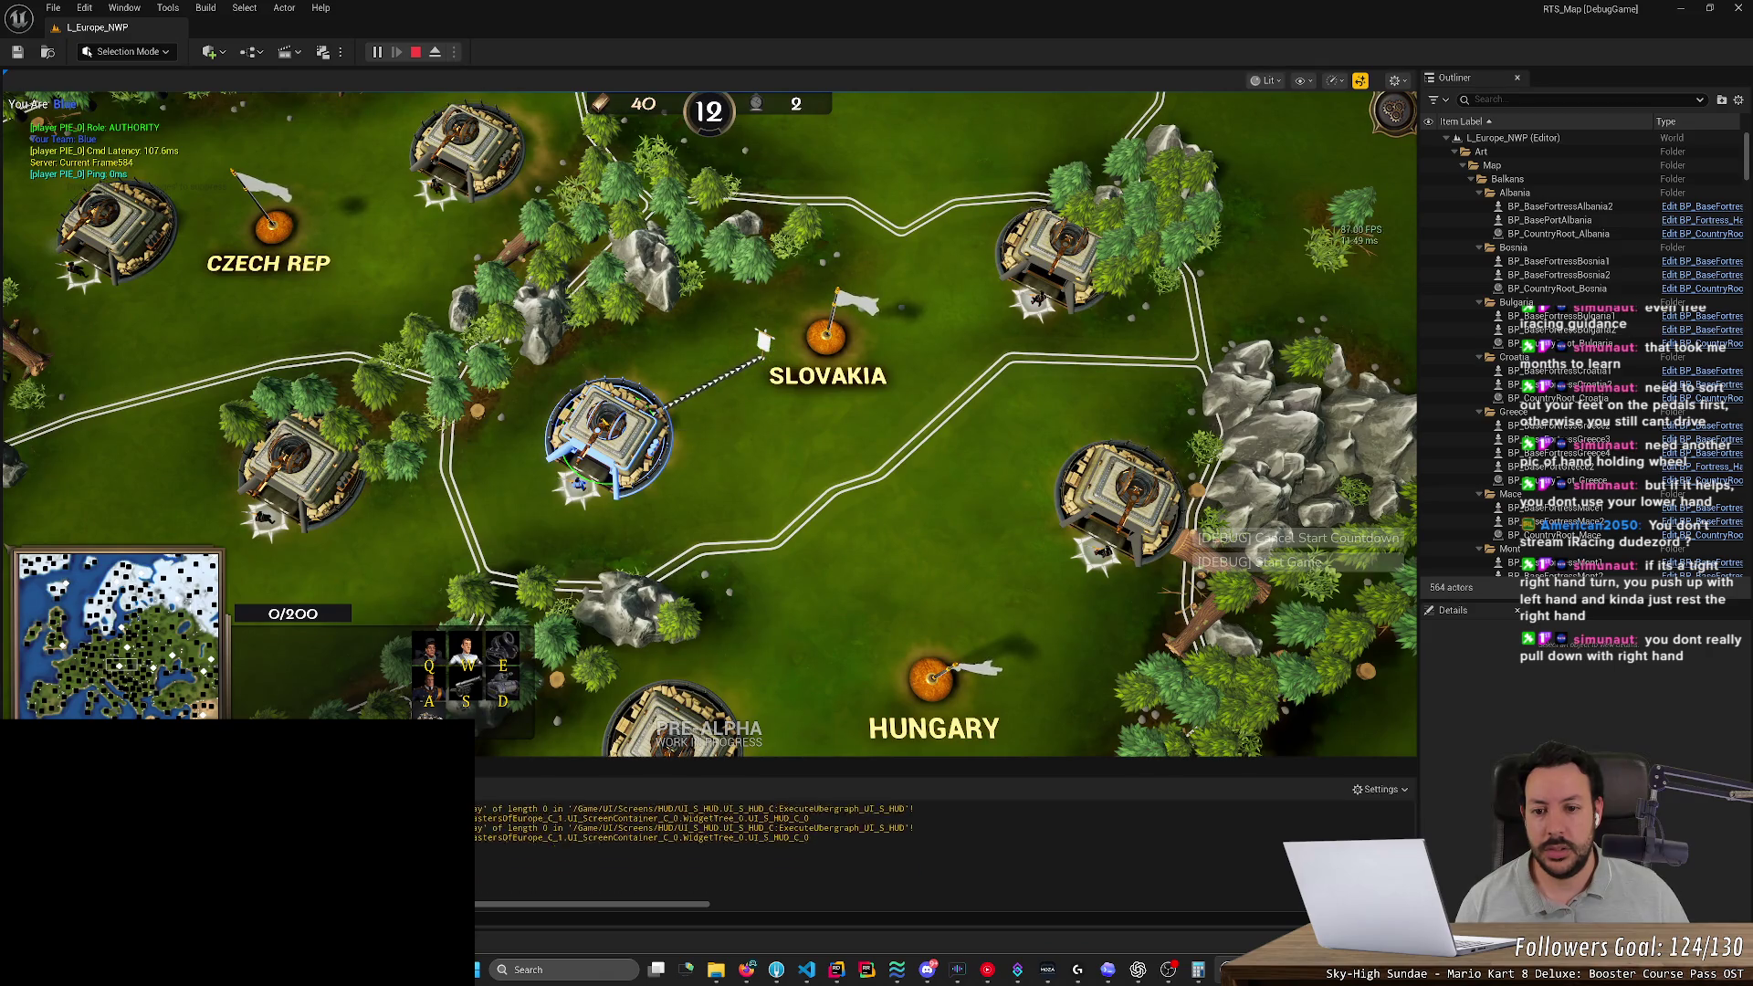
scroll(718, 399, up, 1)
scroll(718, 399, up, 2)
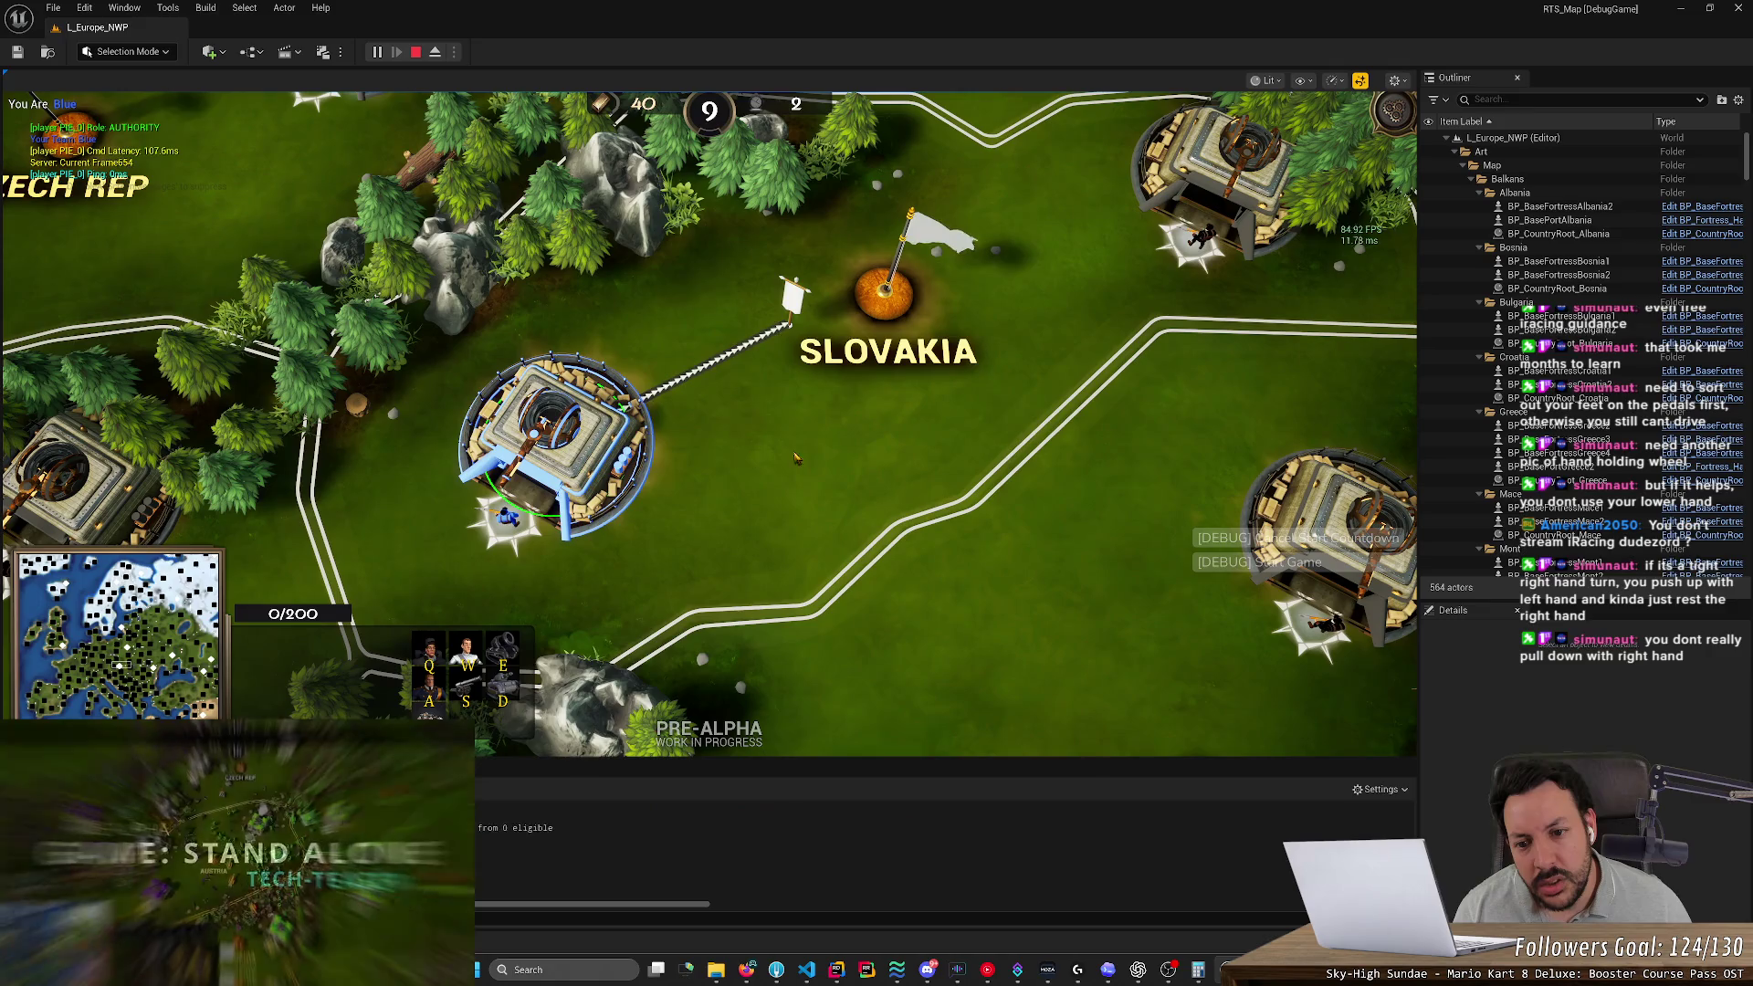
right_click(795, 456)
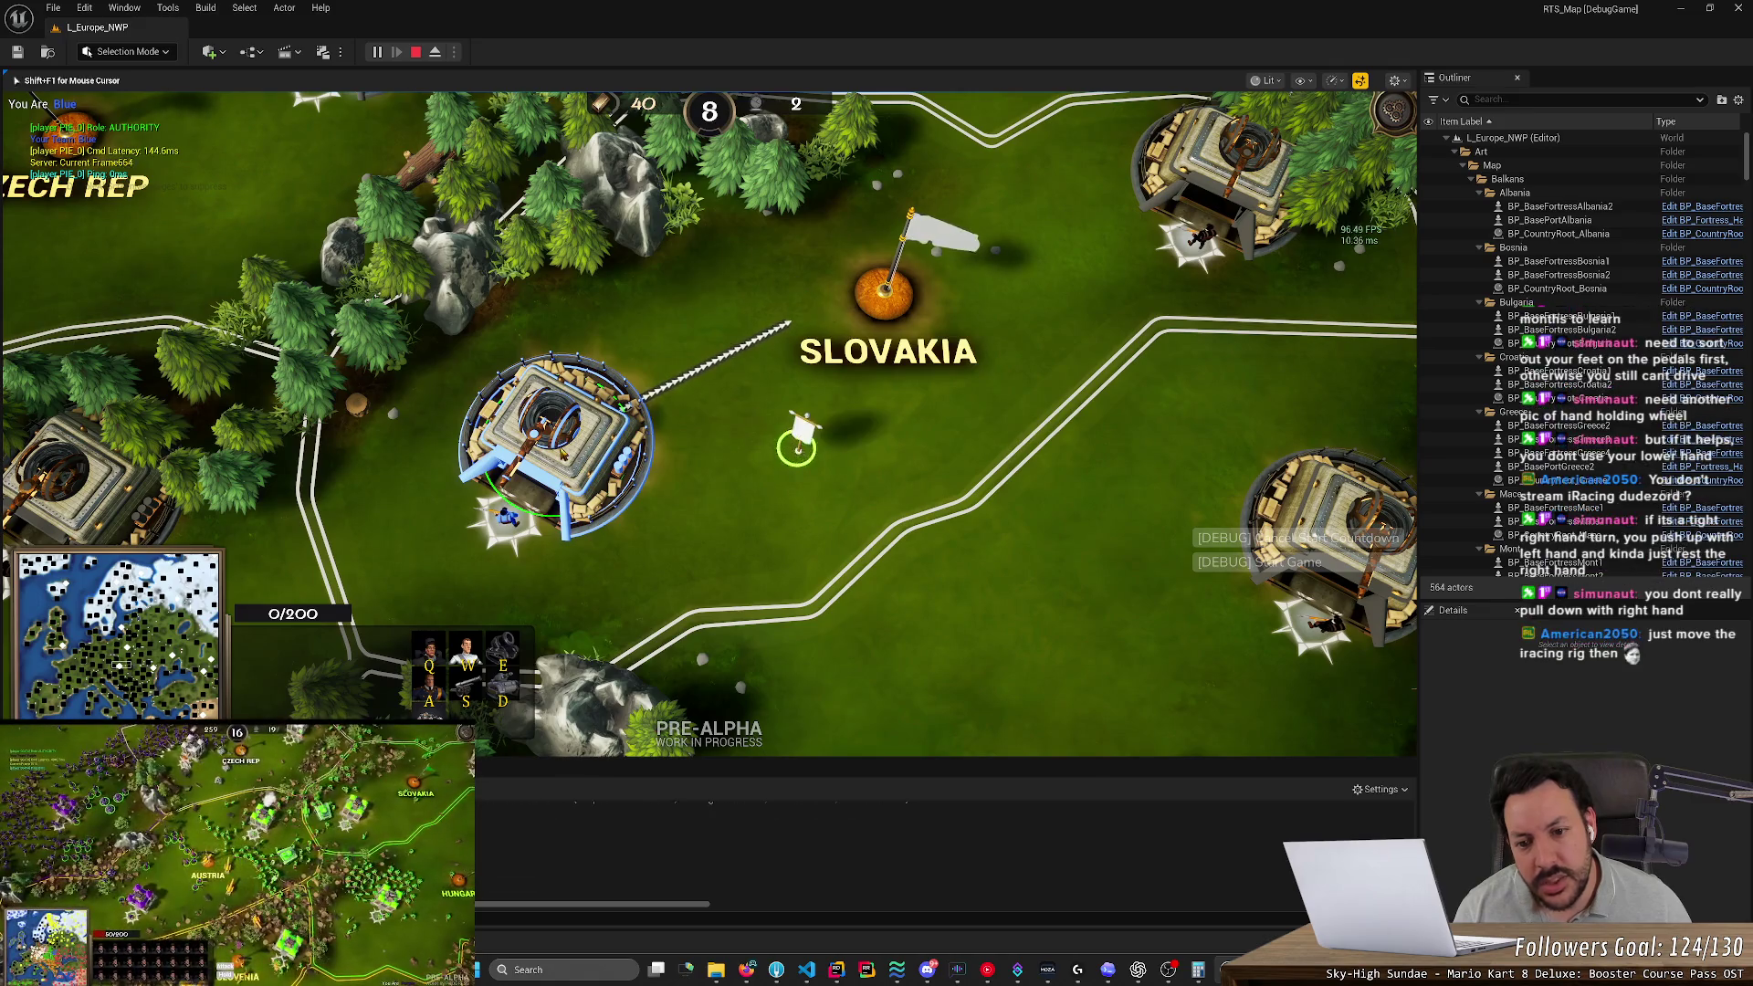
right_click(1130, 111)
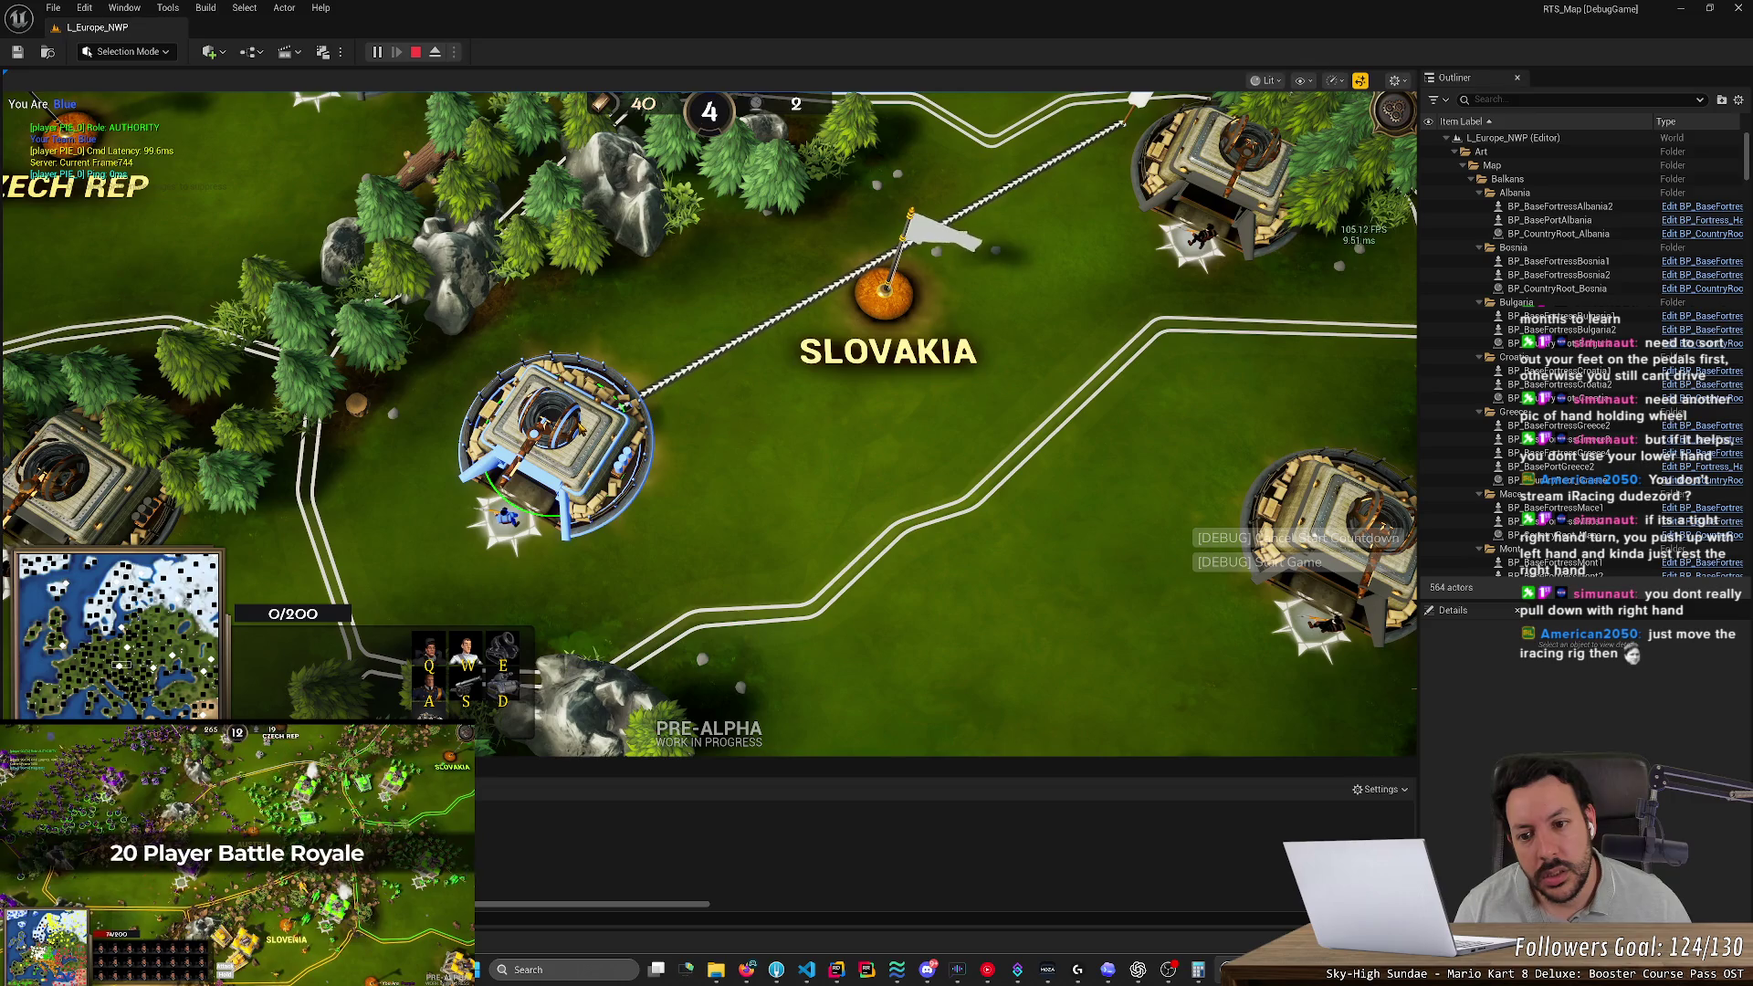
scroll(754, 381, down, 2)
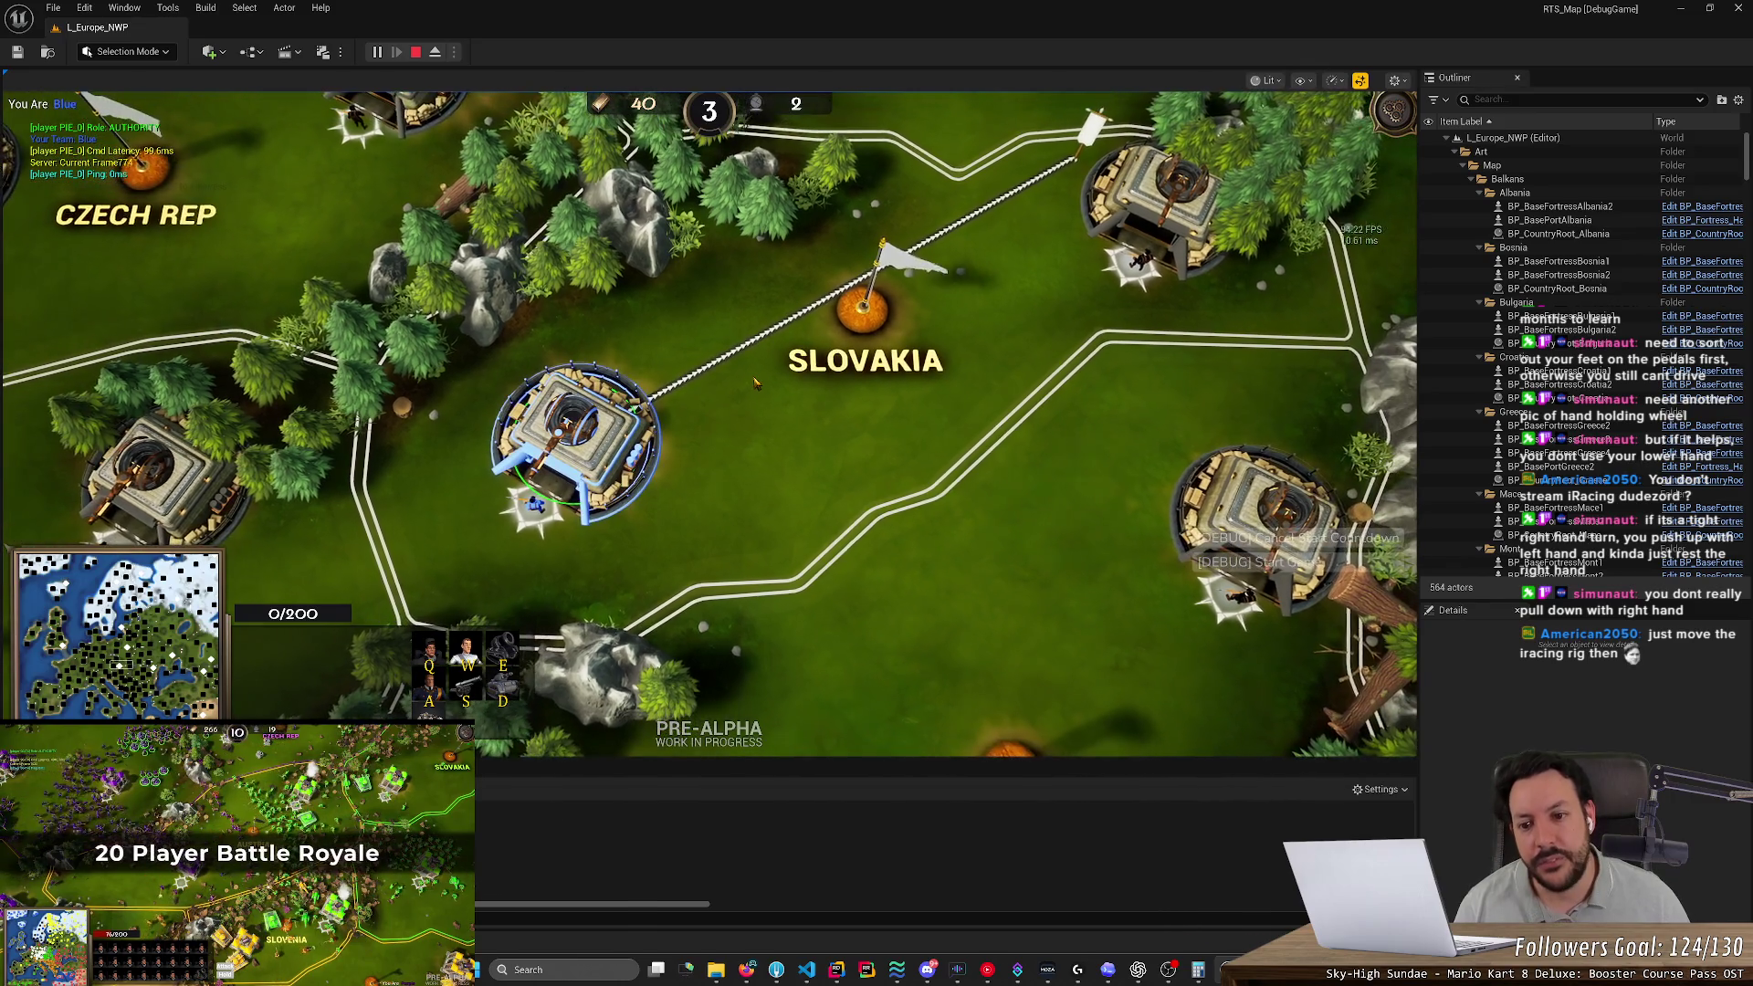
scroll(754, 381, up, 2)
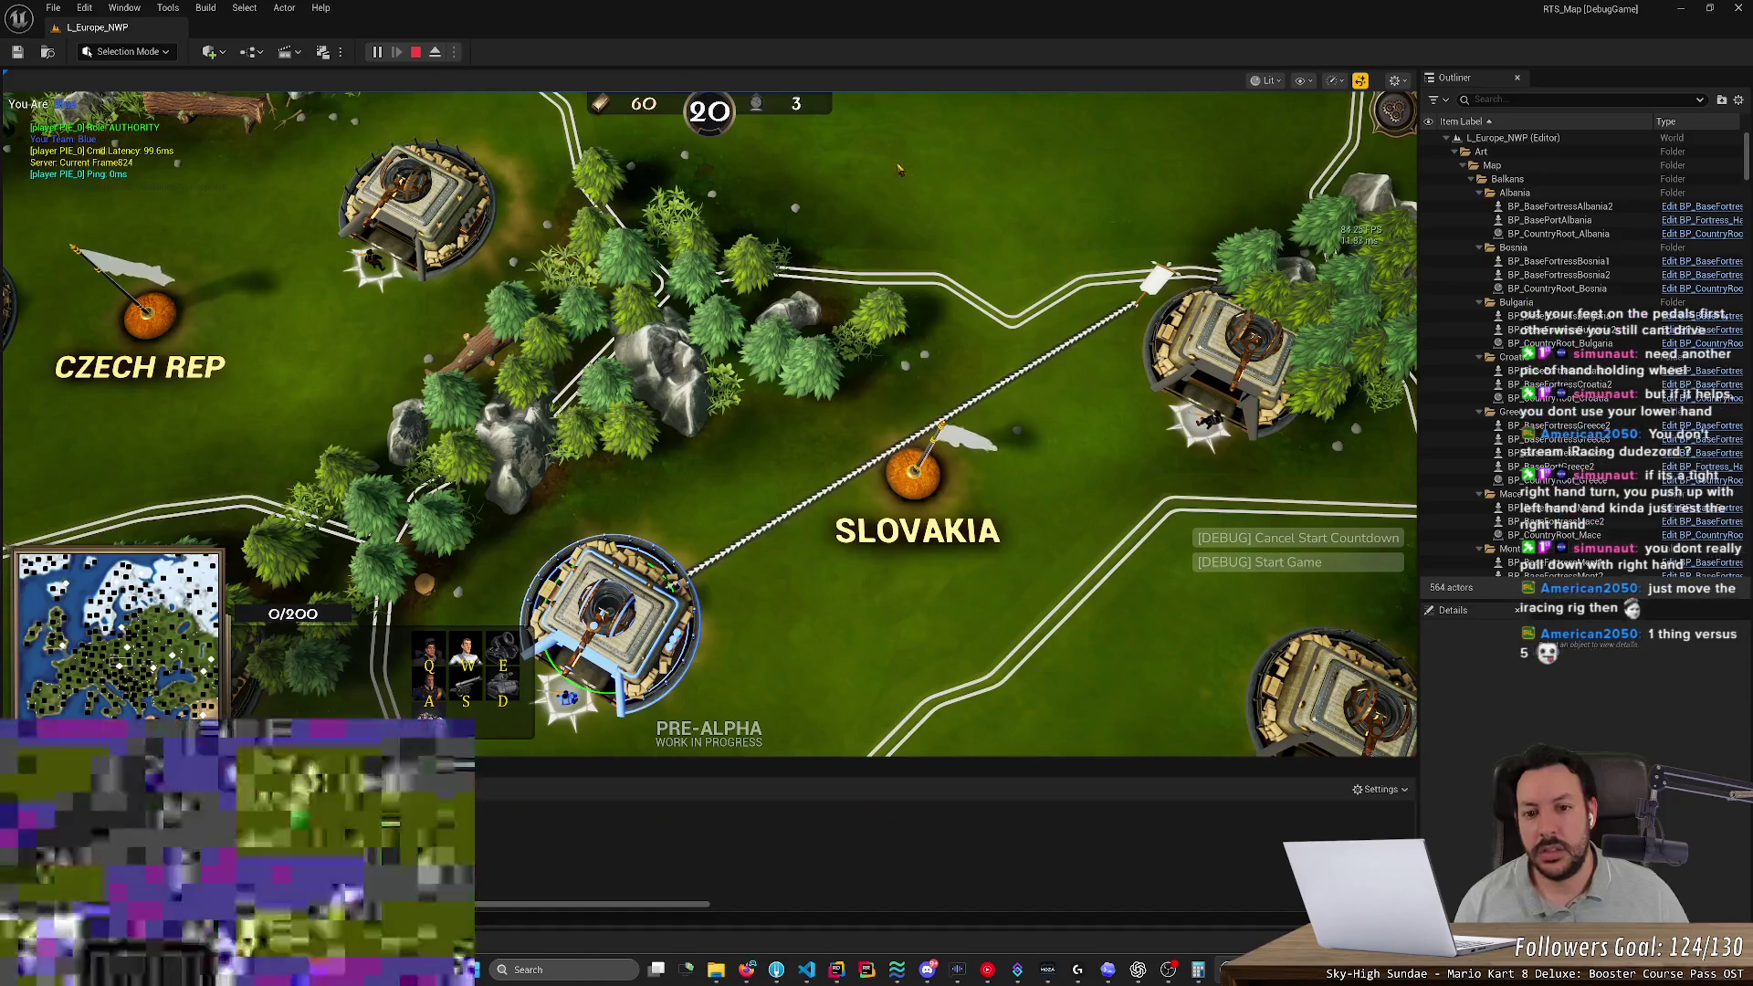
right_click(907, 137)
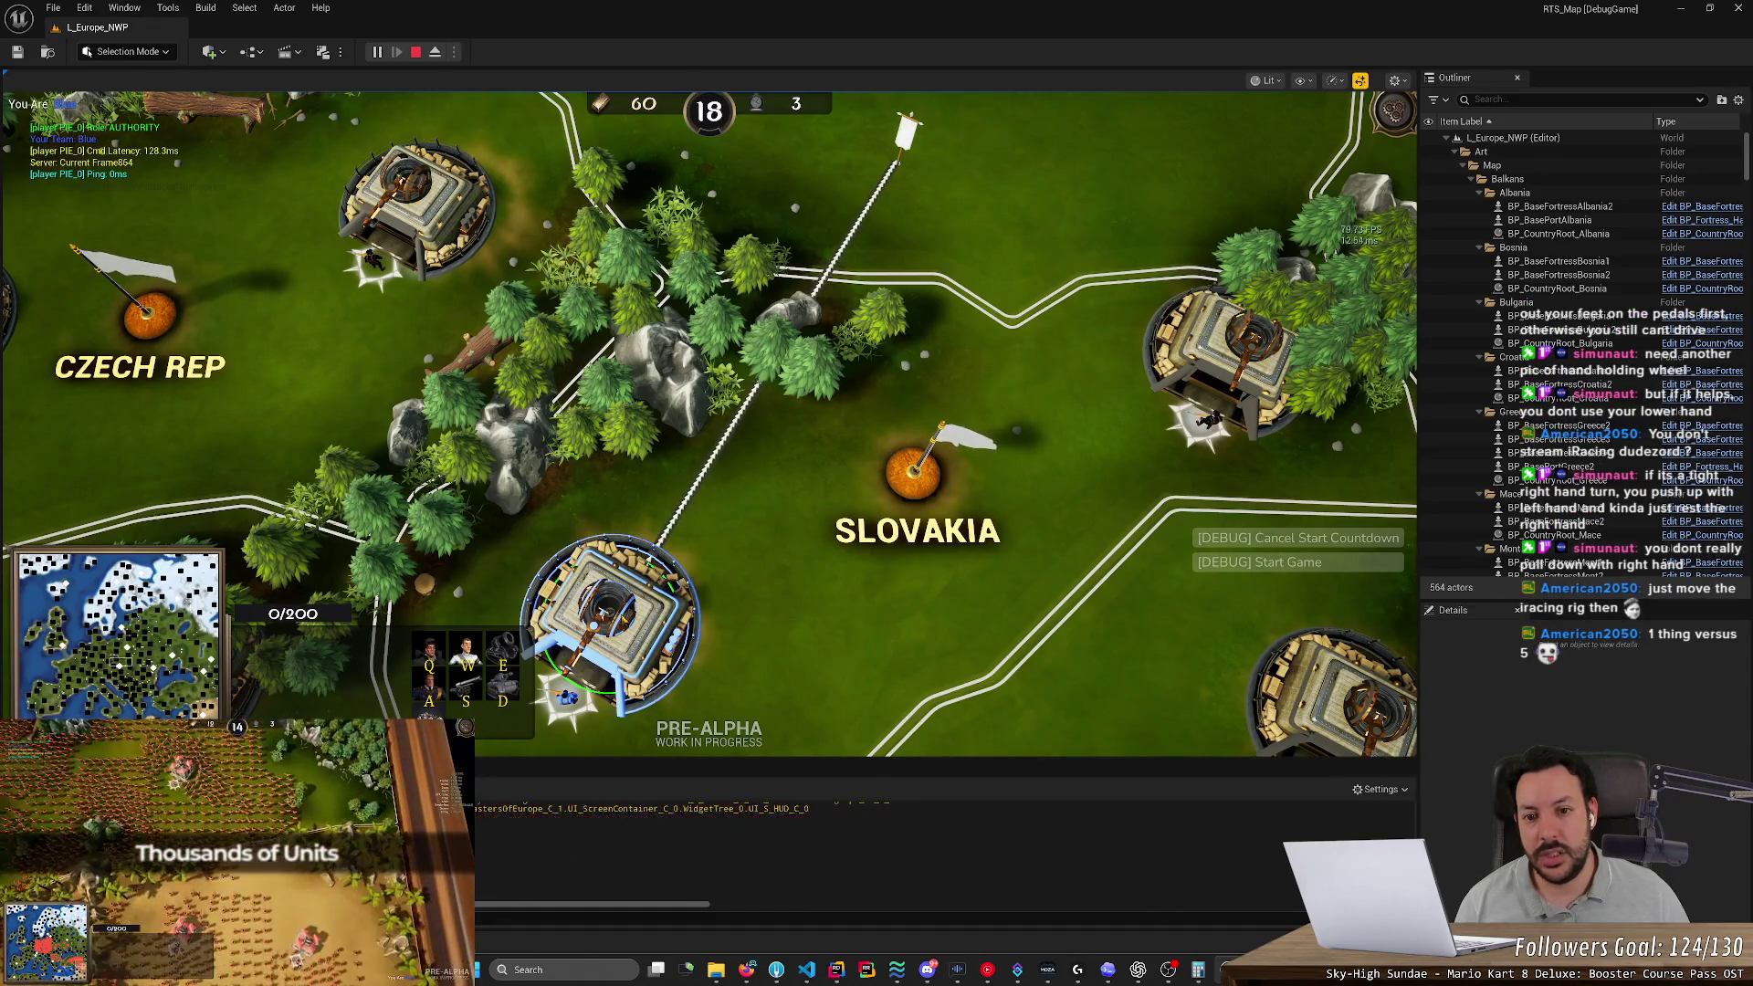
right_click(769, 513)
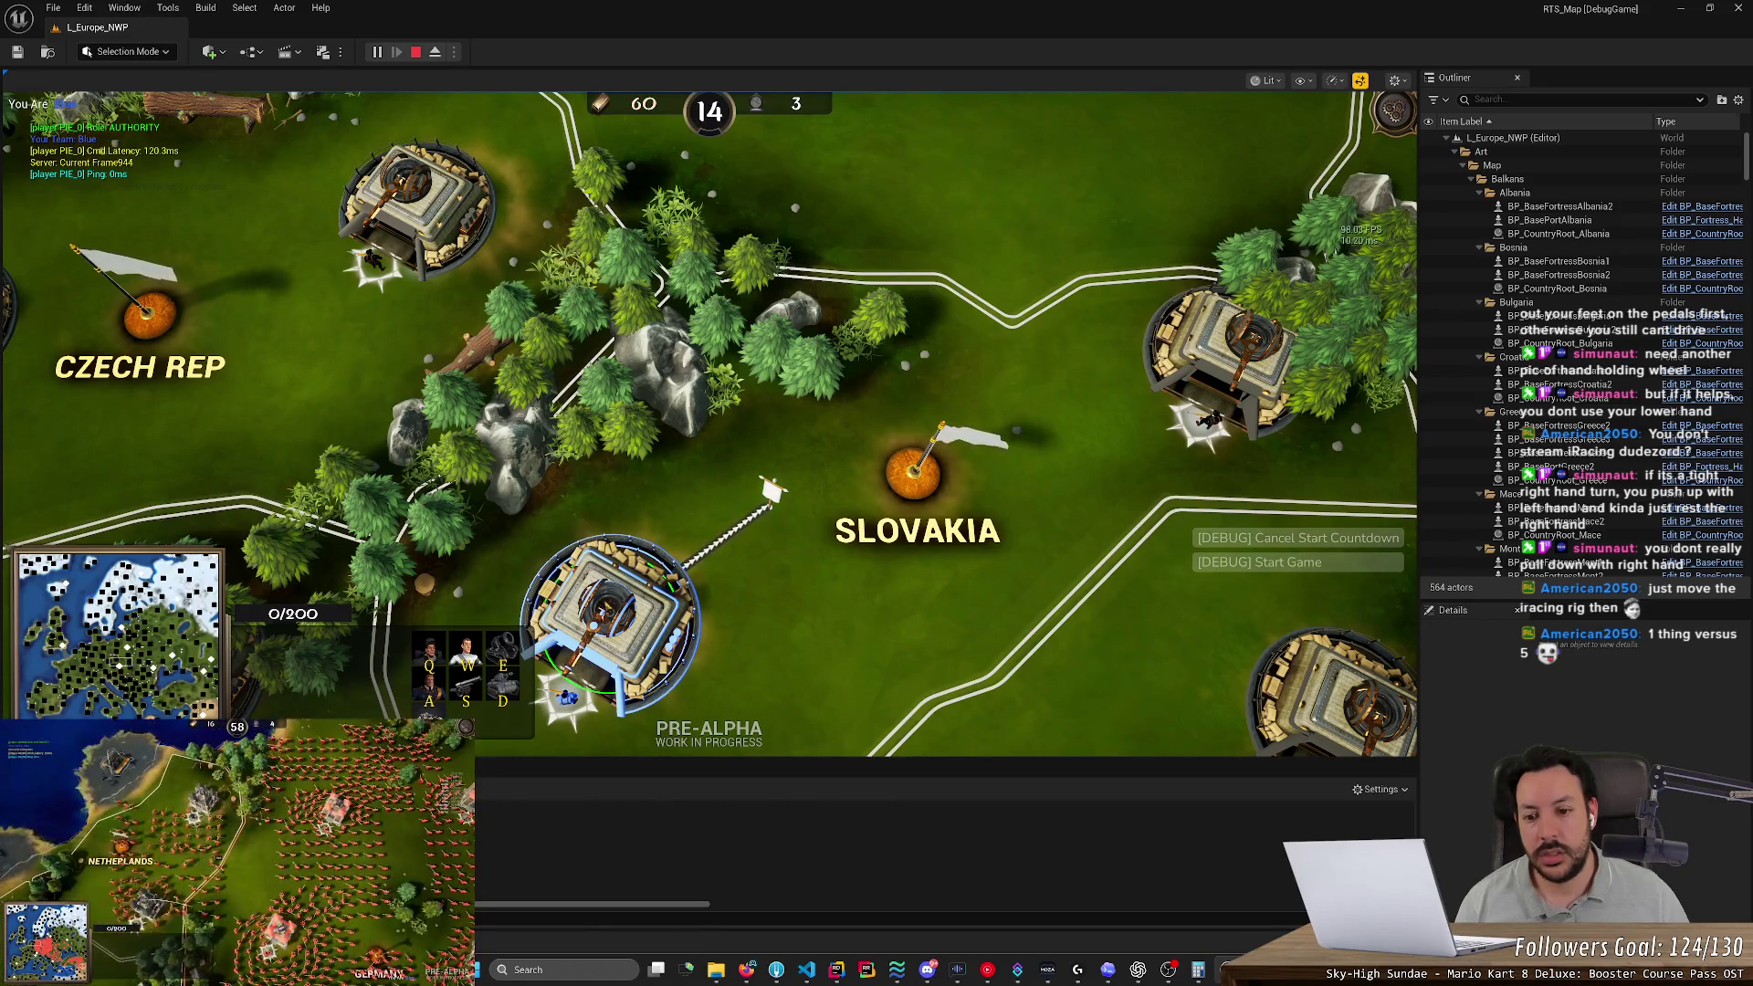
Pan the camera between Poland, Czech Rep, Slovakia and Serbia to inspect the arrow beam
key(Up)
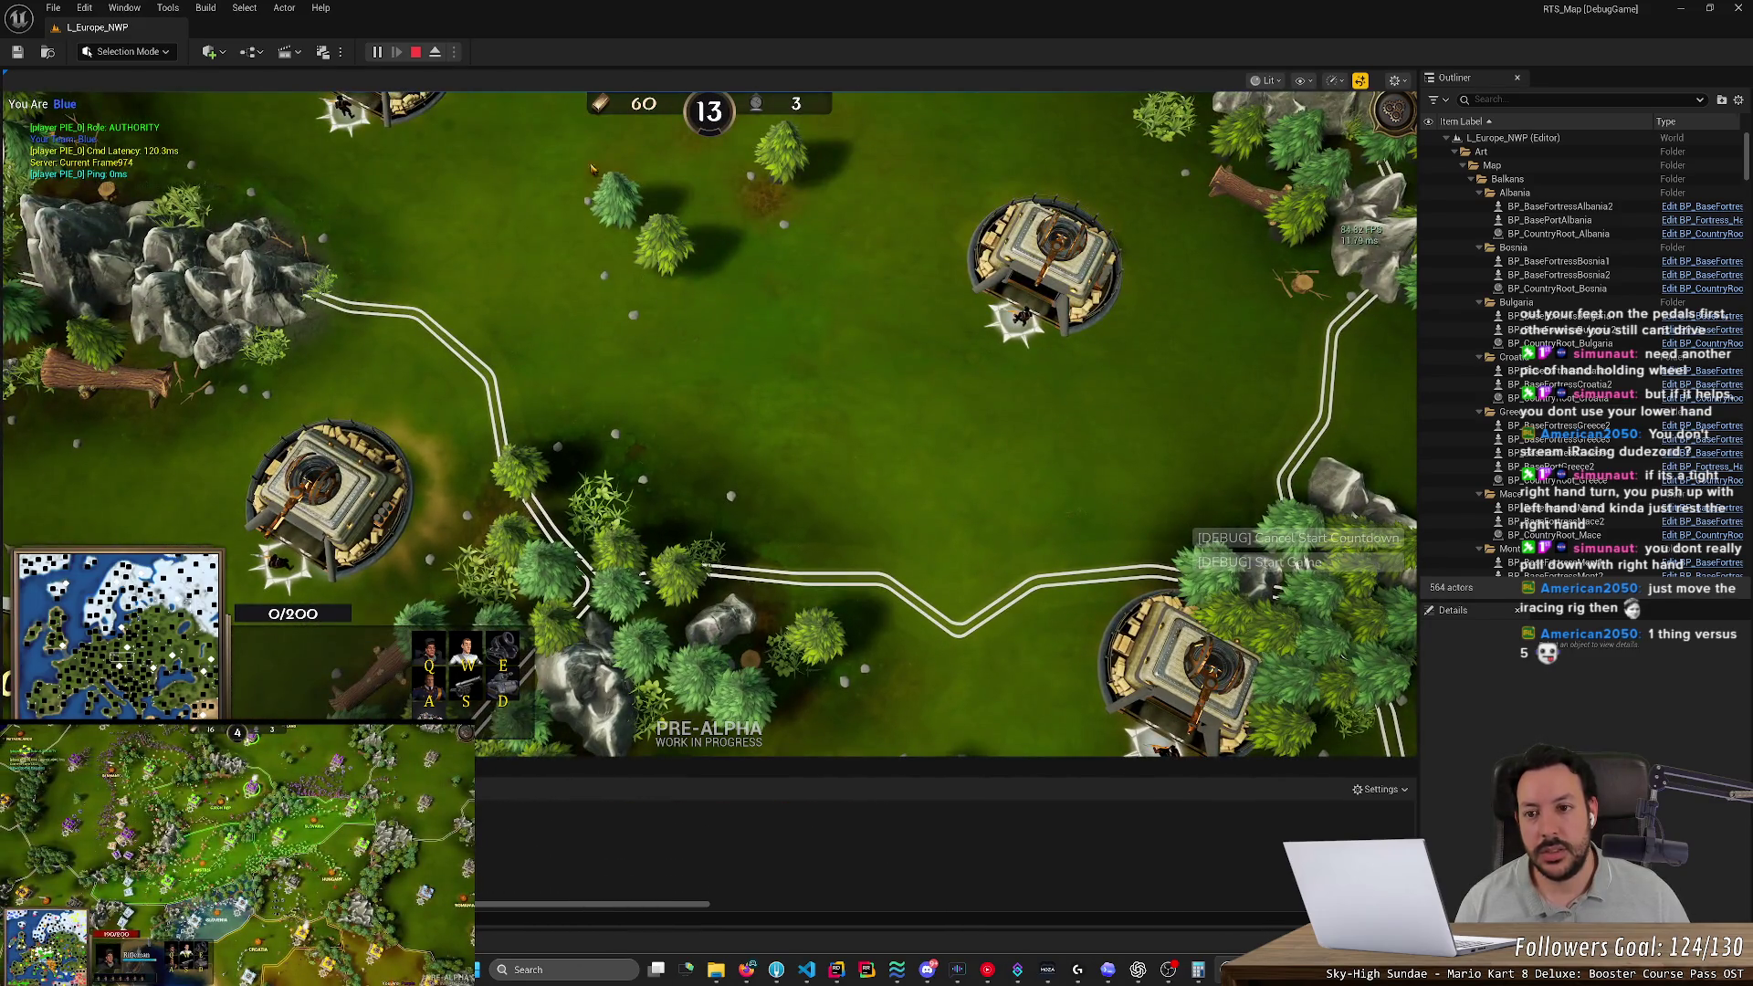
key(space)
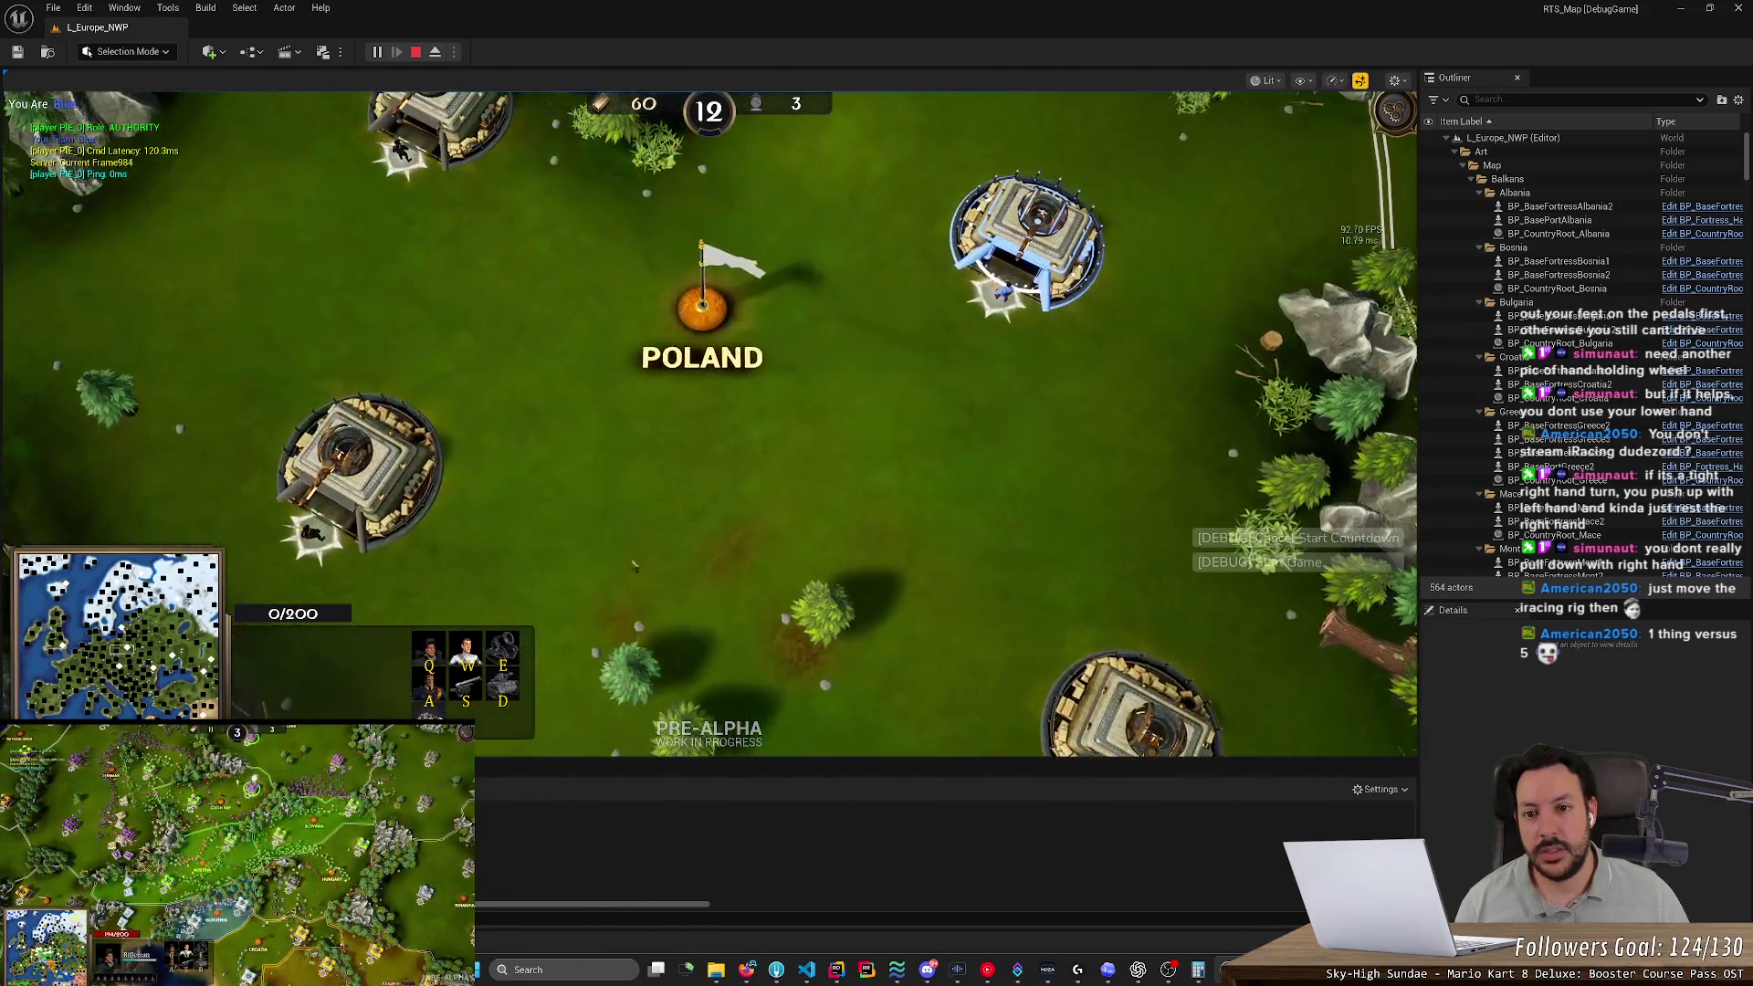
key(Up)
key(space)
key(Down)
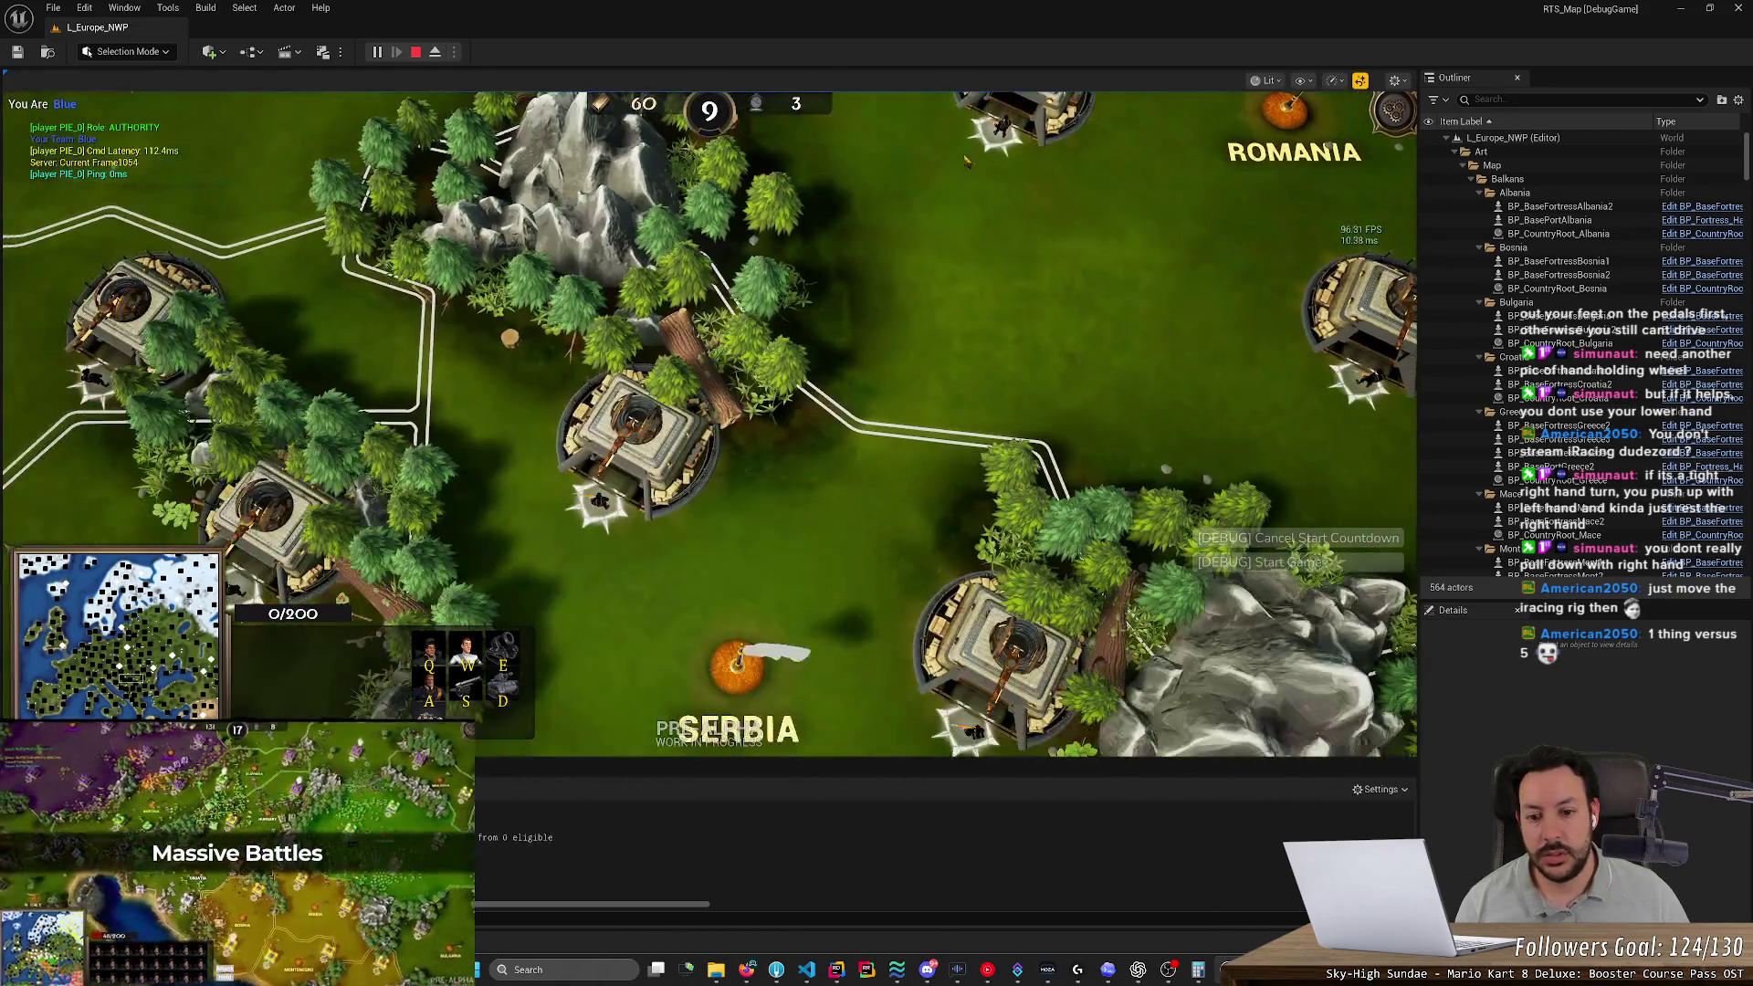
key(Up)
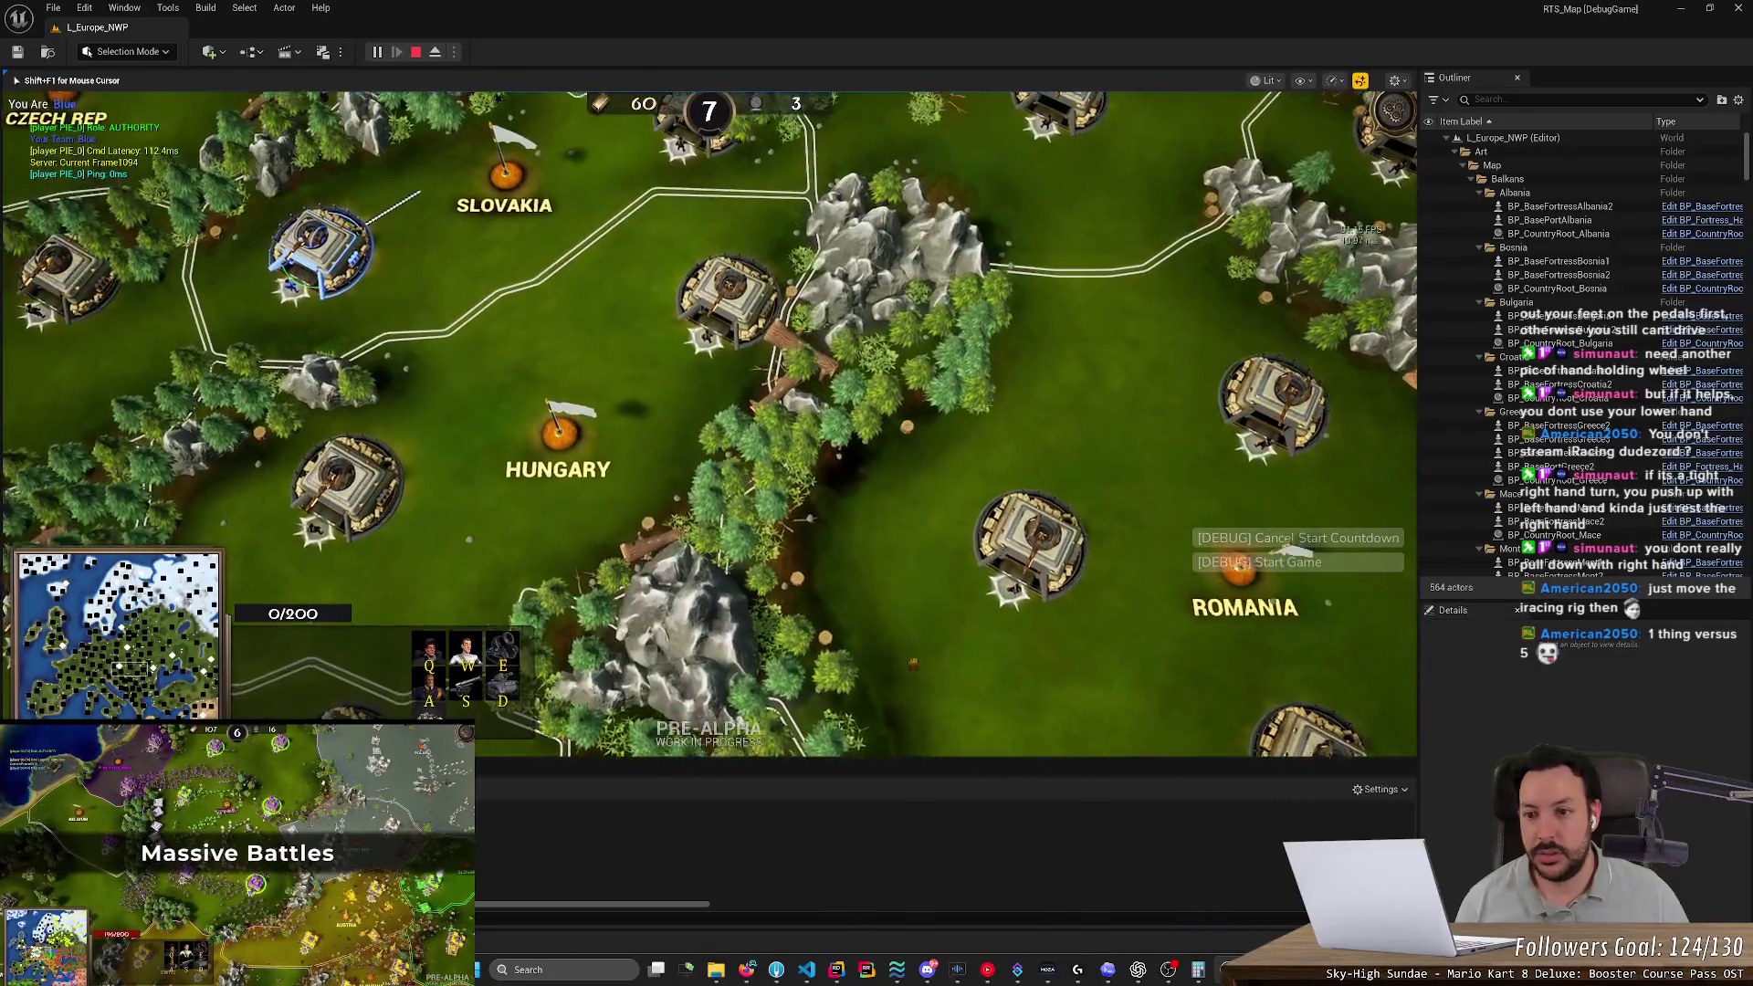
key(Up)
key(Left)
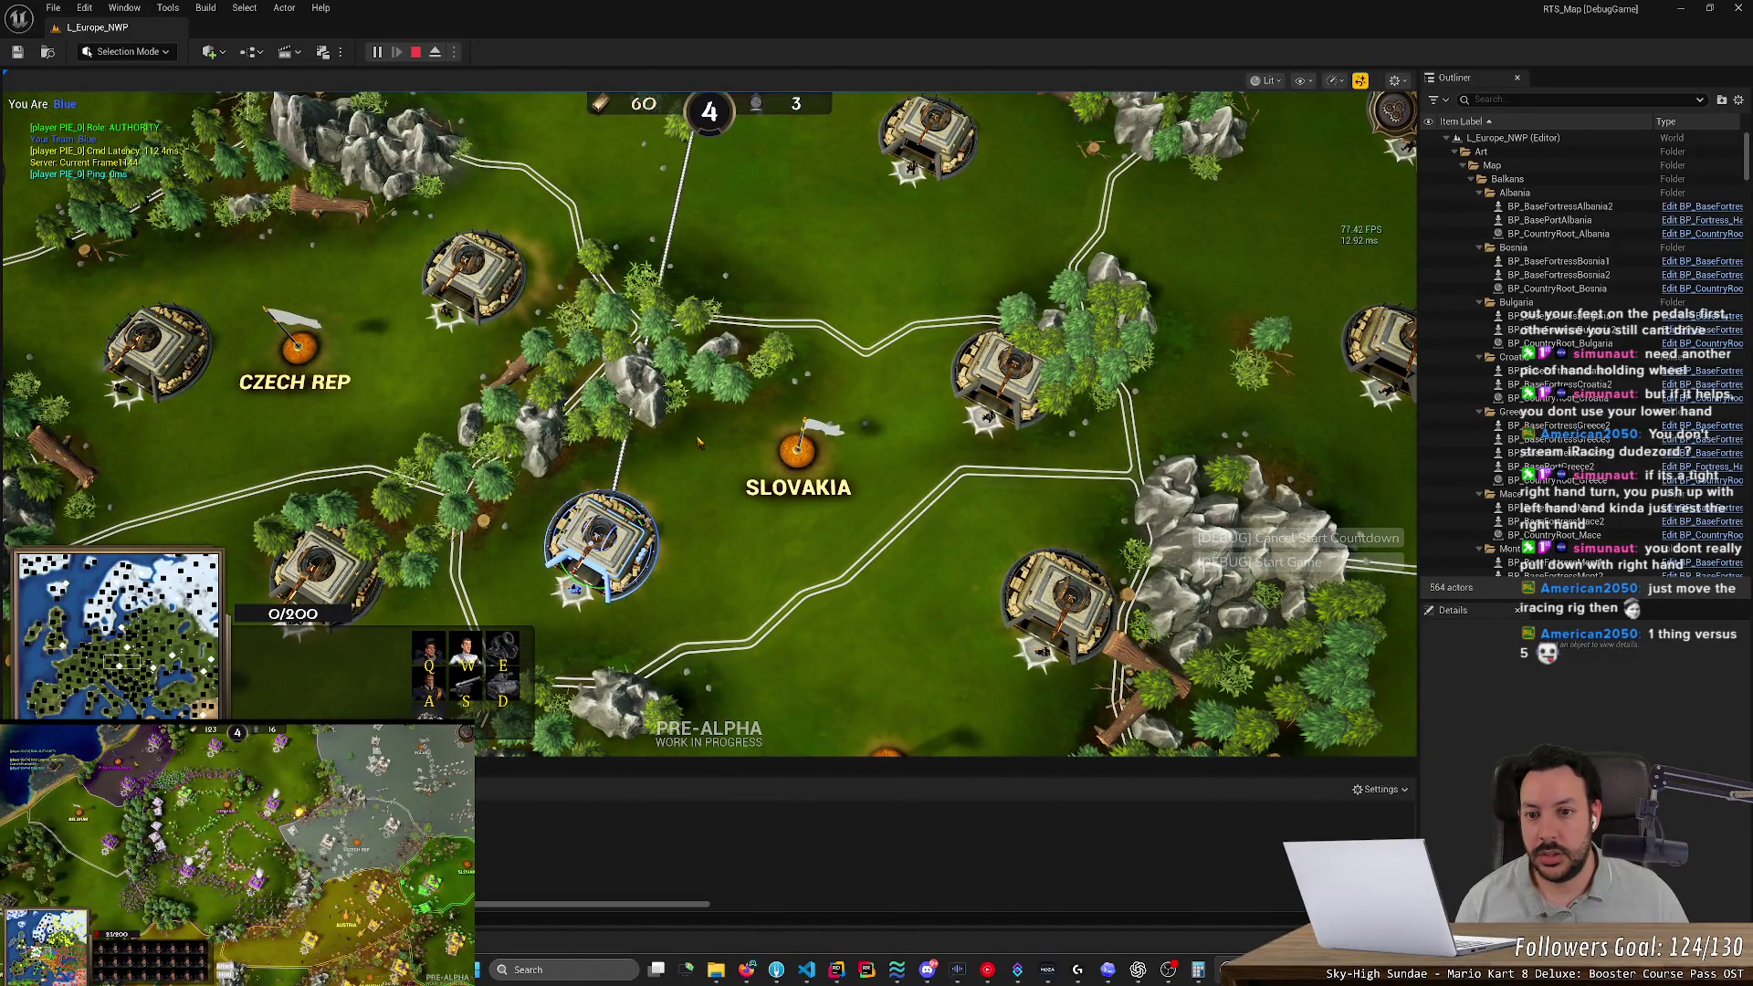
key(Up)
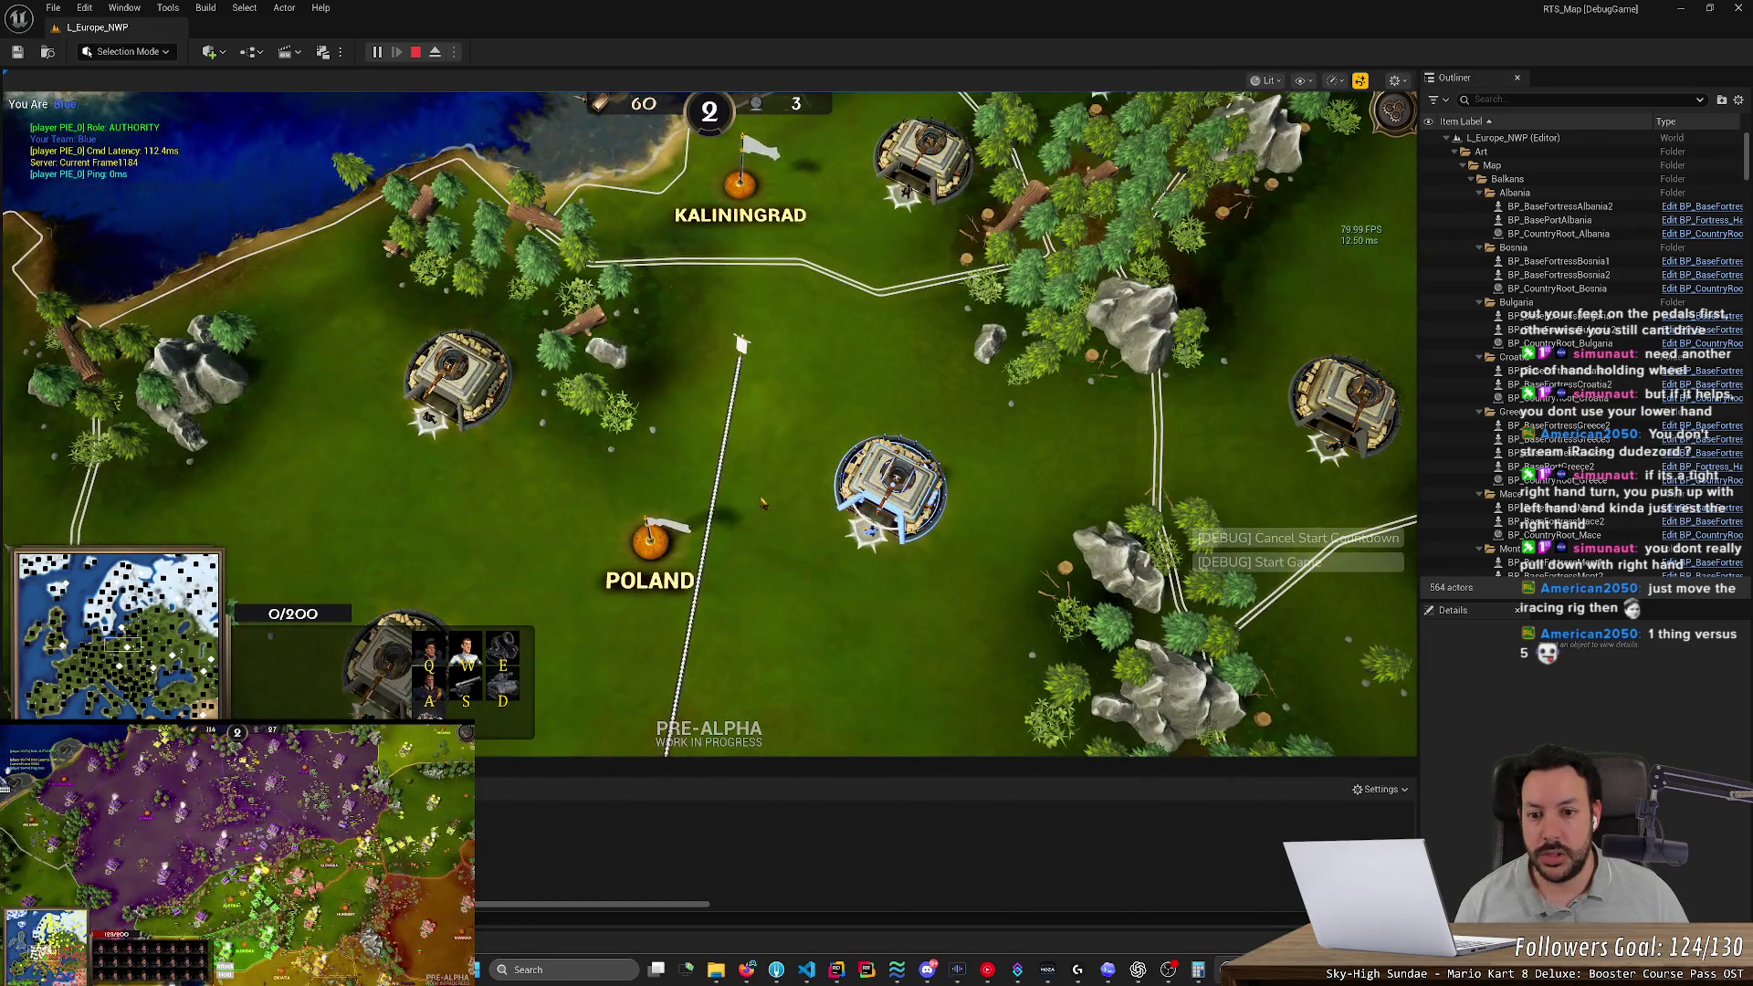
key(Down)
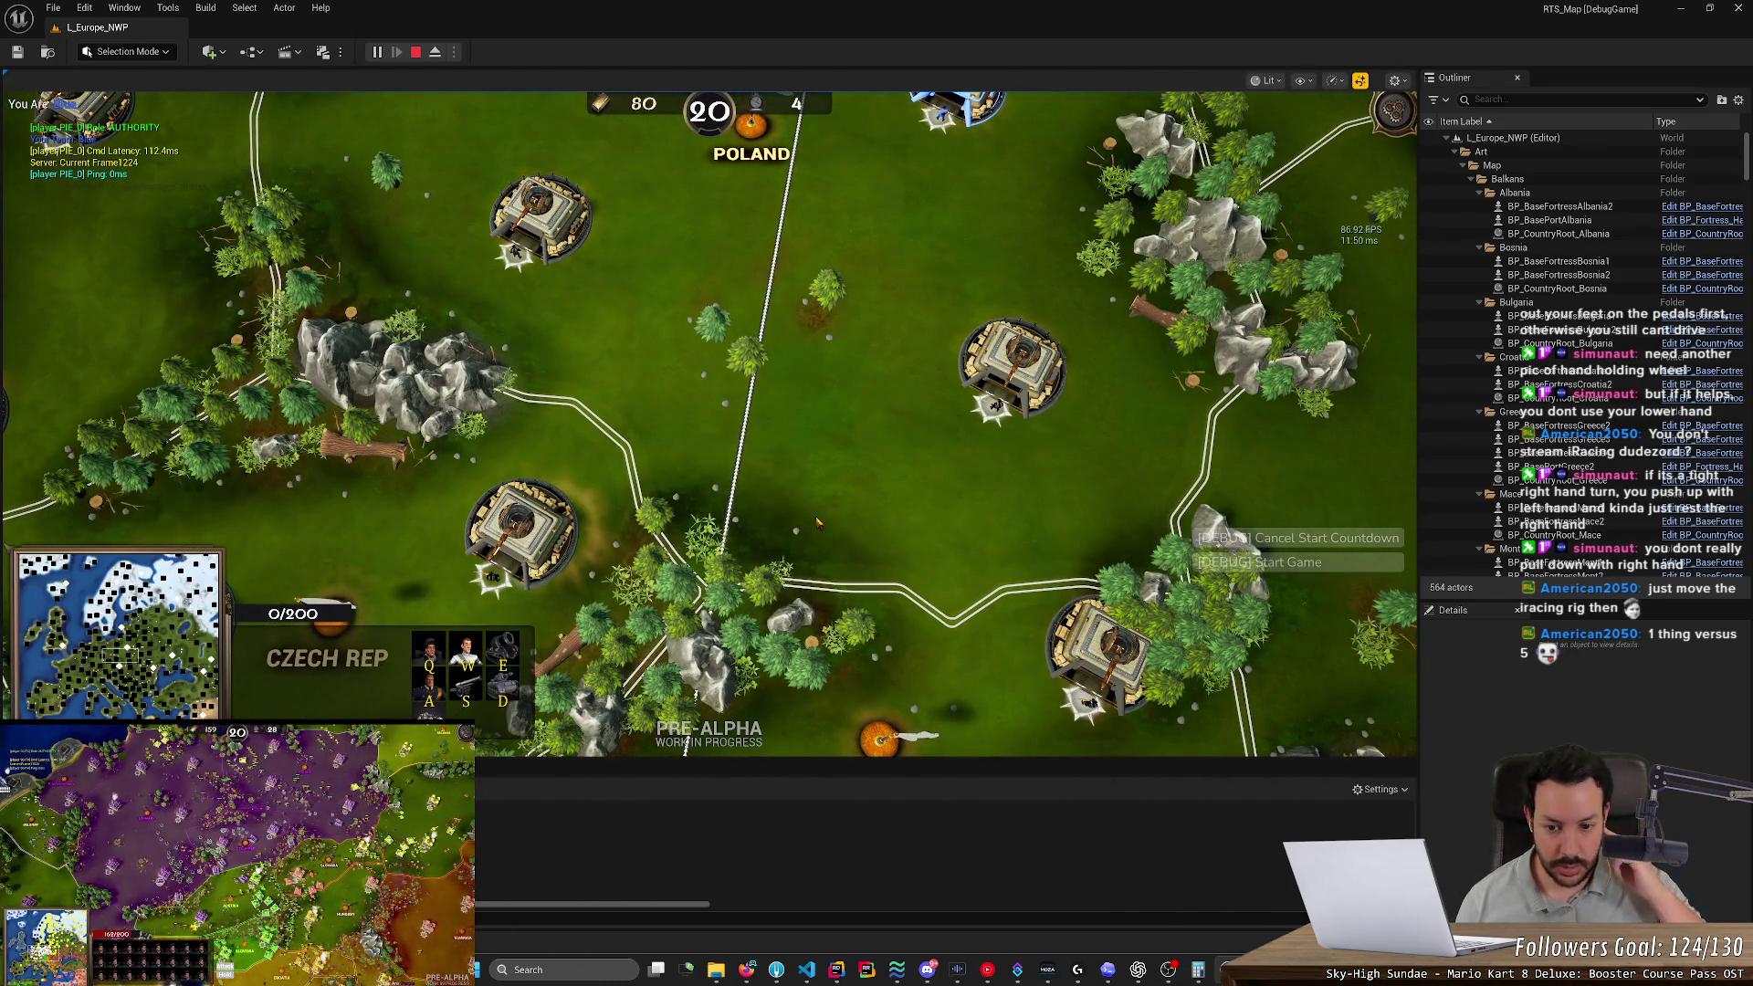
key(Down)
key(Up)
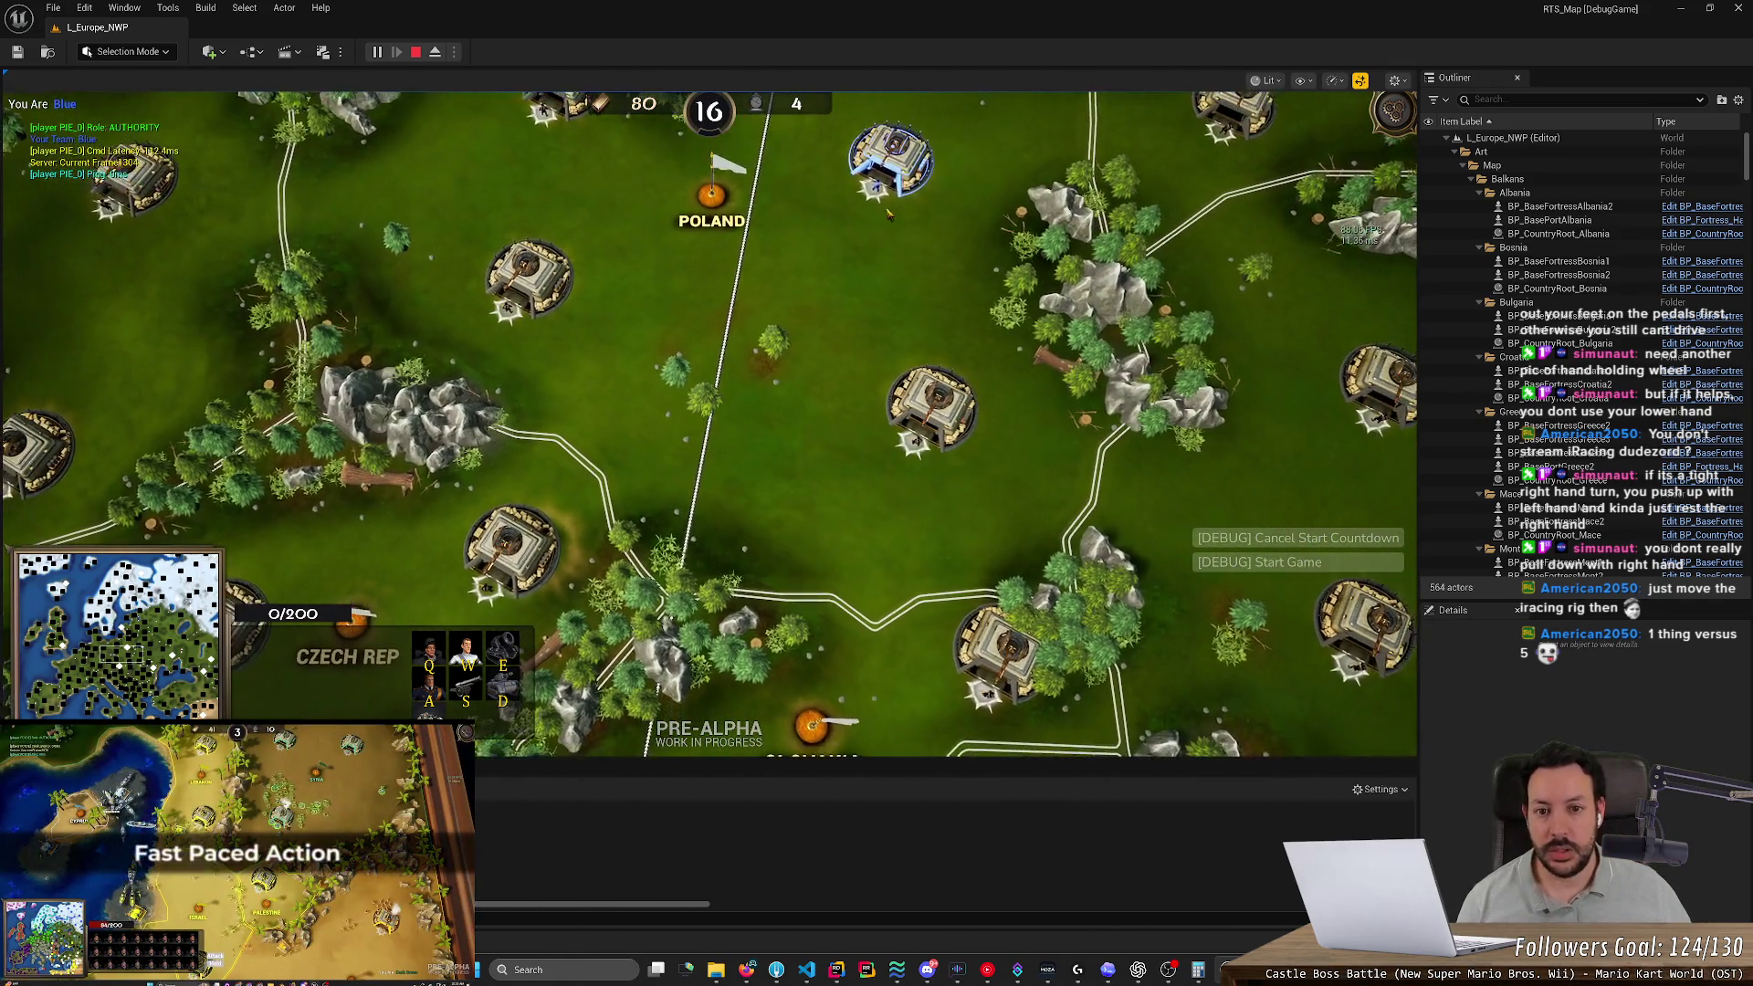
key(Down)
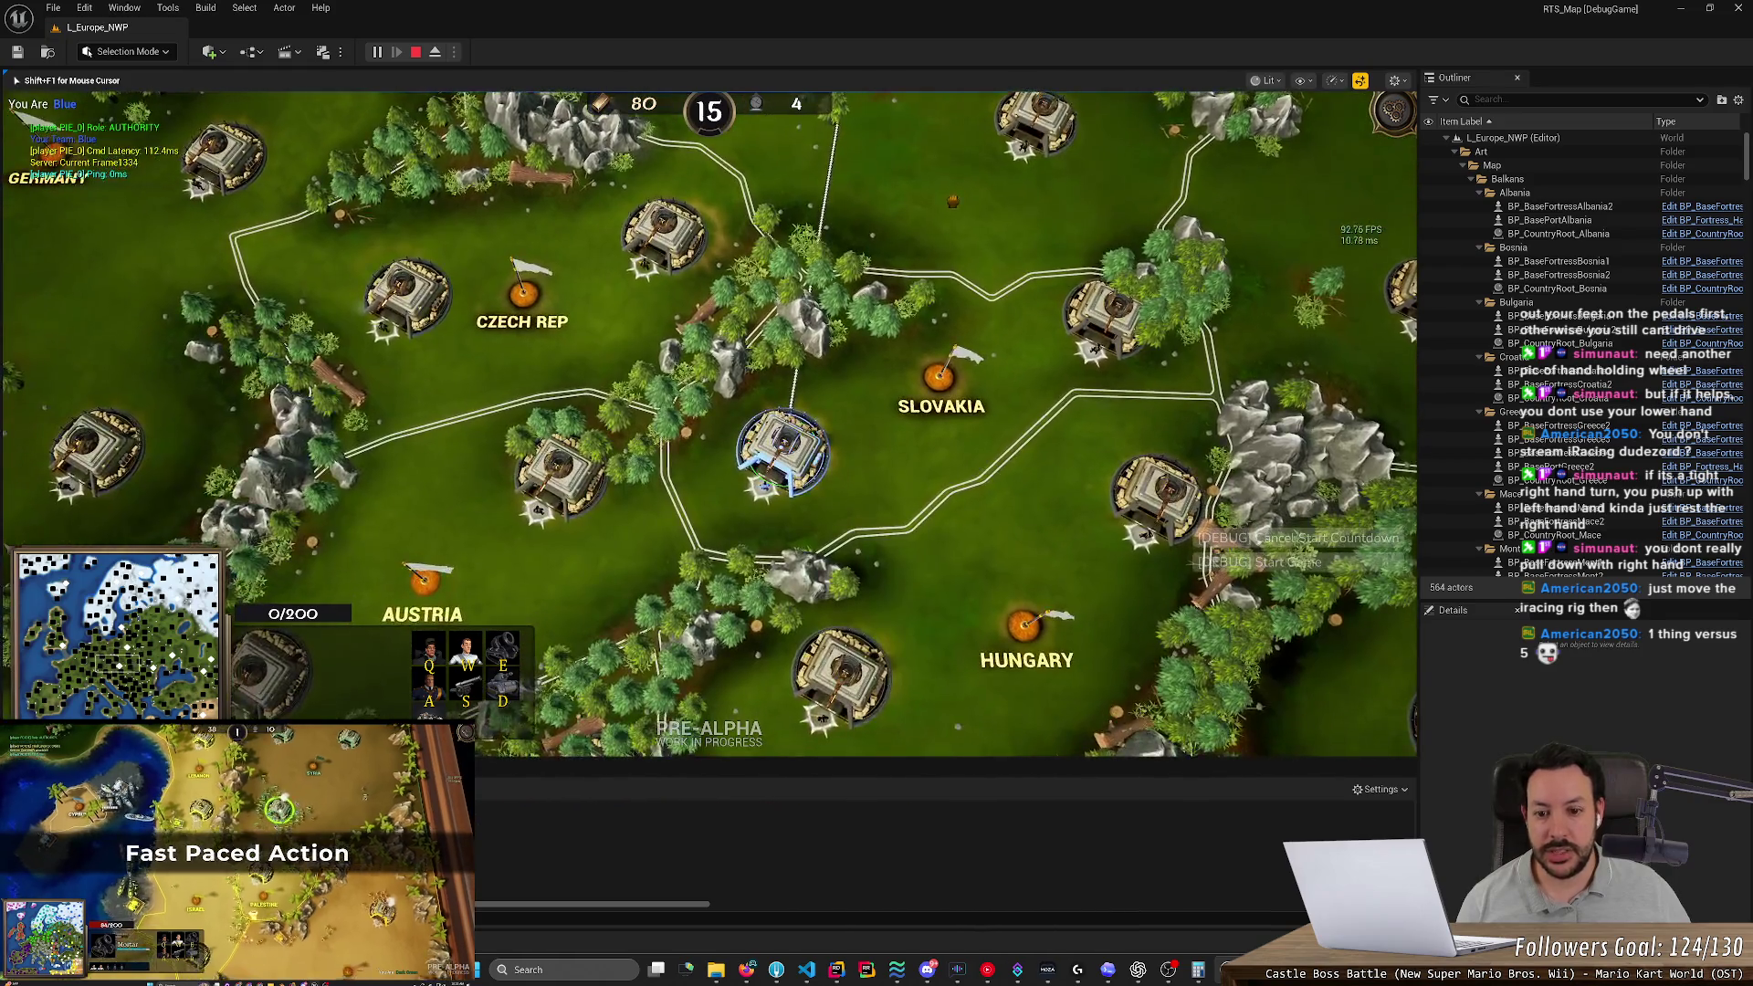
key(Up)
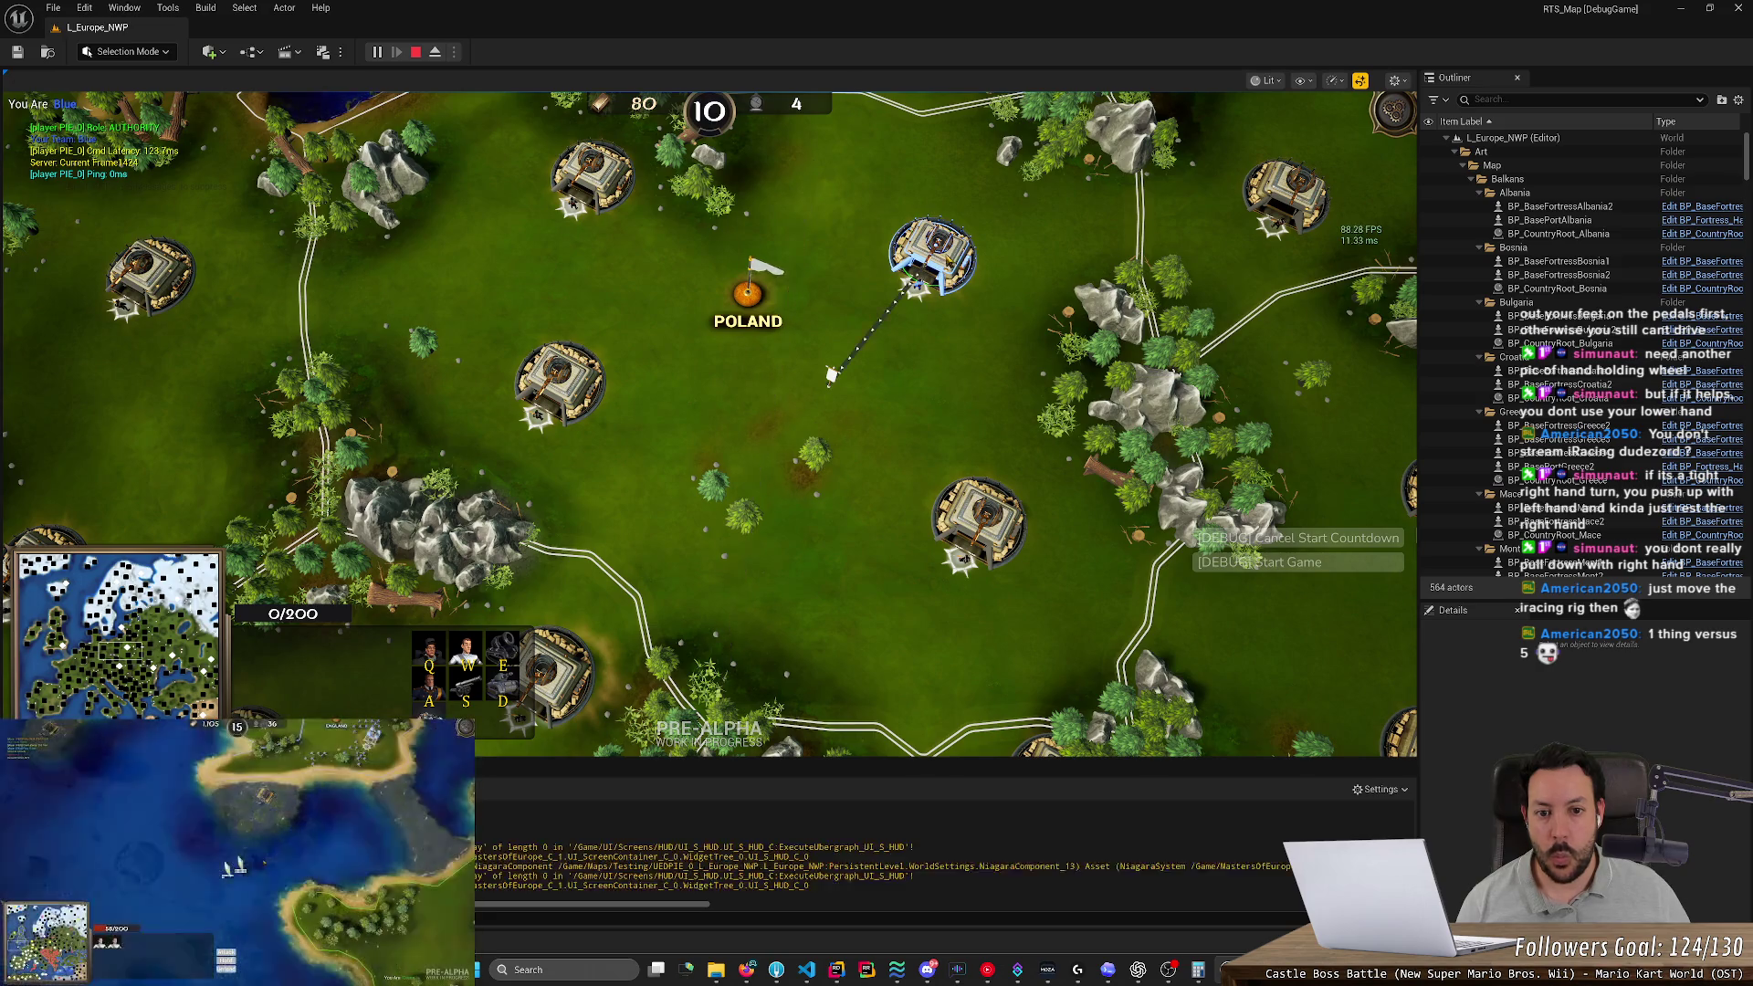
key(Down)
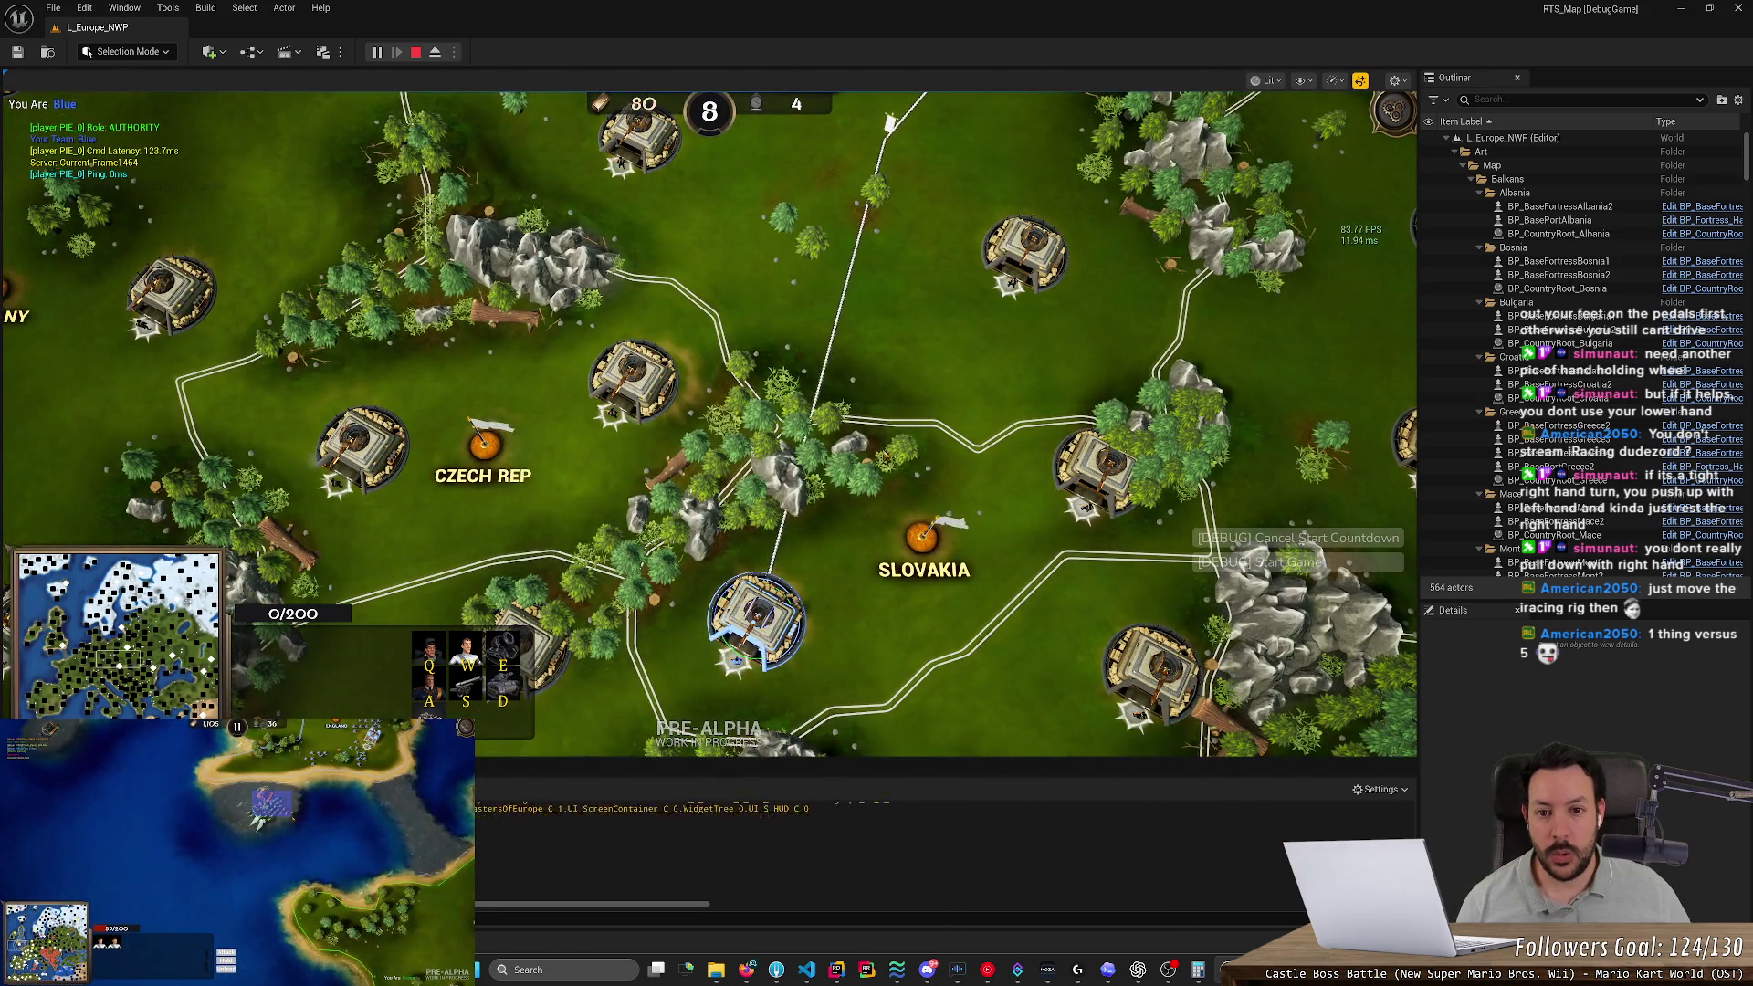
key(Up)
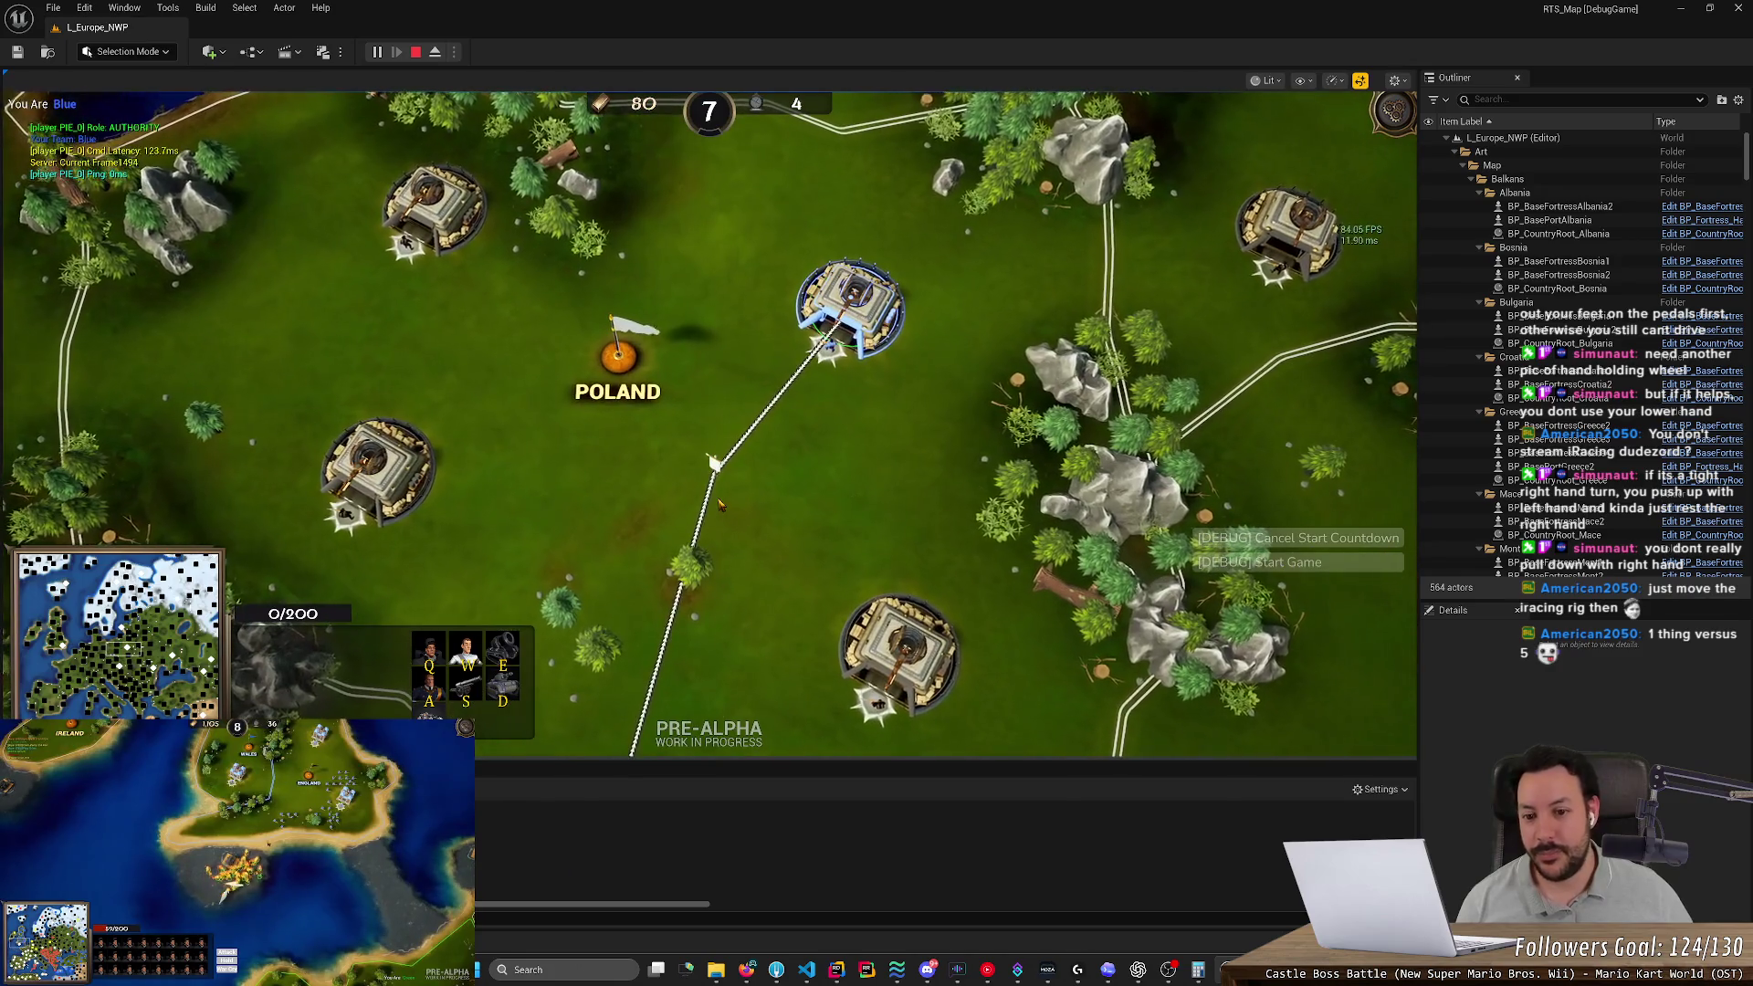
scroll(719, 504, up, 3)
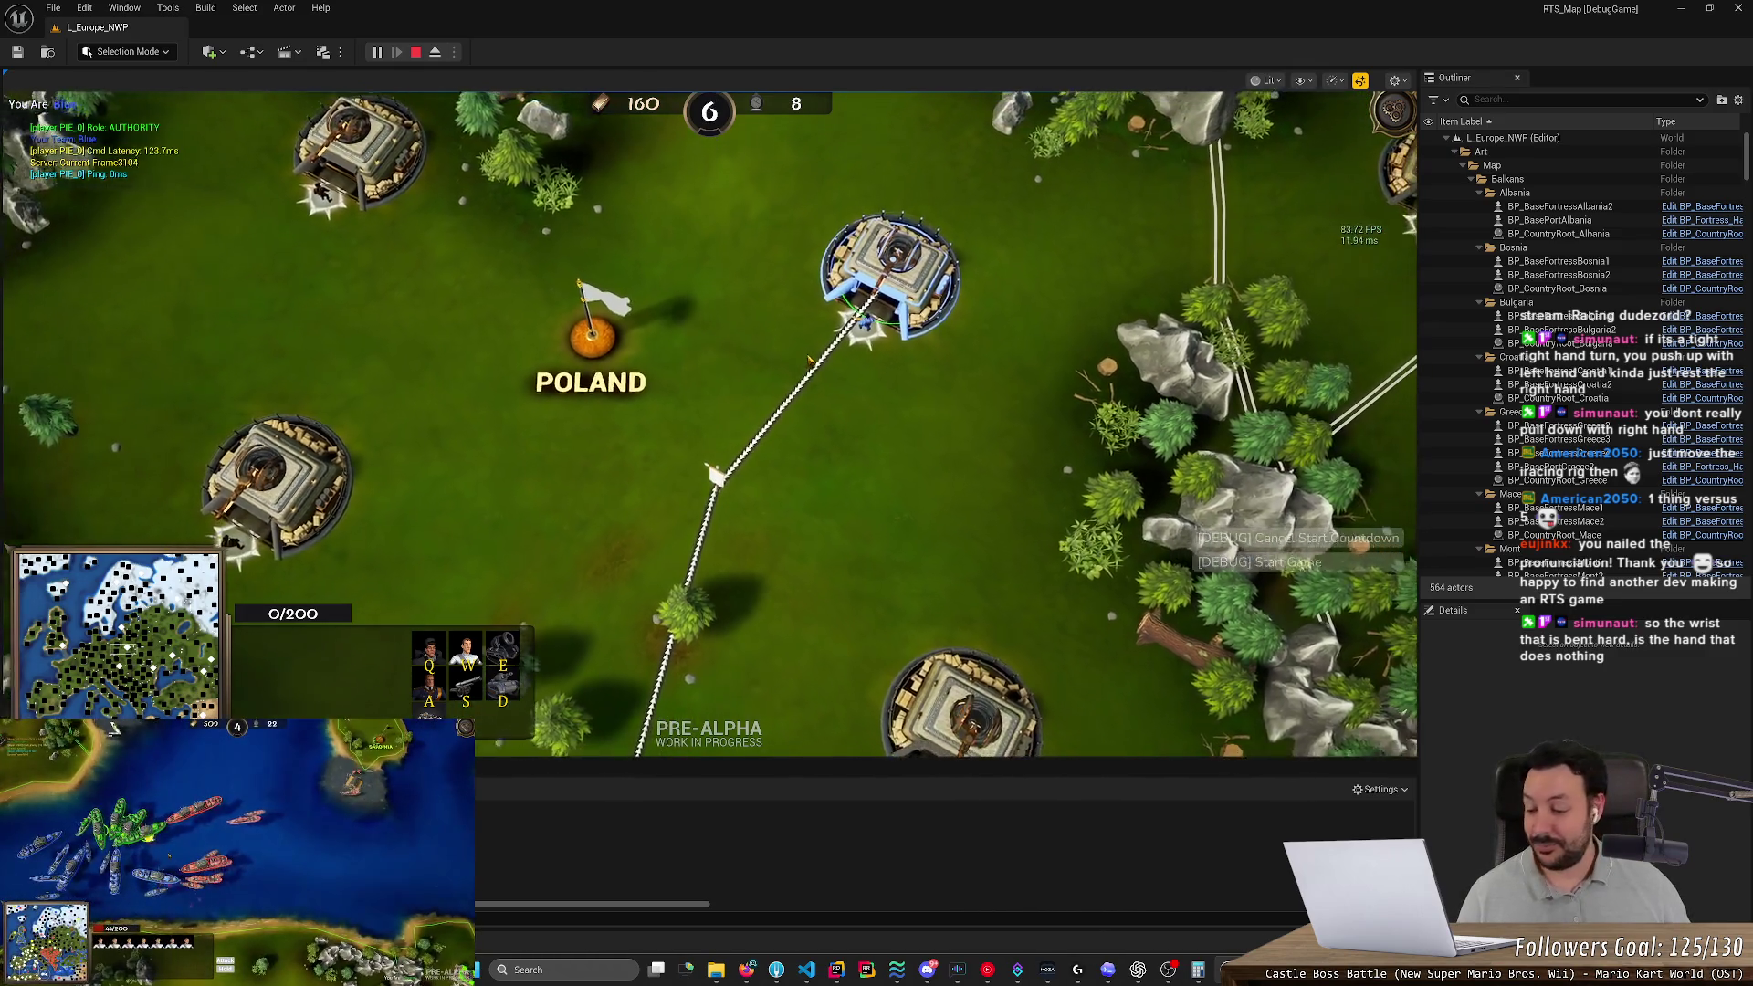
Eject to the free camera, zoom out over the hex-grid board, stop PIE, then relaunch it
click(885, 417)
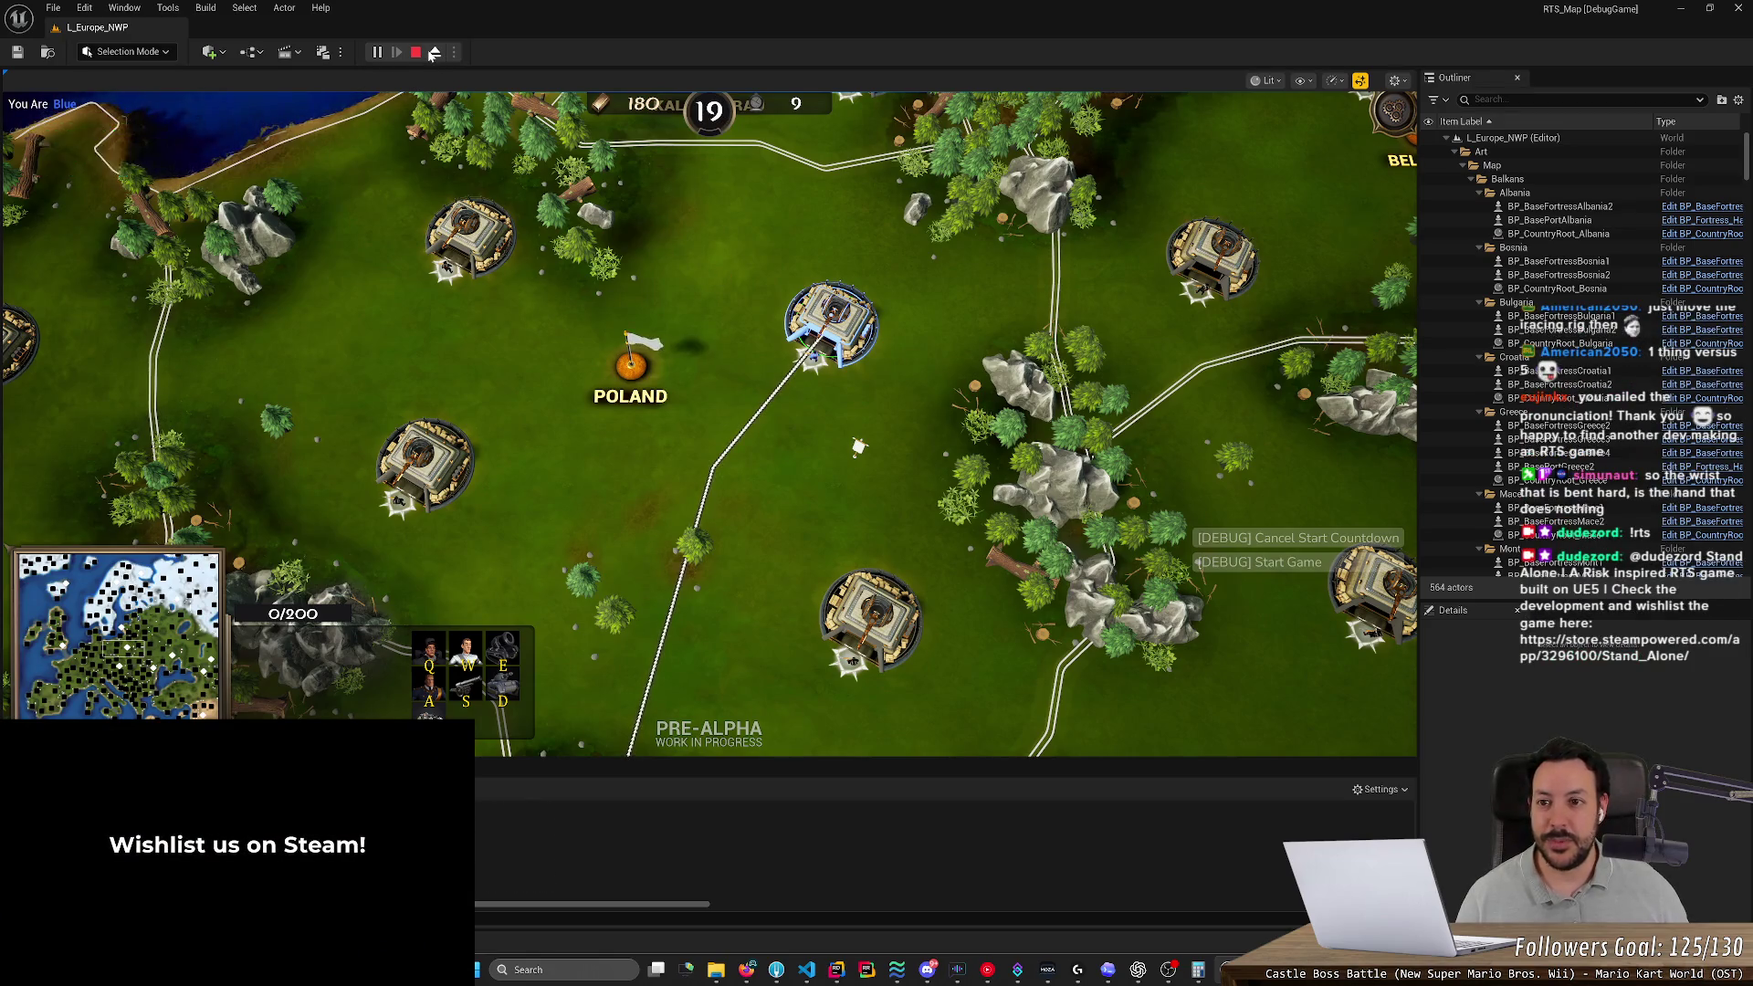
click(434, 53)
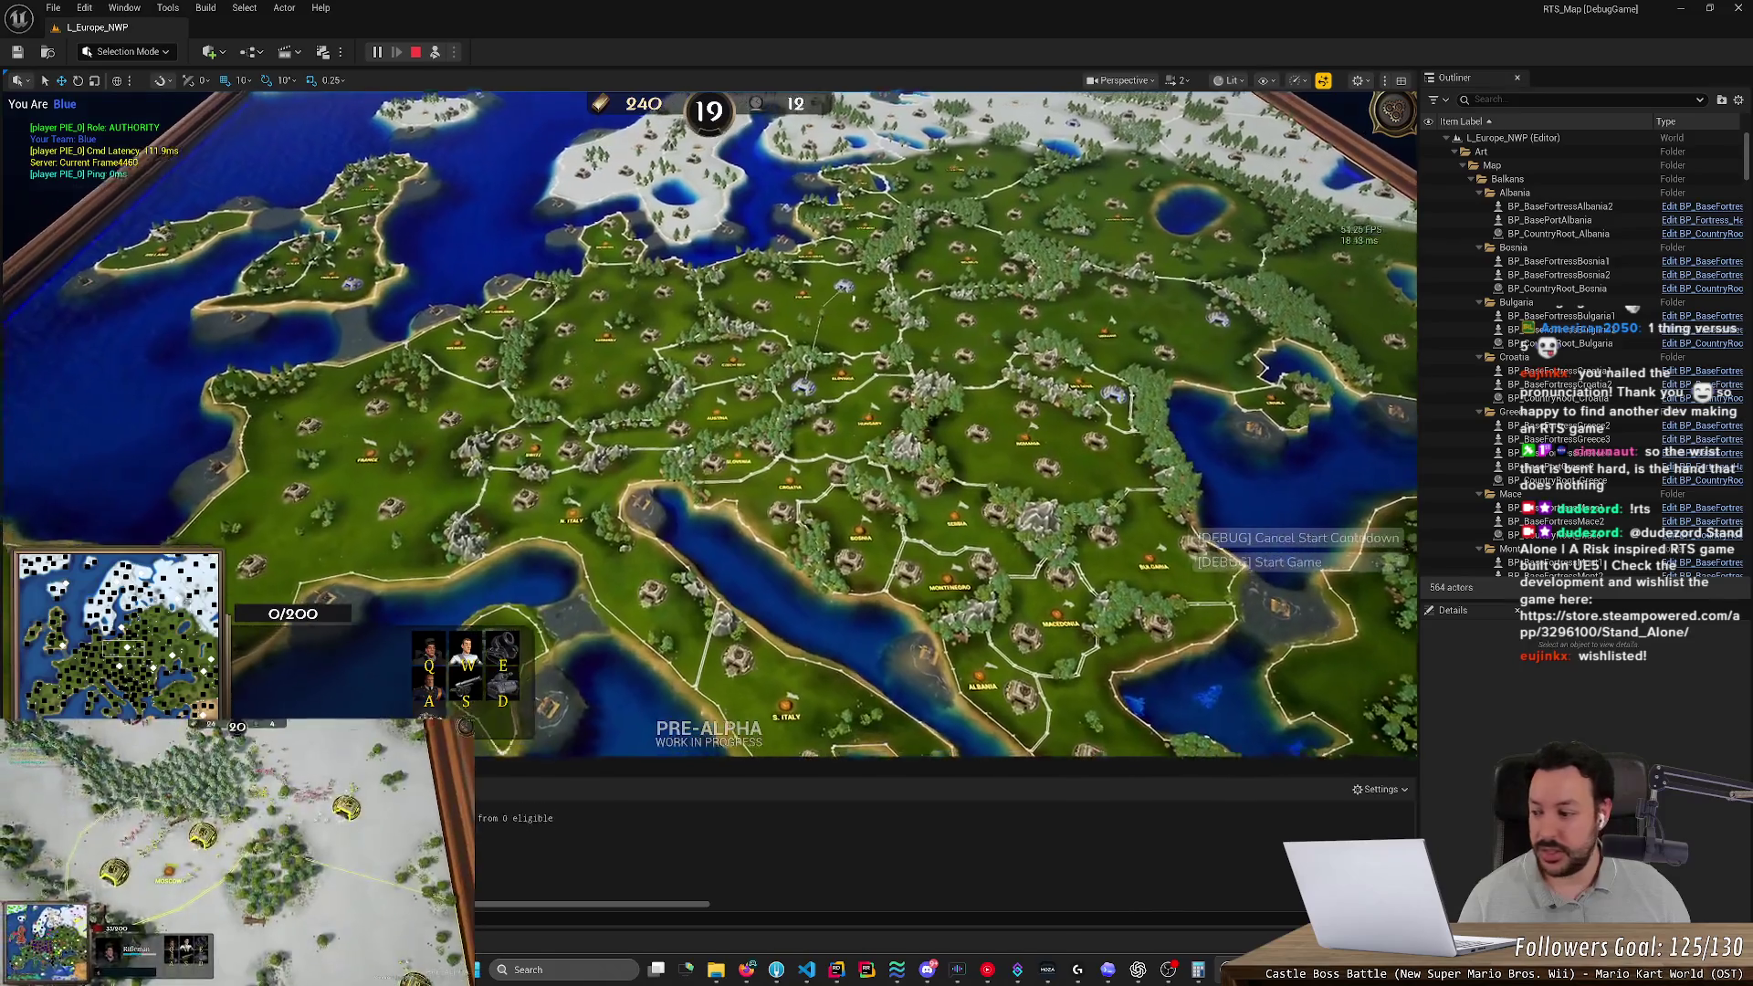
scroll(773, 294, down, 5)
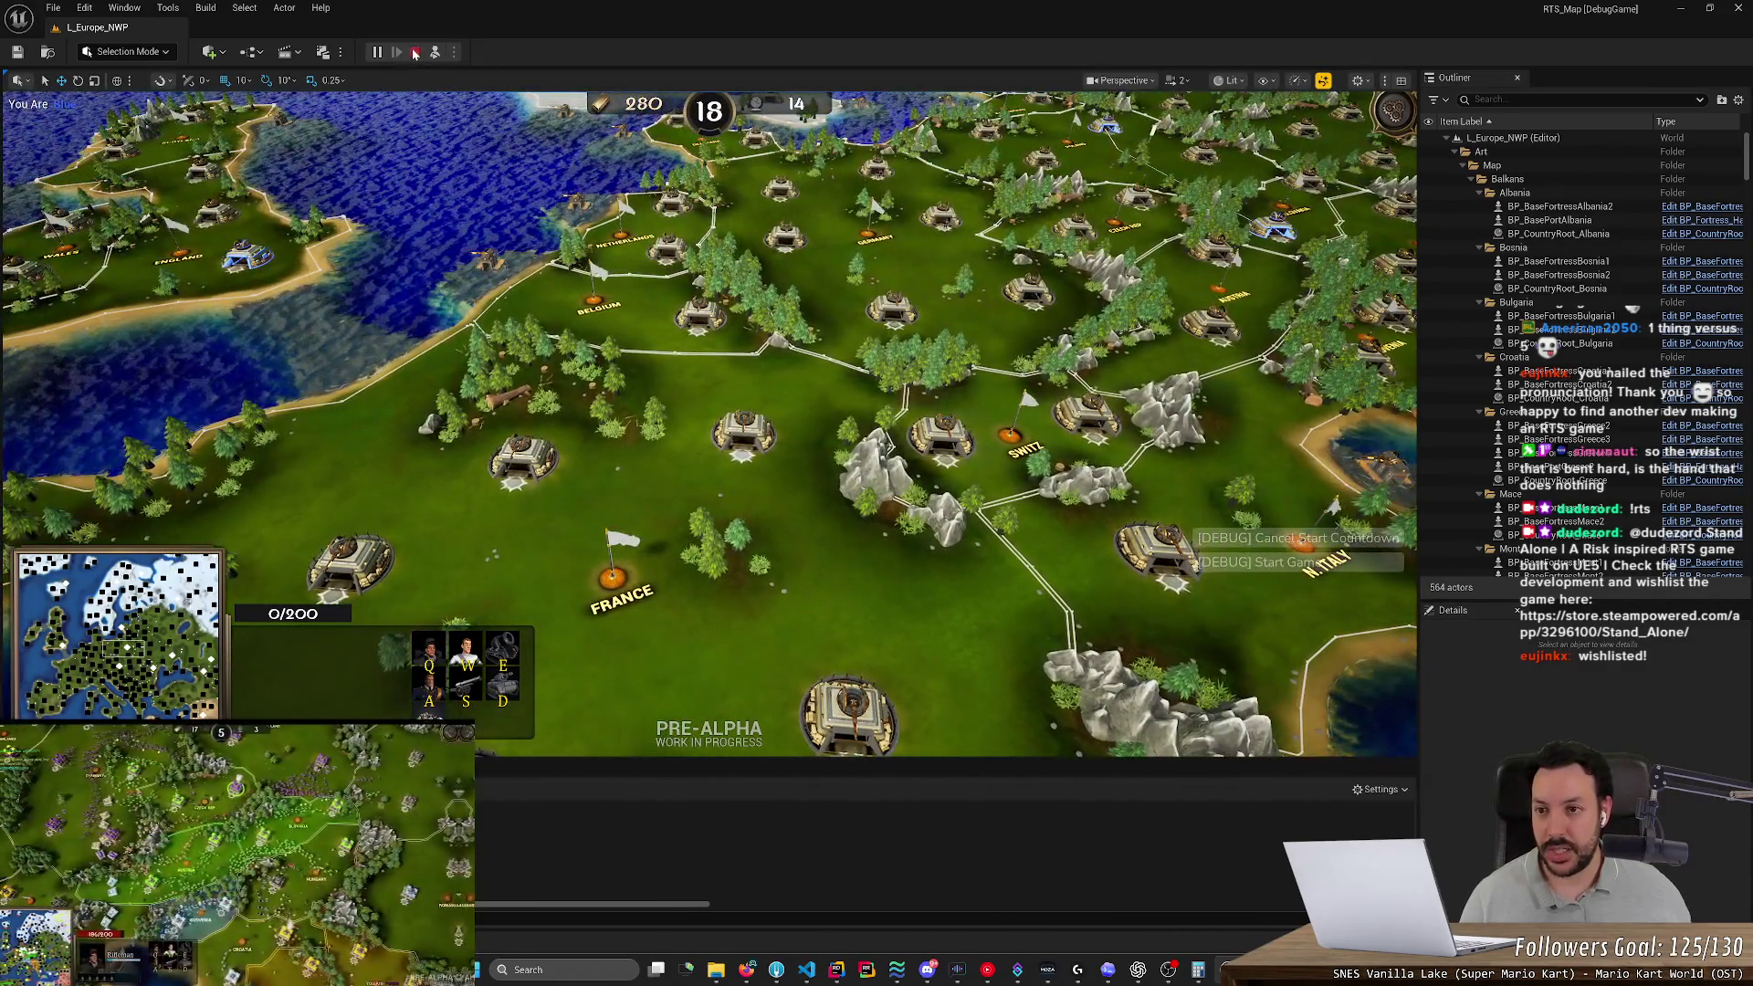
click(415, 52)
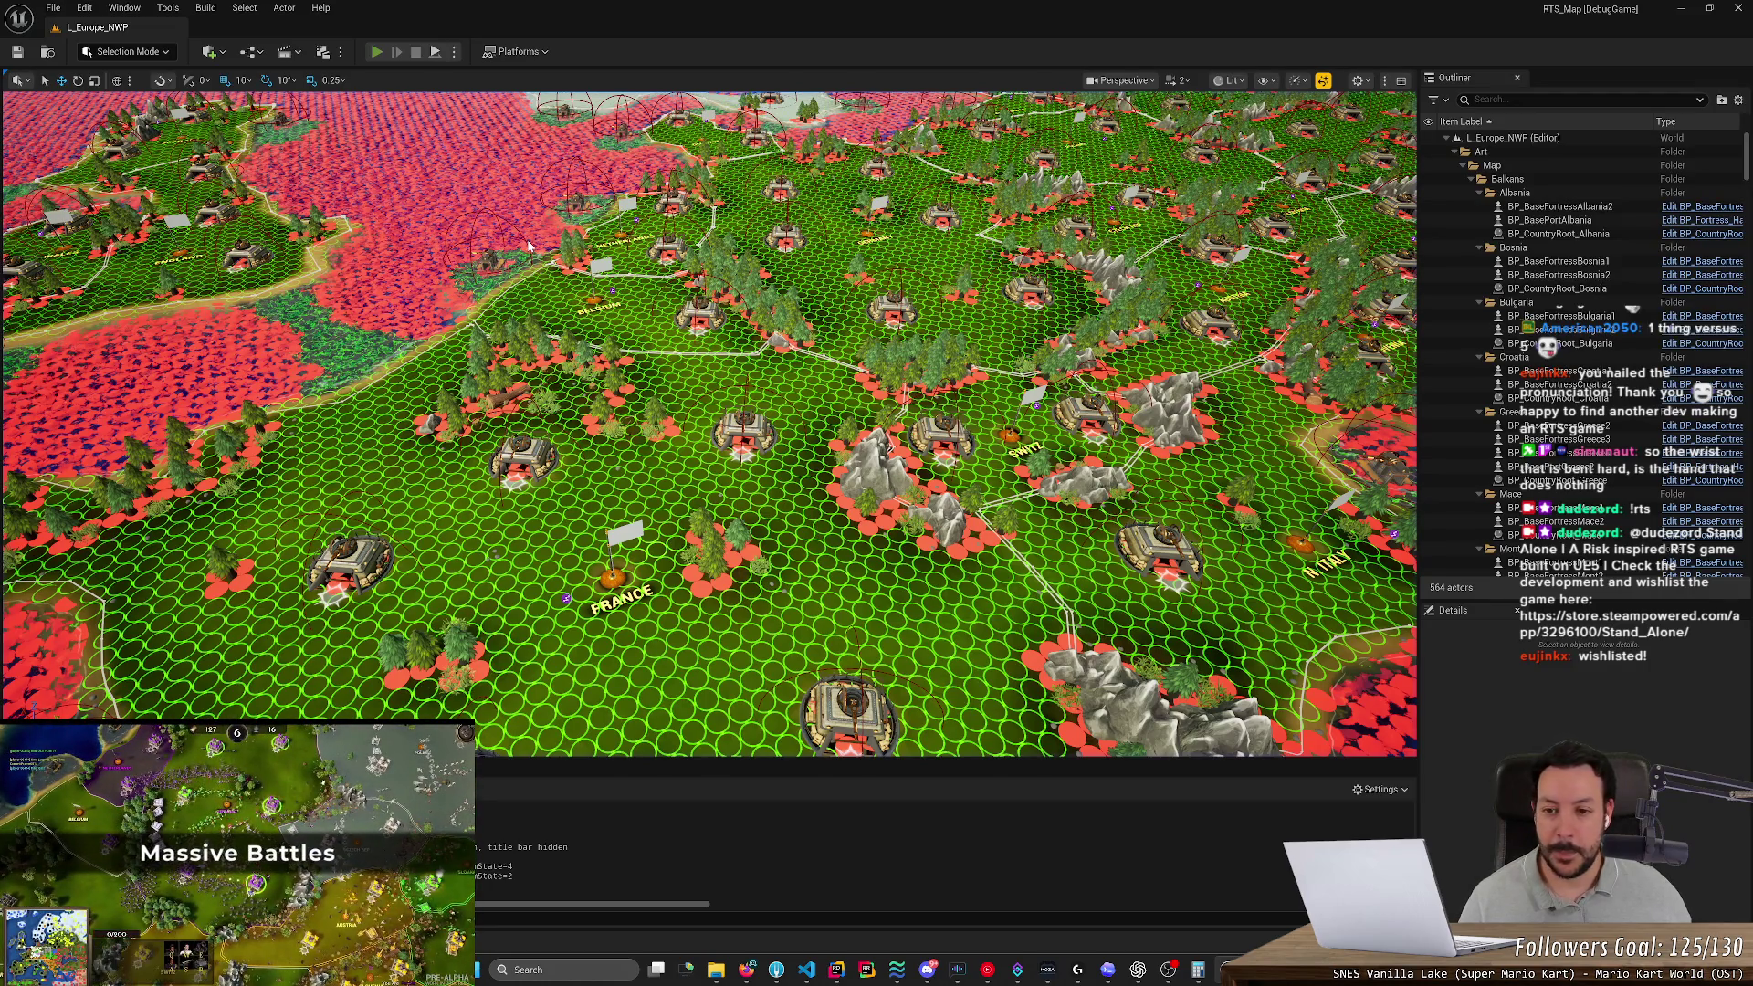
key(alt+p)
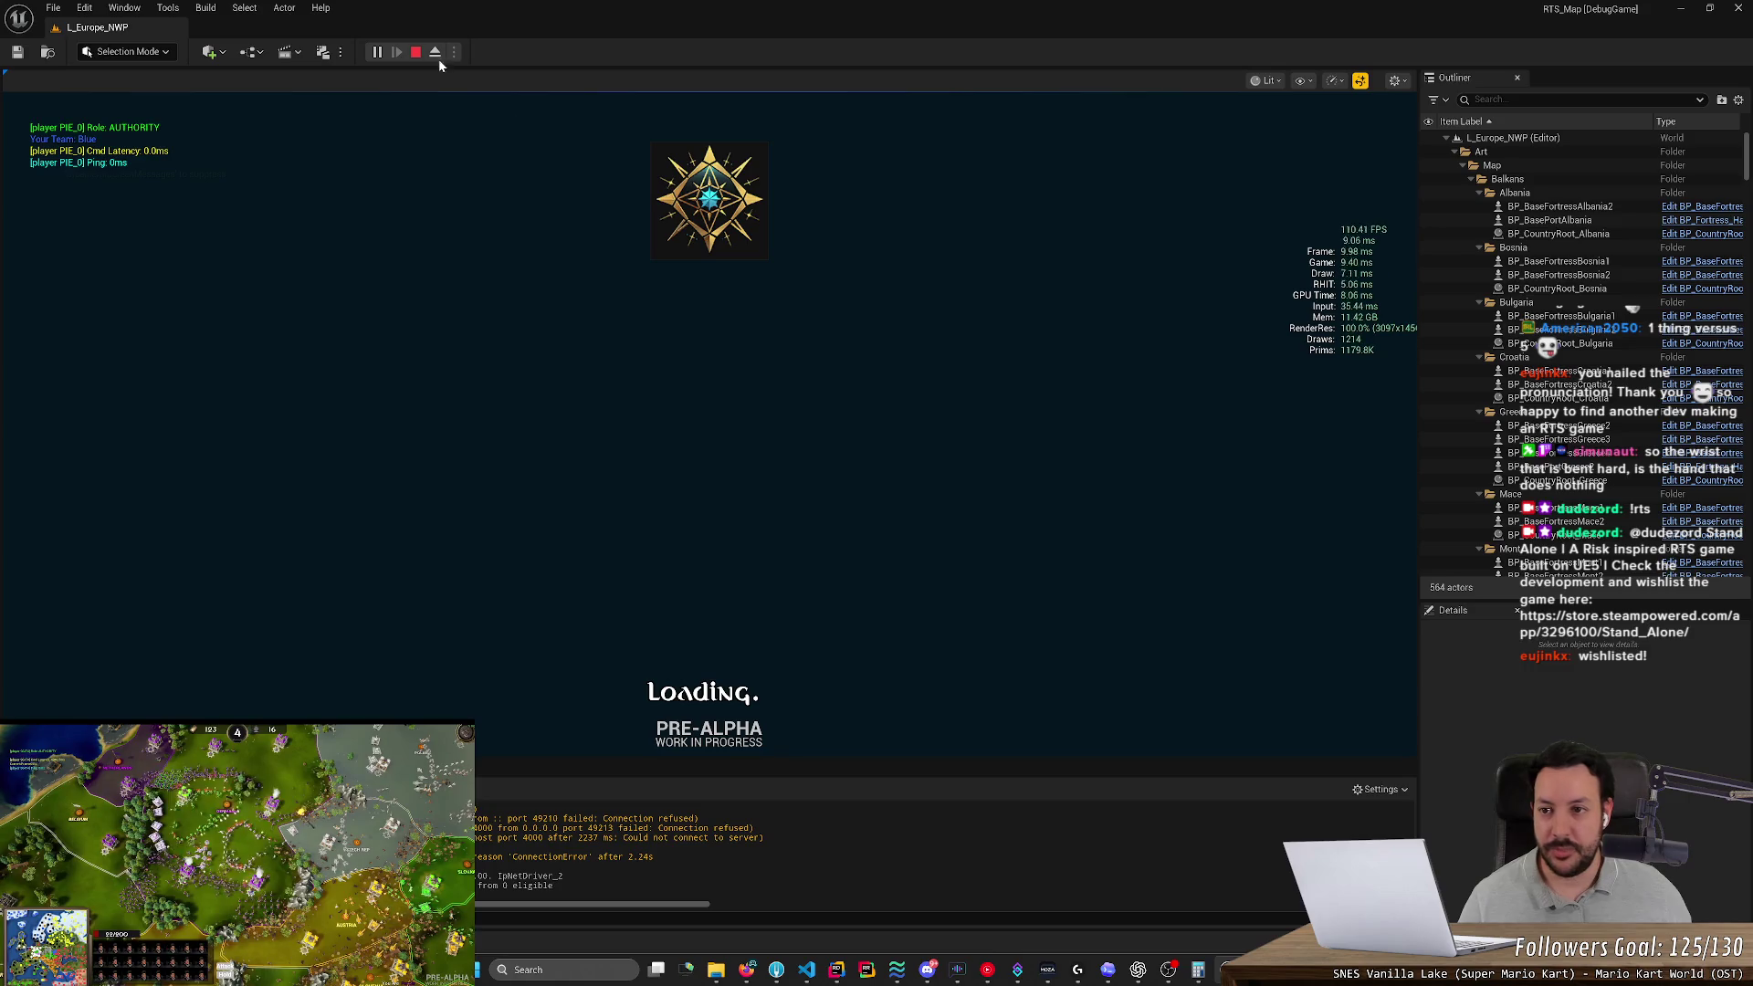
Stop PIE and open BP_GameMode from a 'gamemode' Content Browser search
click(418, 53)
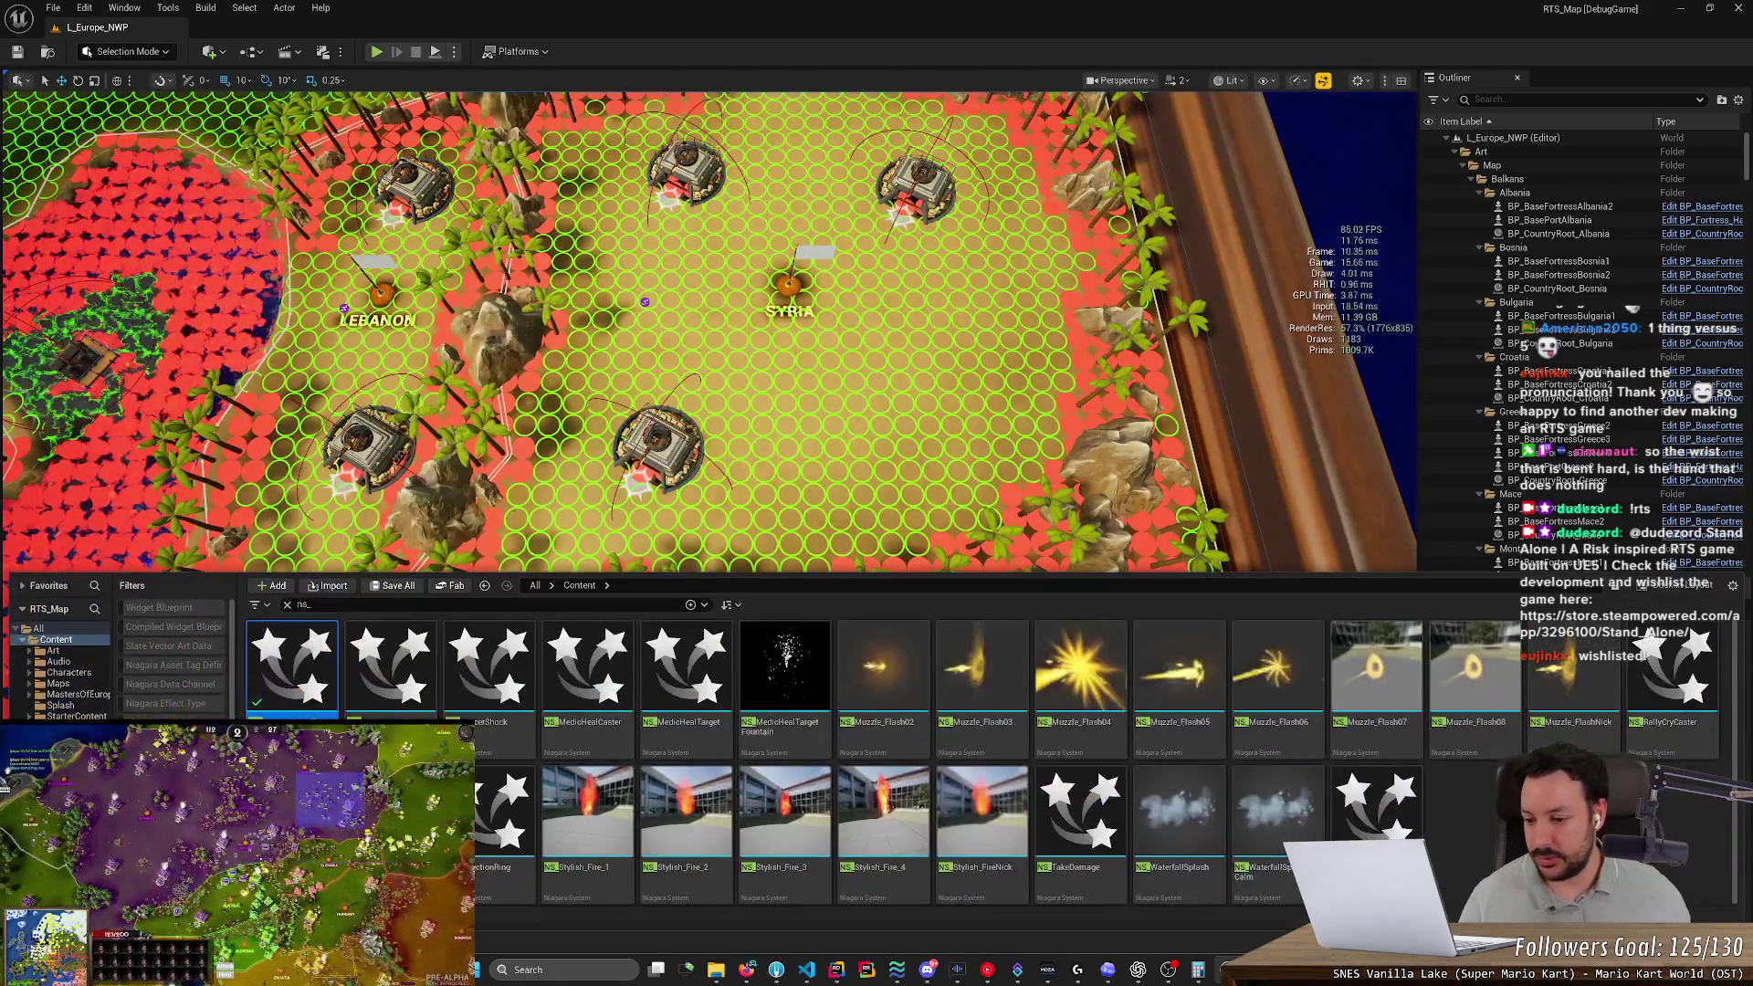
key(ctrl+f)
text(gamemode)
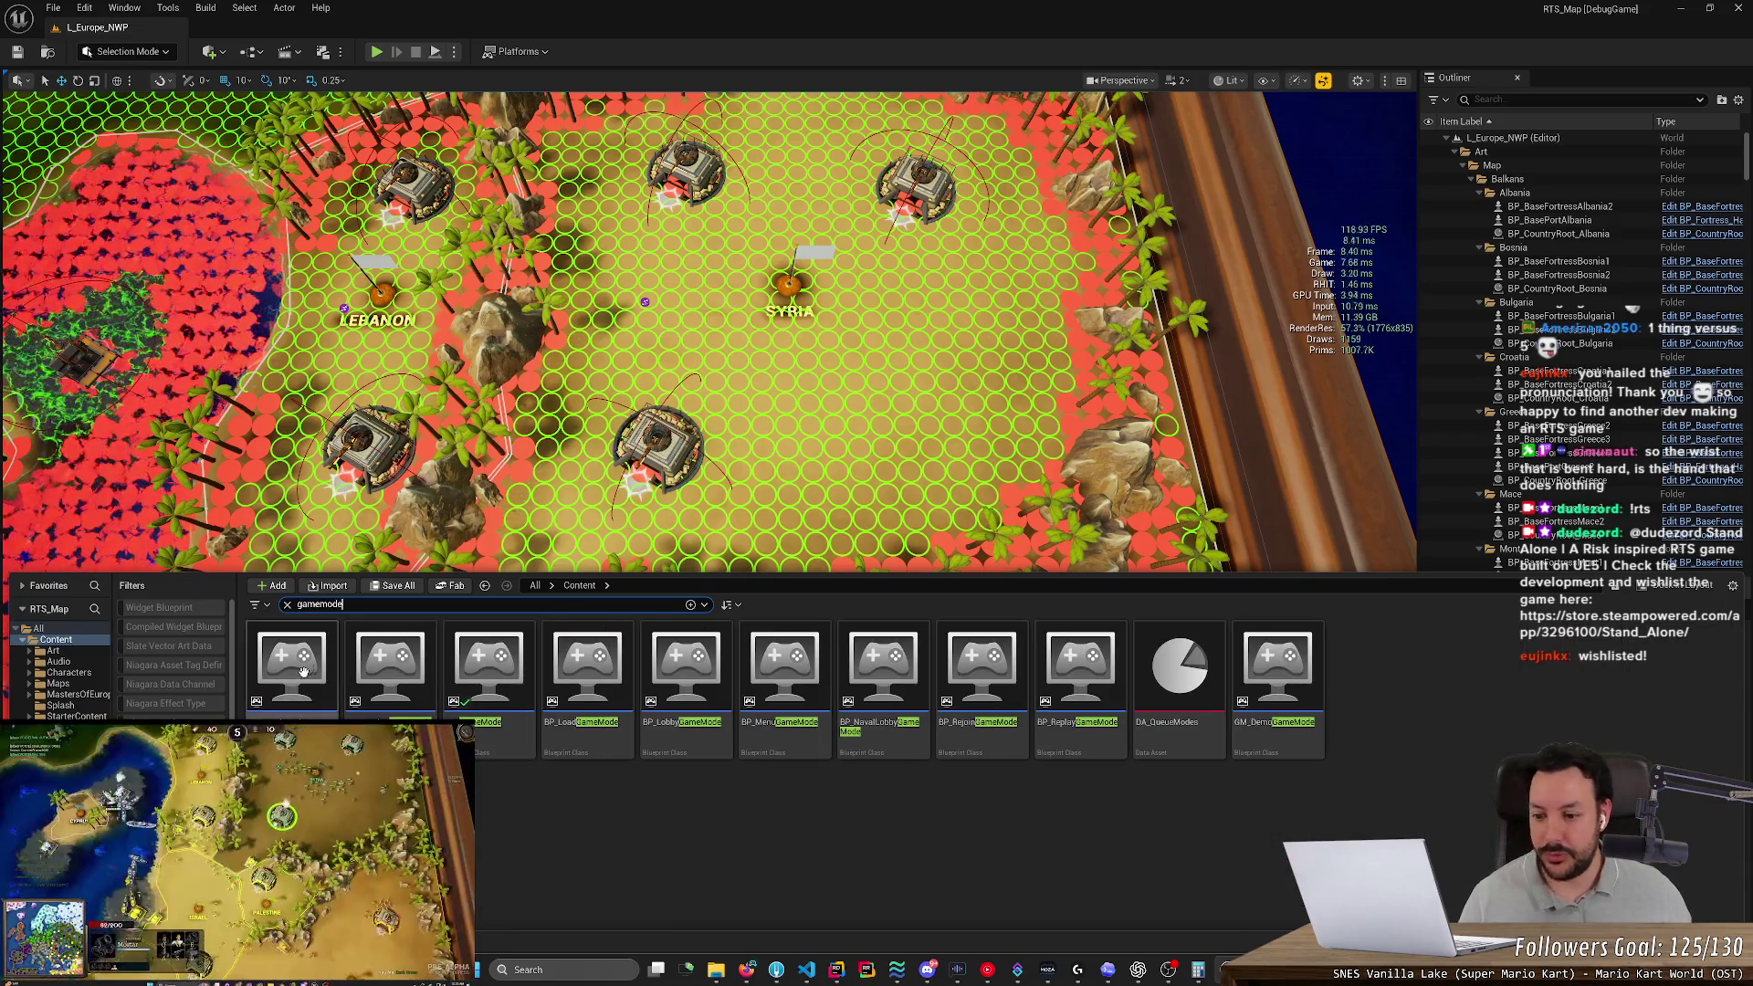
double_click(470, 663)
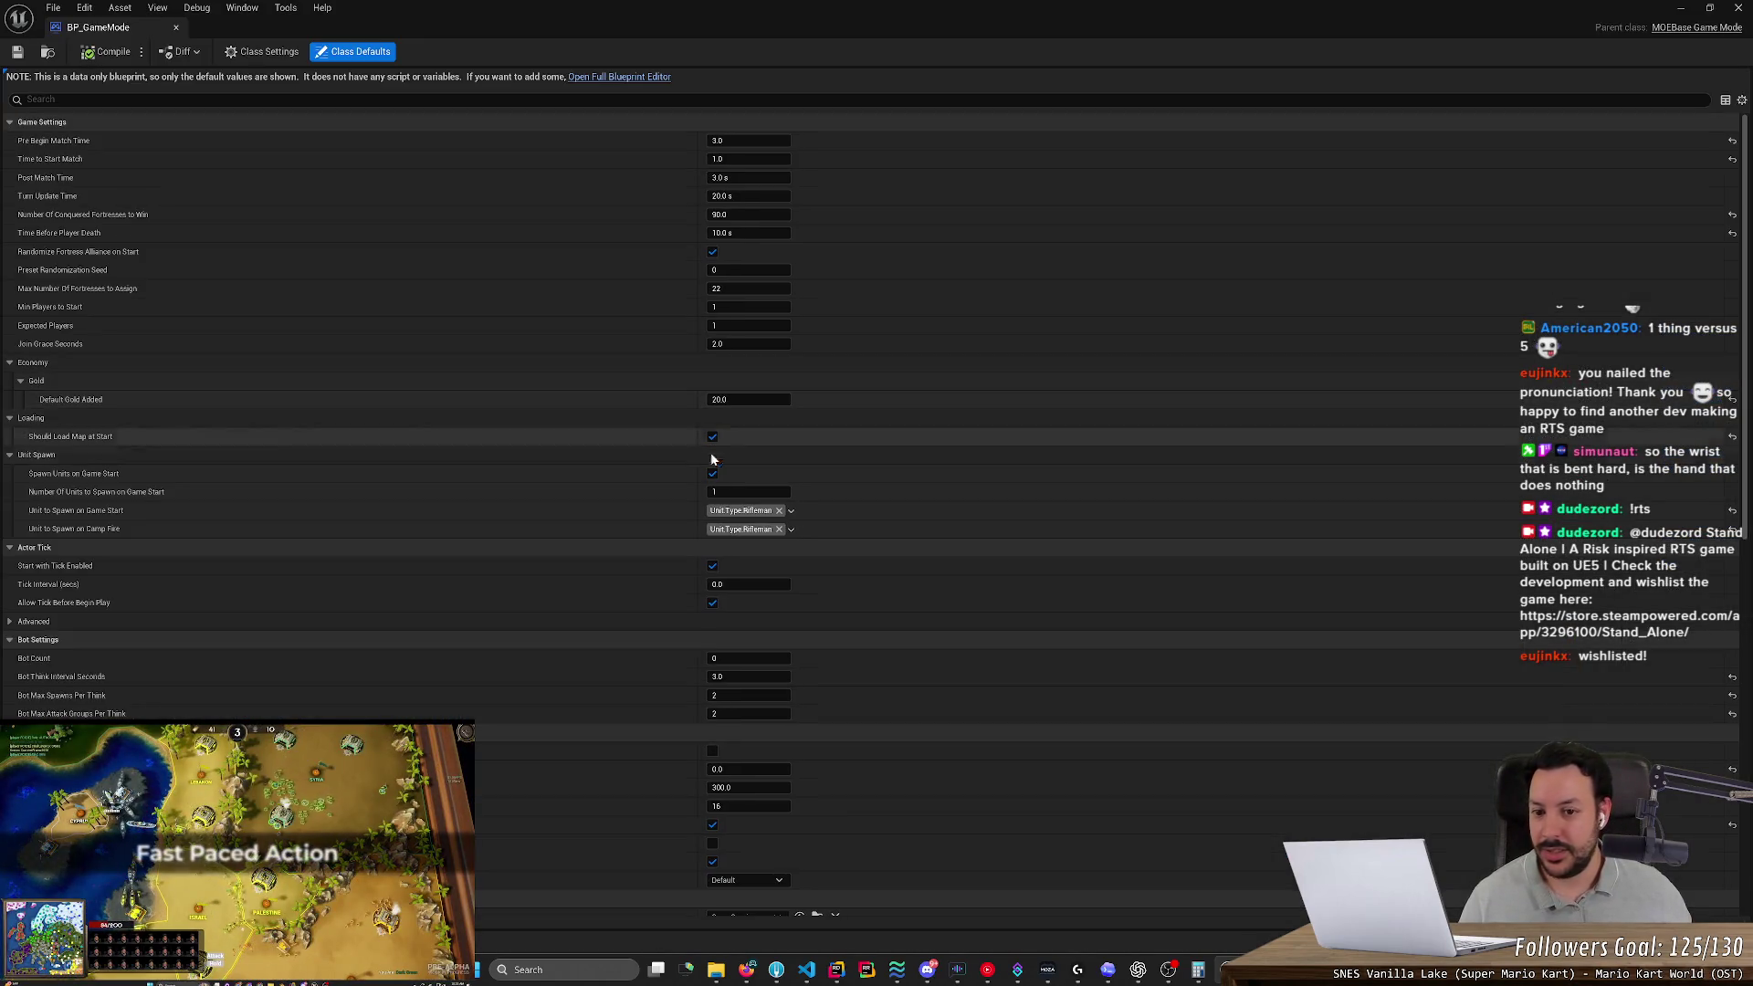
Set BP_GameMode's Bot Count default to 3, save, and close the blueprint tab
click(754, 654)
text(3)
key(Return)
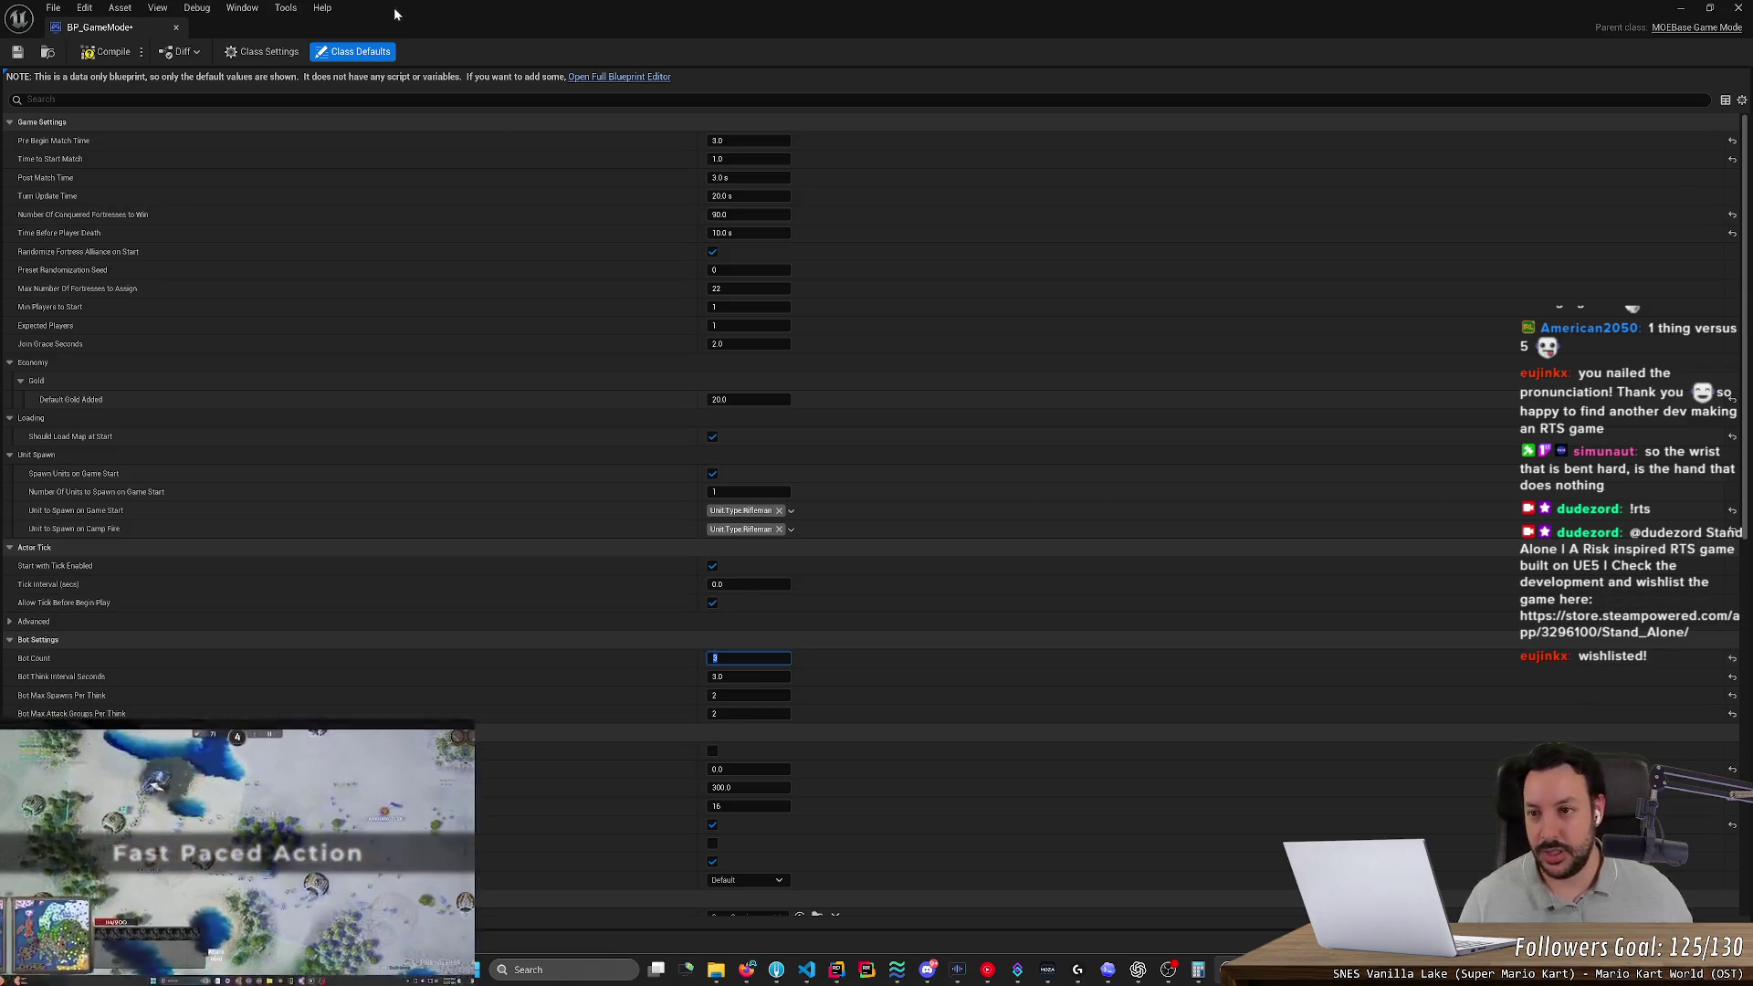
click(17, 51)
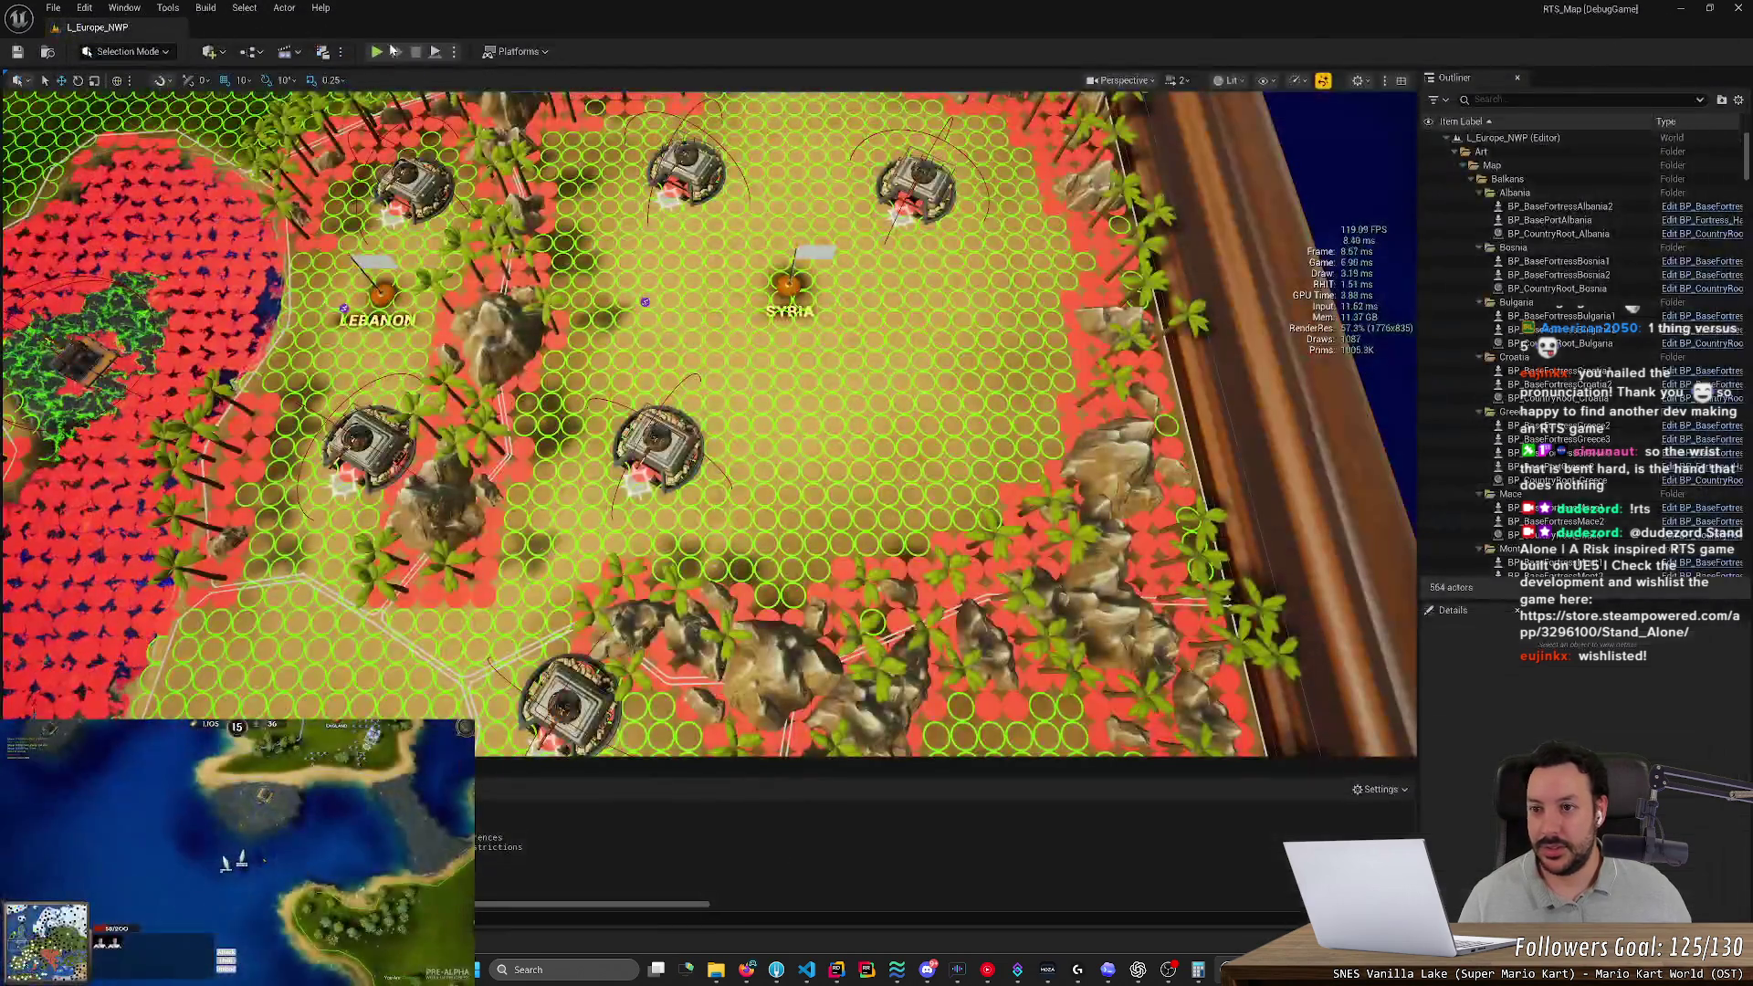
click(176, 28)
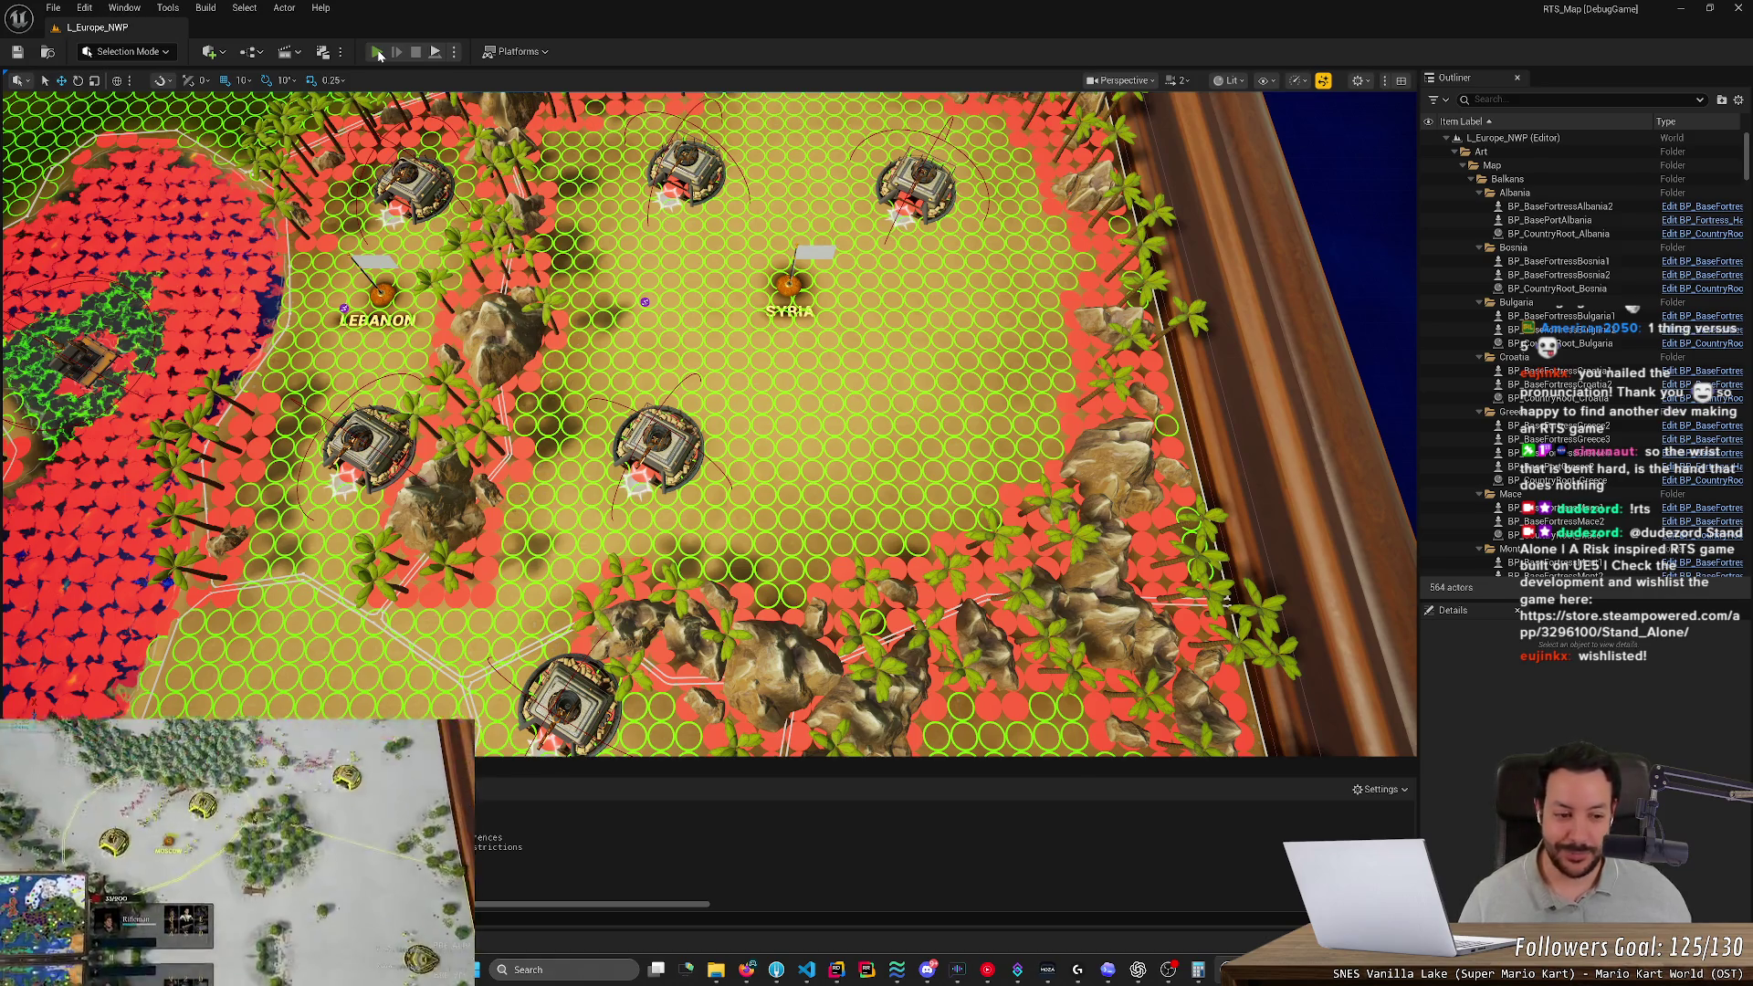
Start PIE with bots, select the five riflemen, and queue two riflemen at the Egypt fortress
click(378, 53)
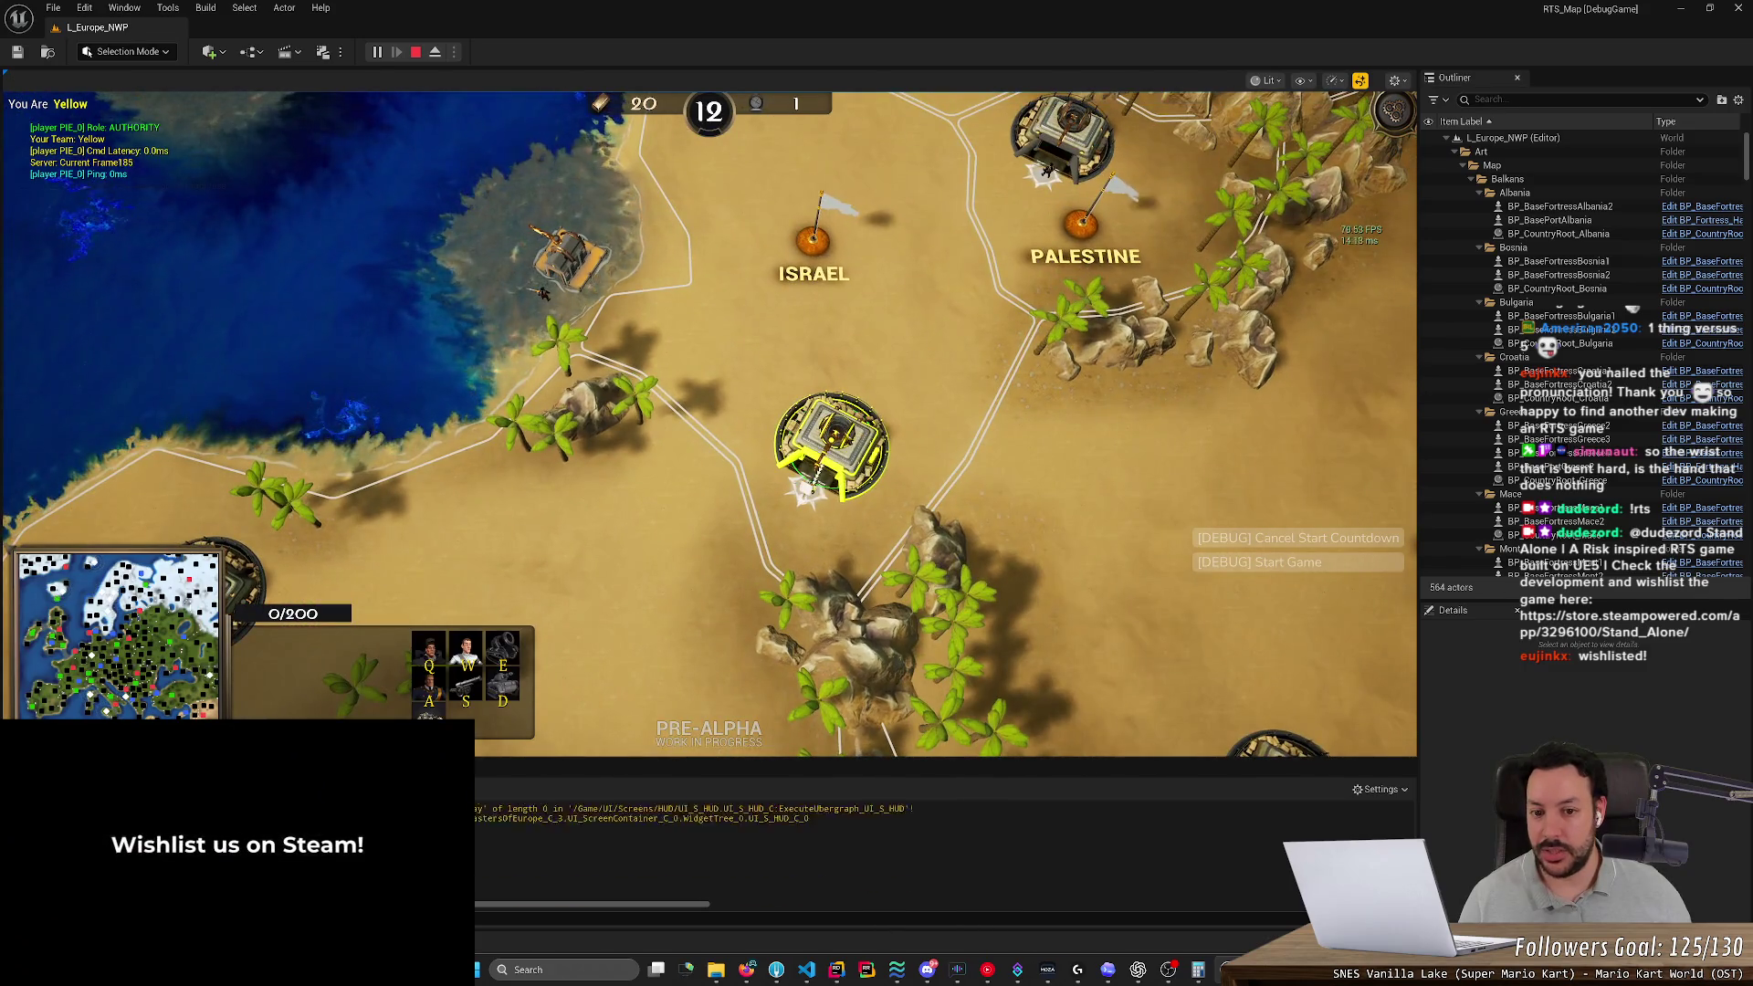
click(594, 536)
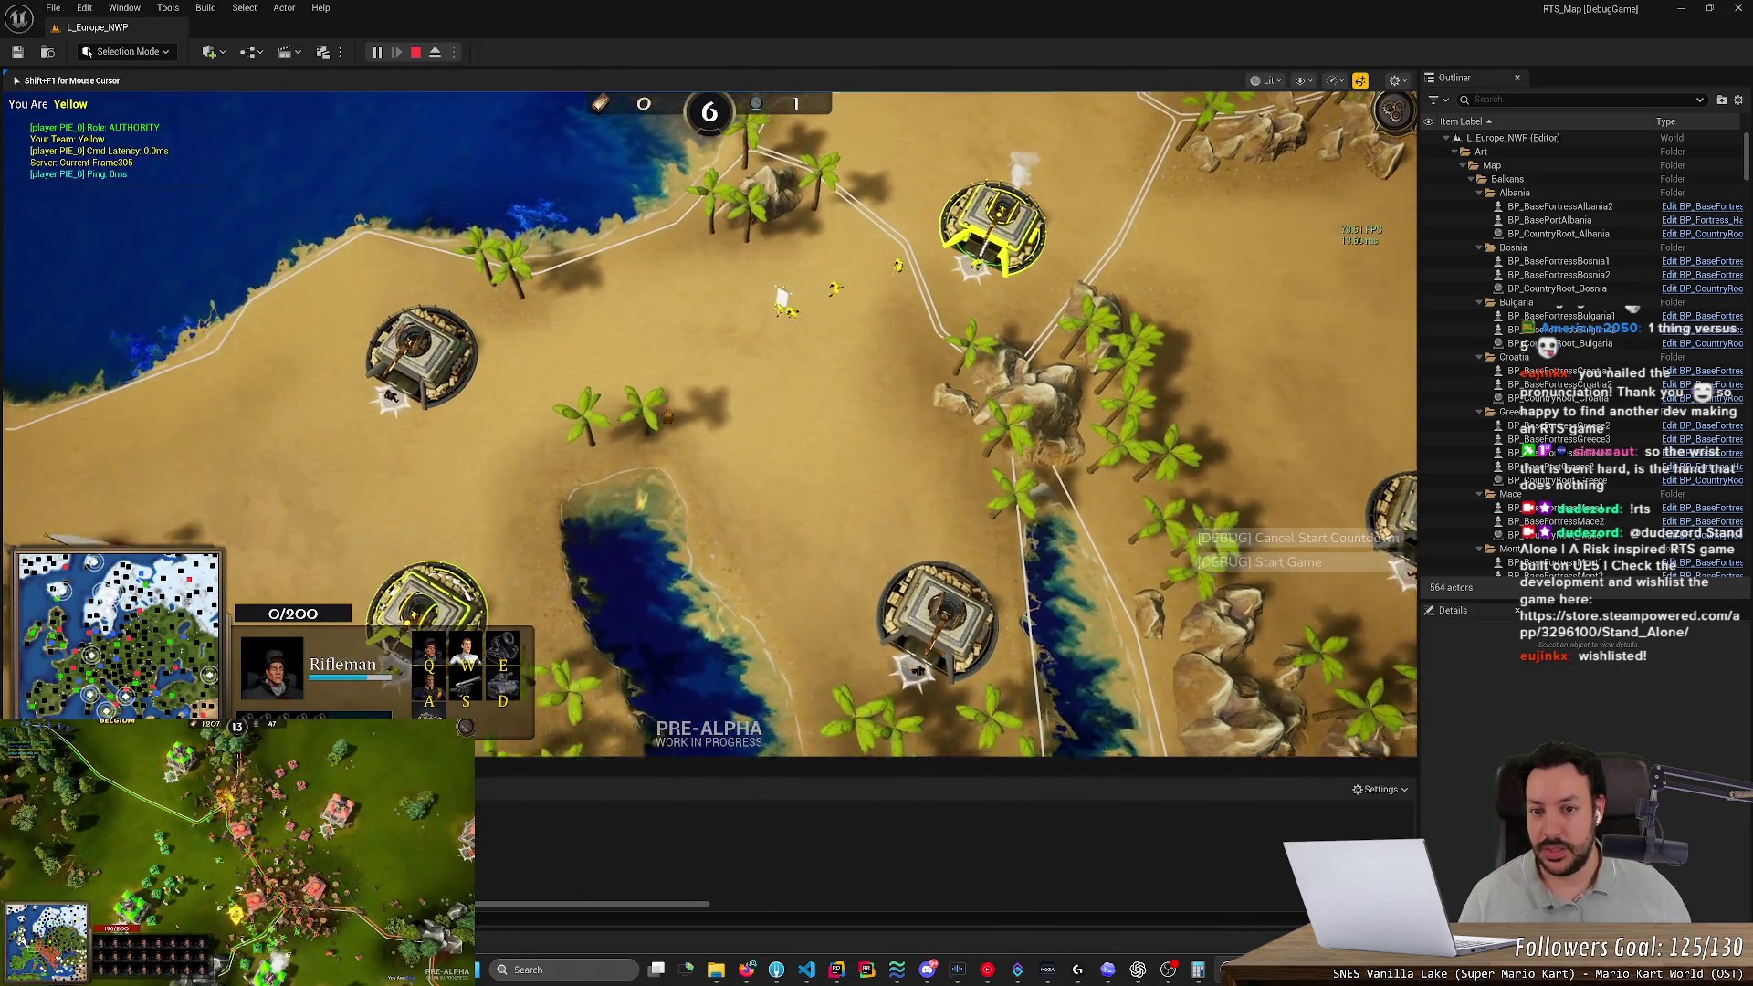
key(ctrl+a)
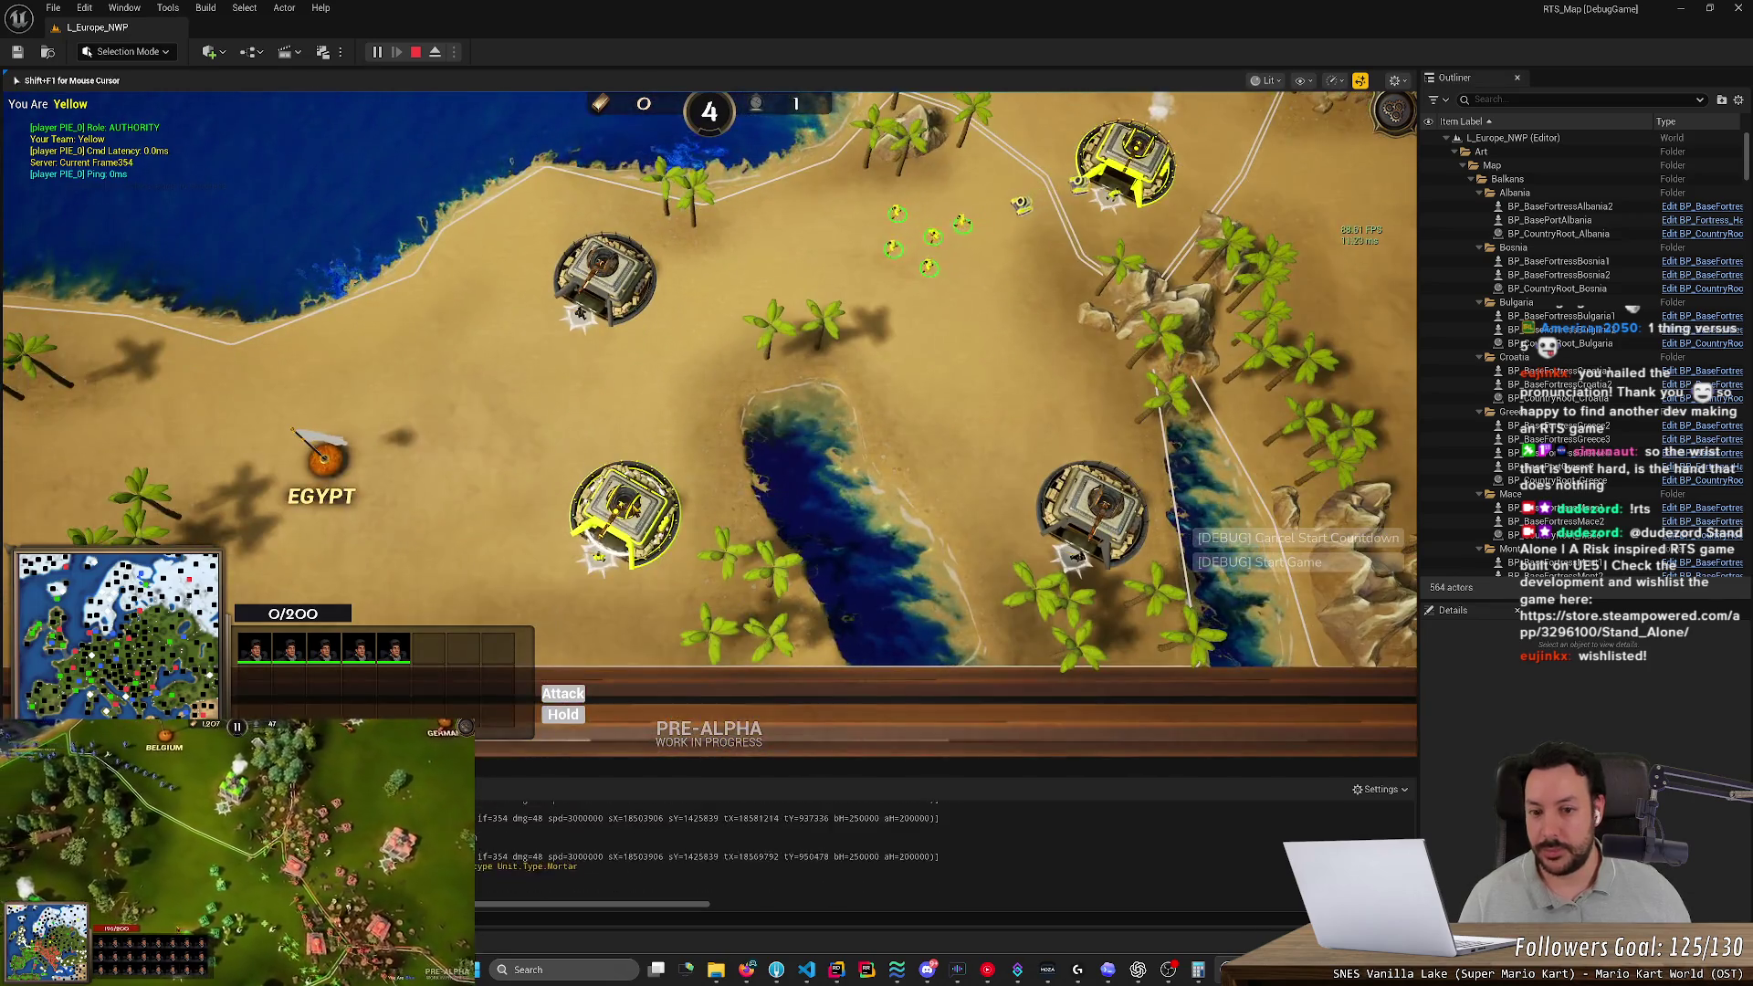
click(624, 507)
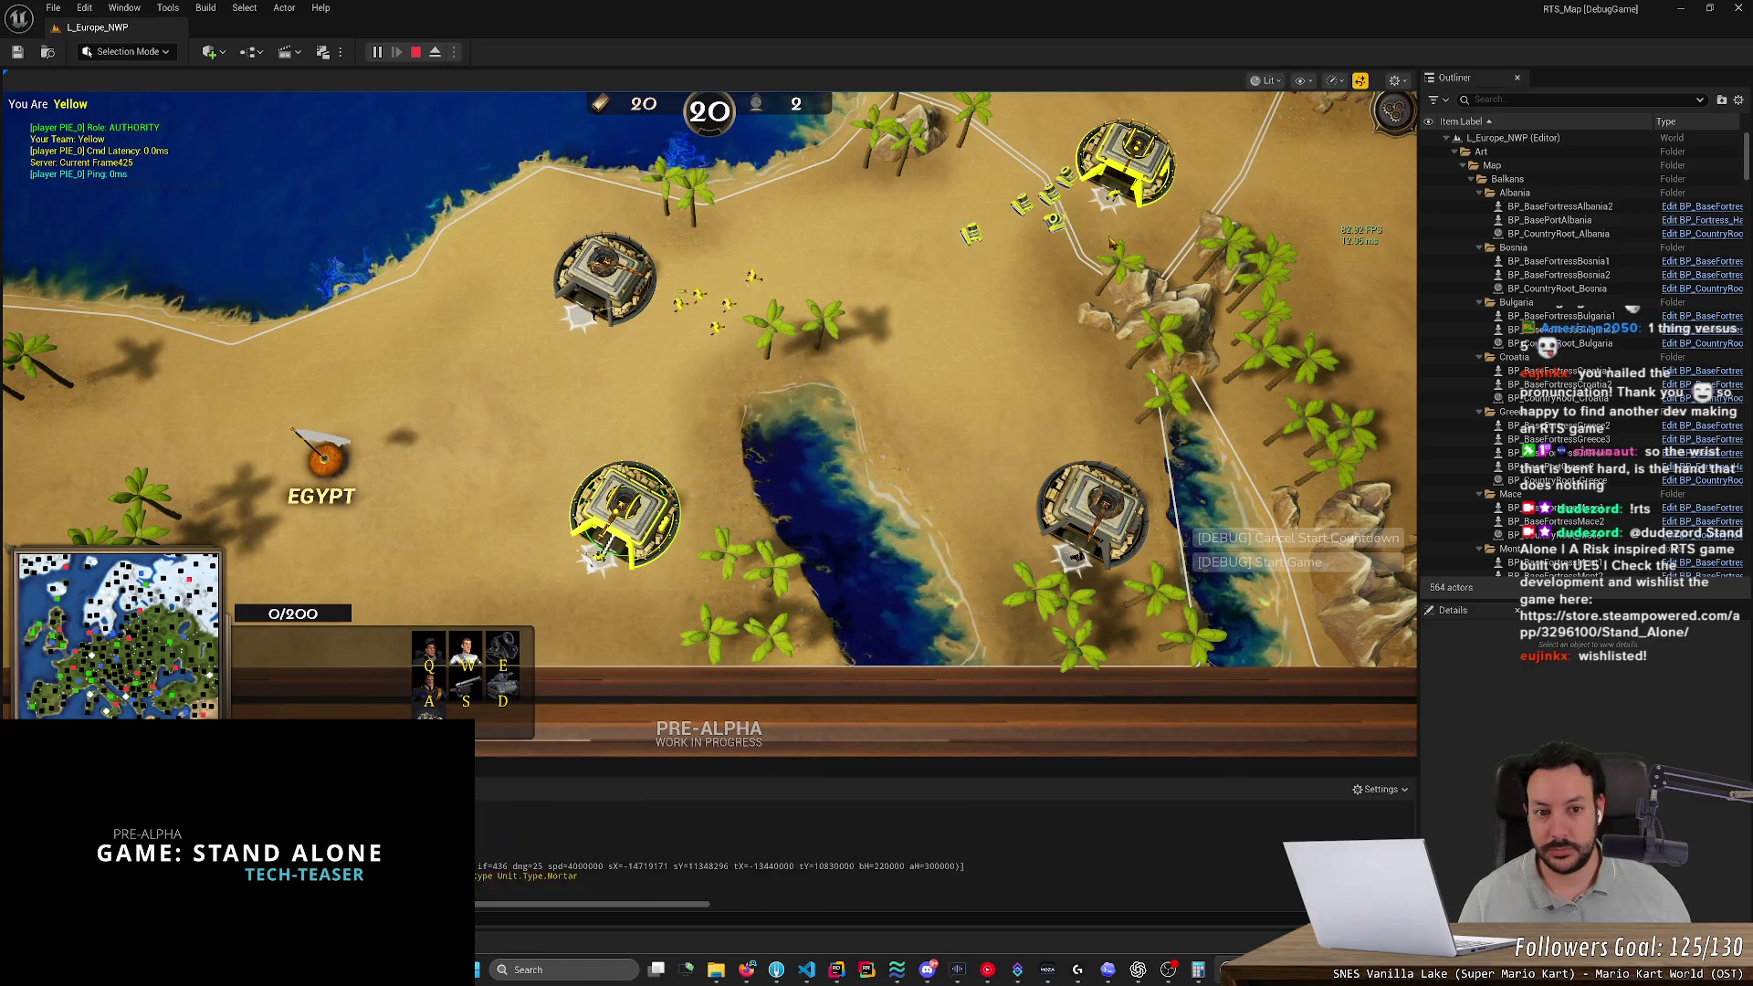
key(q)
right_click(1008, 429)
key(q)
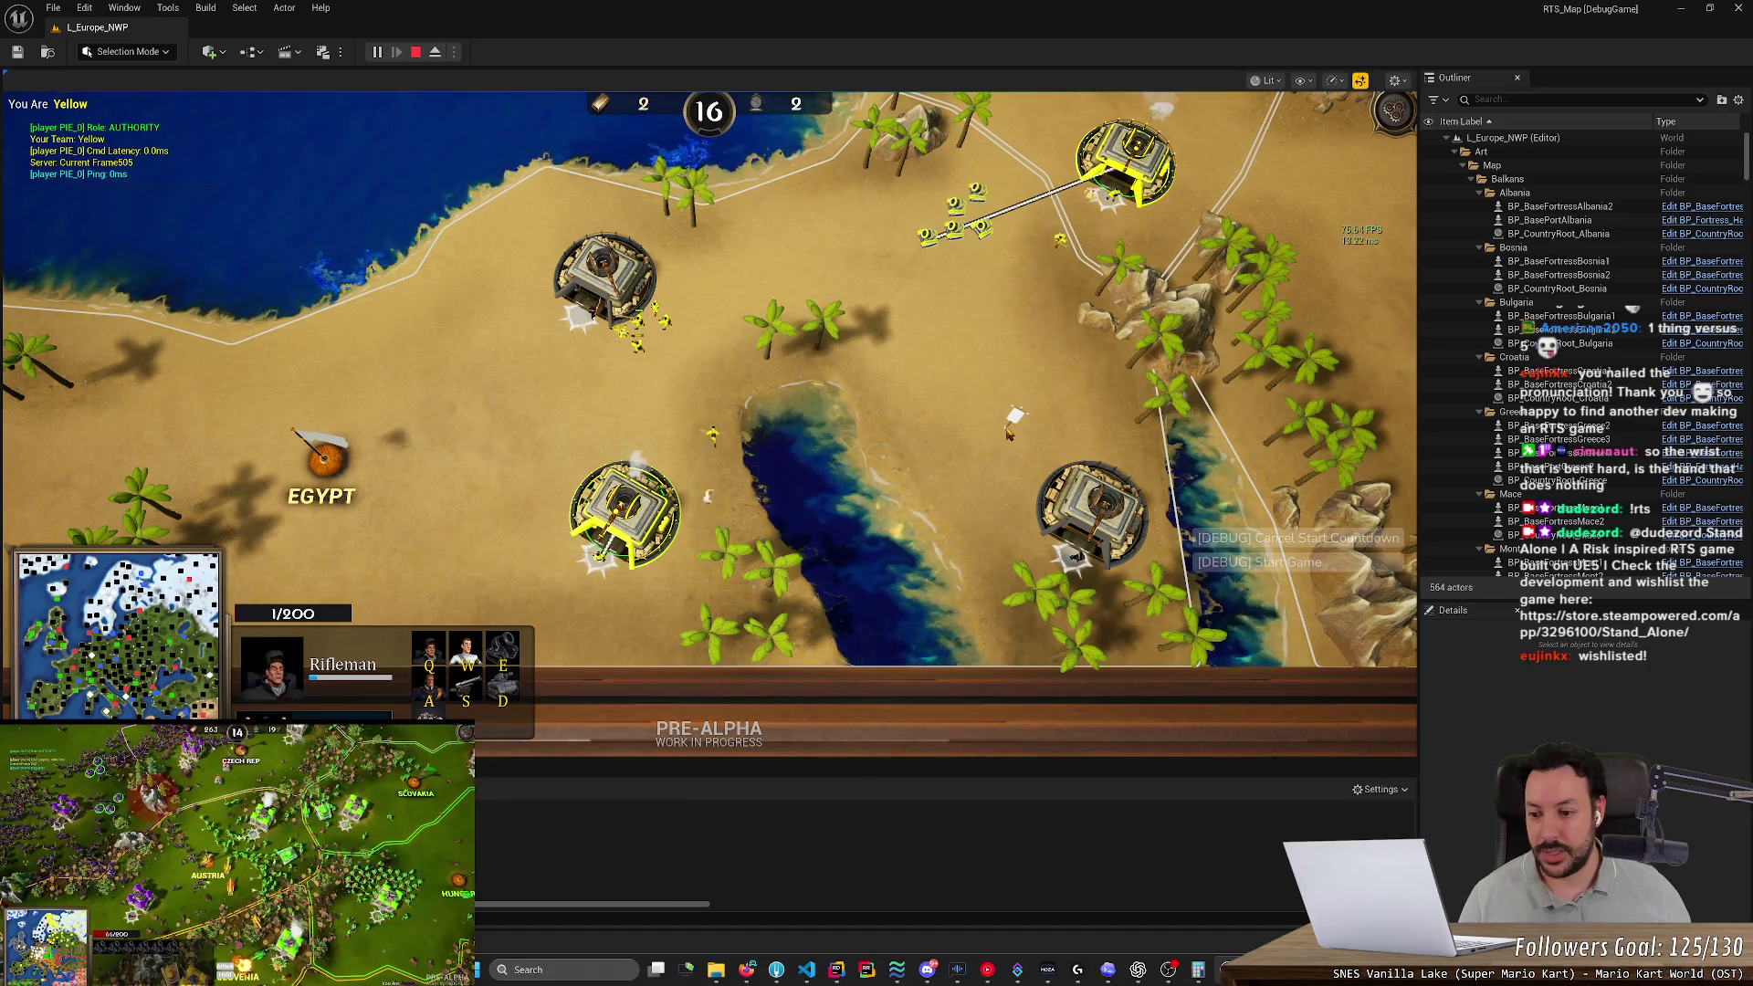
Select the eight riflemen, then set the fortress rally point west and queue a Mortar
key(Up)
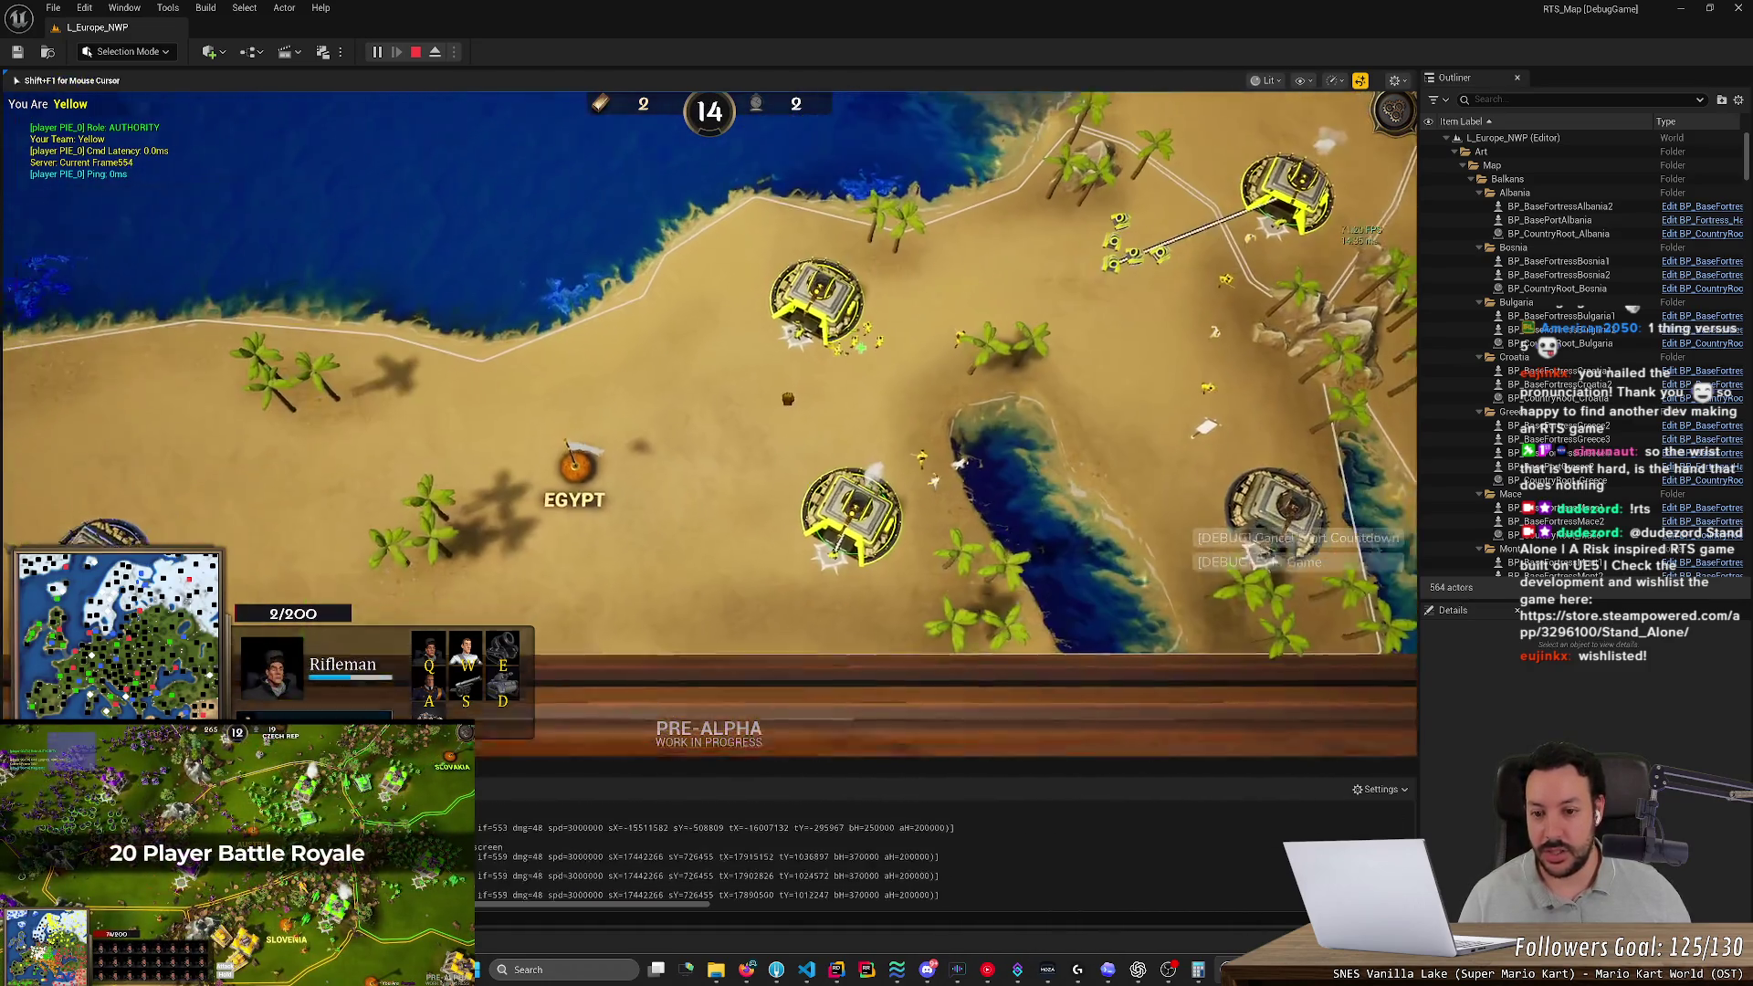
drag(745, 306, 904, 397)
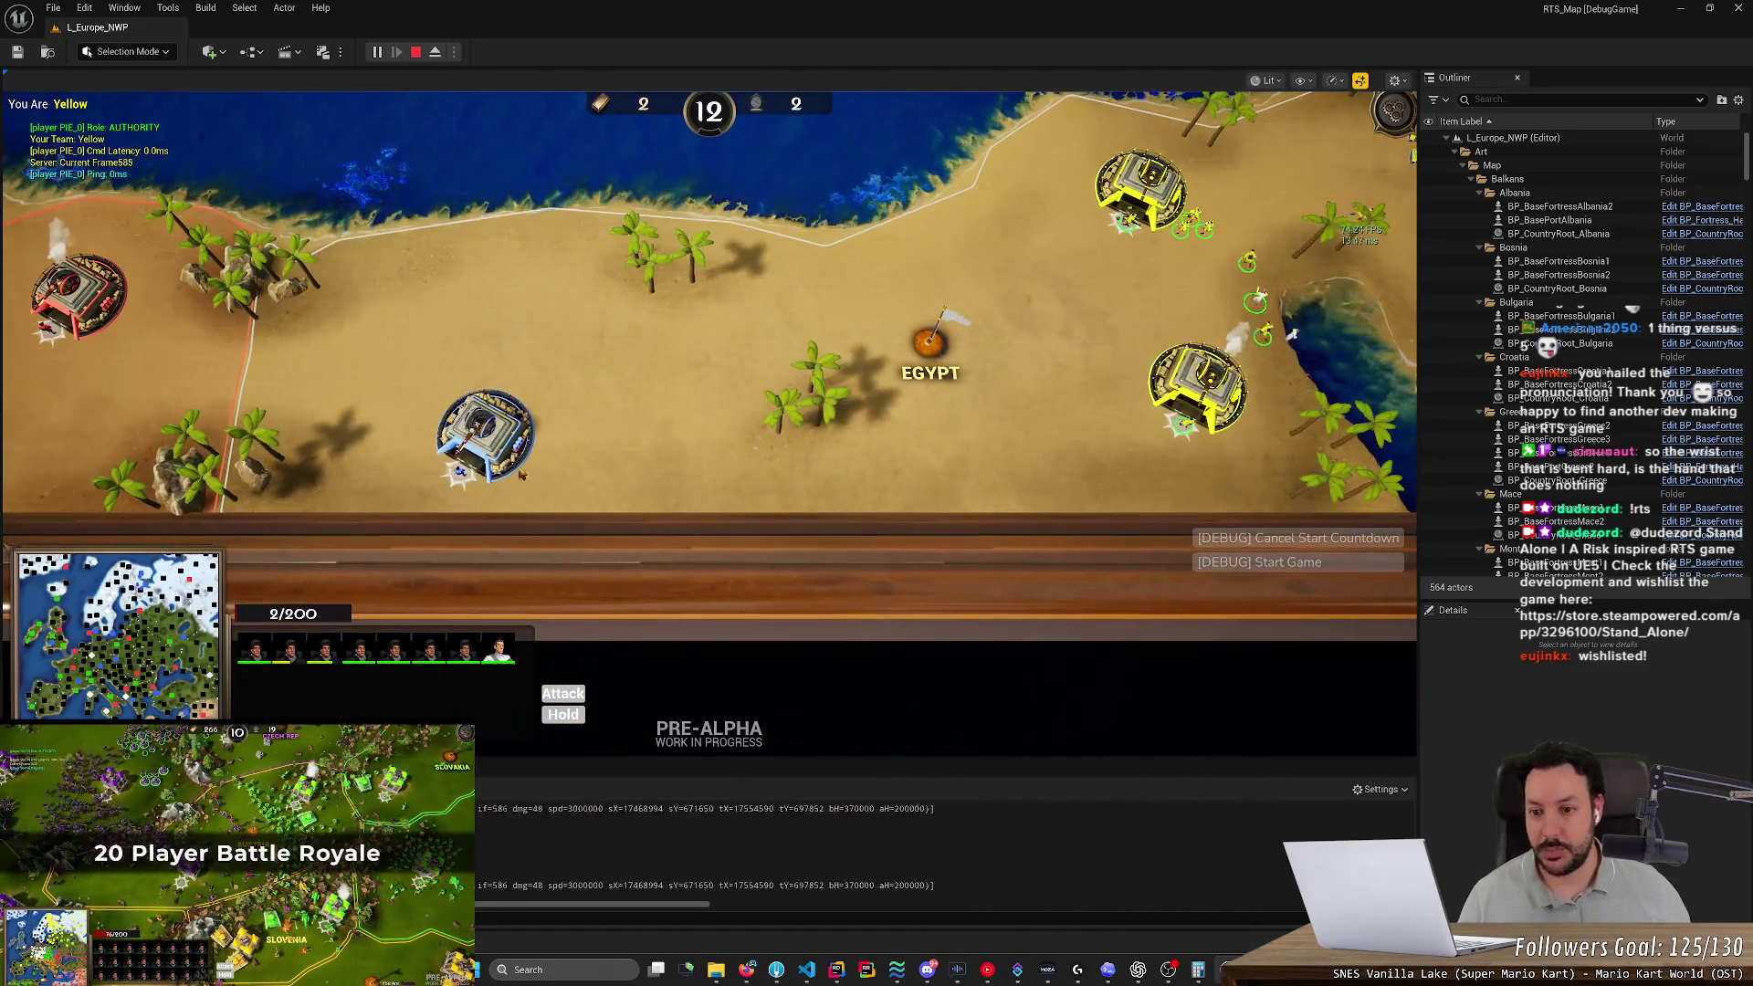
key(Left)
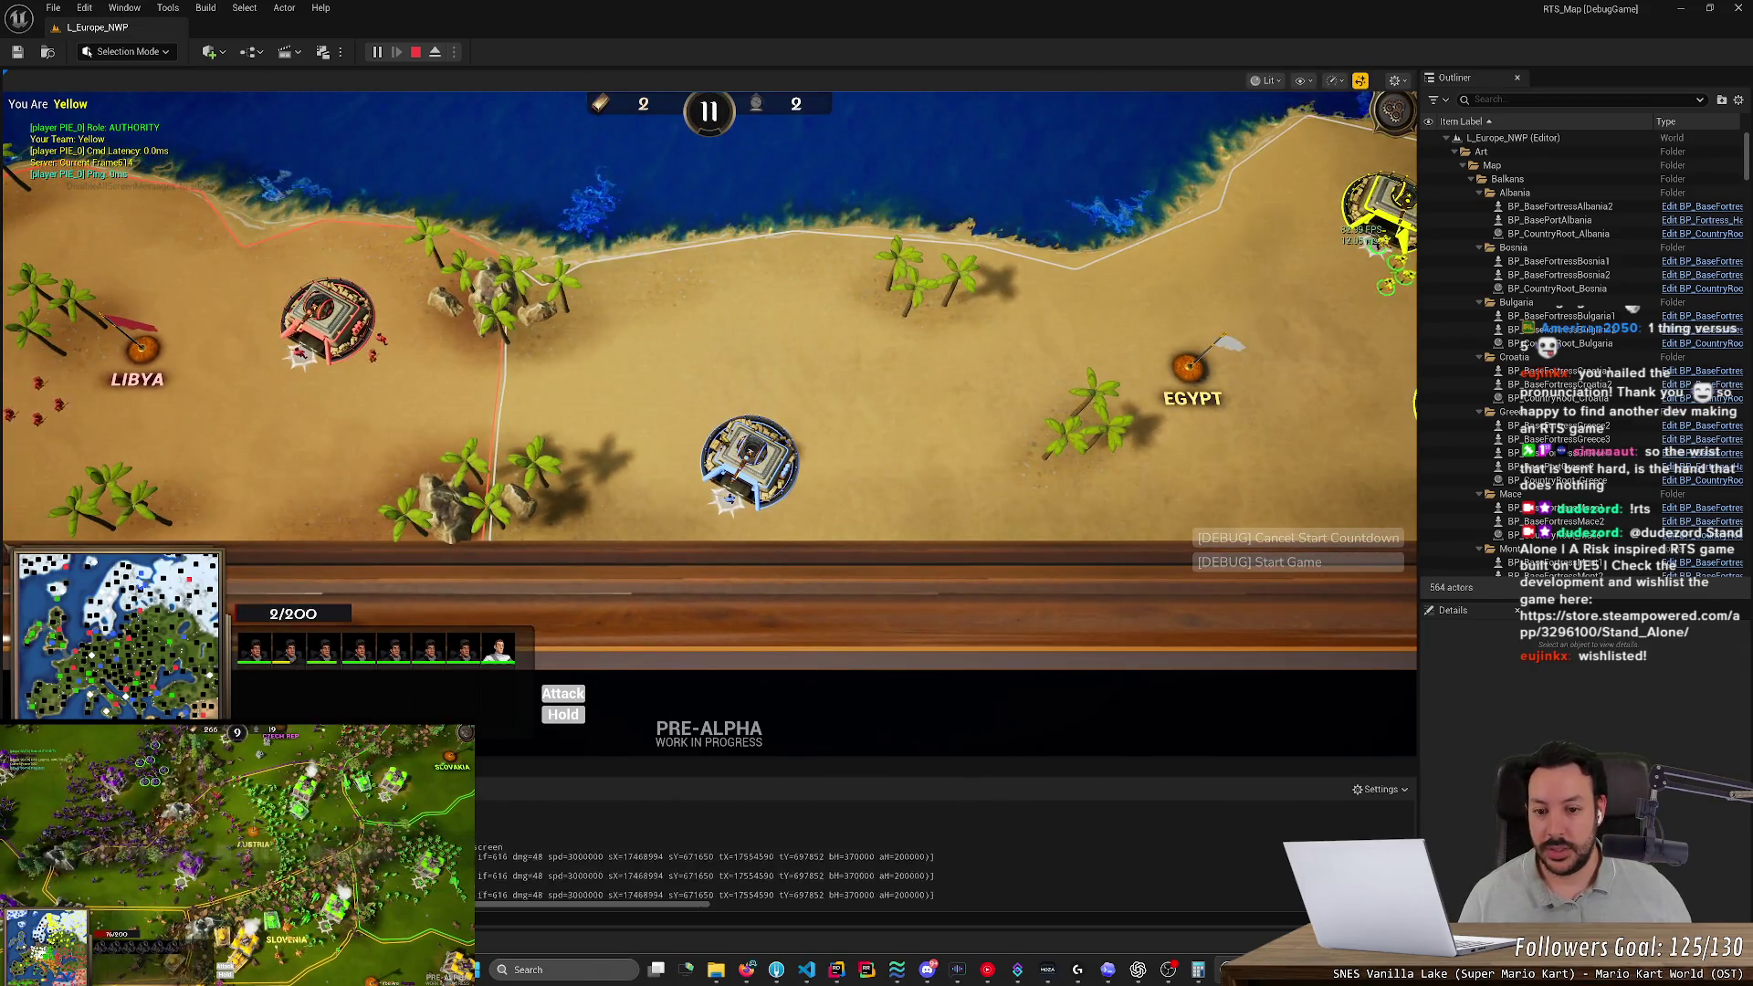
key(Right)
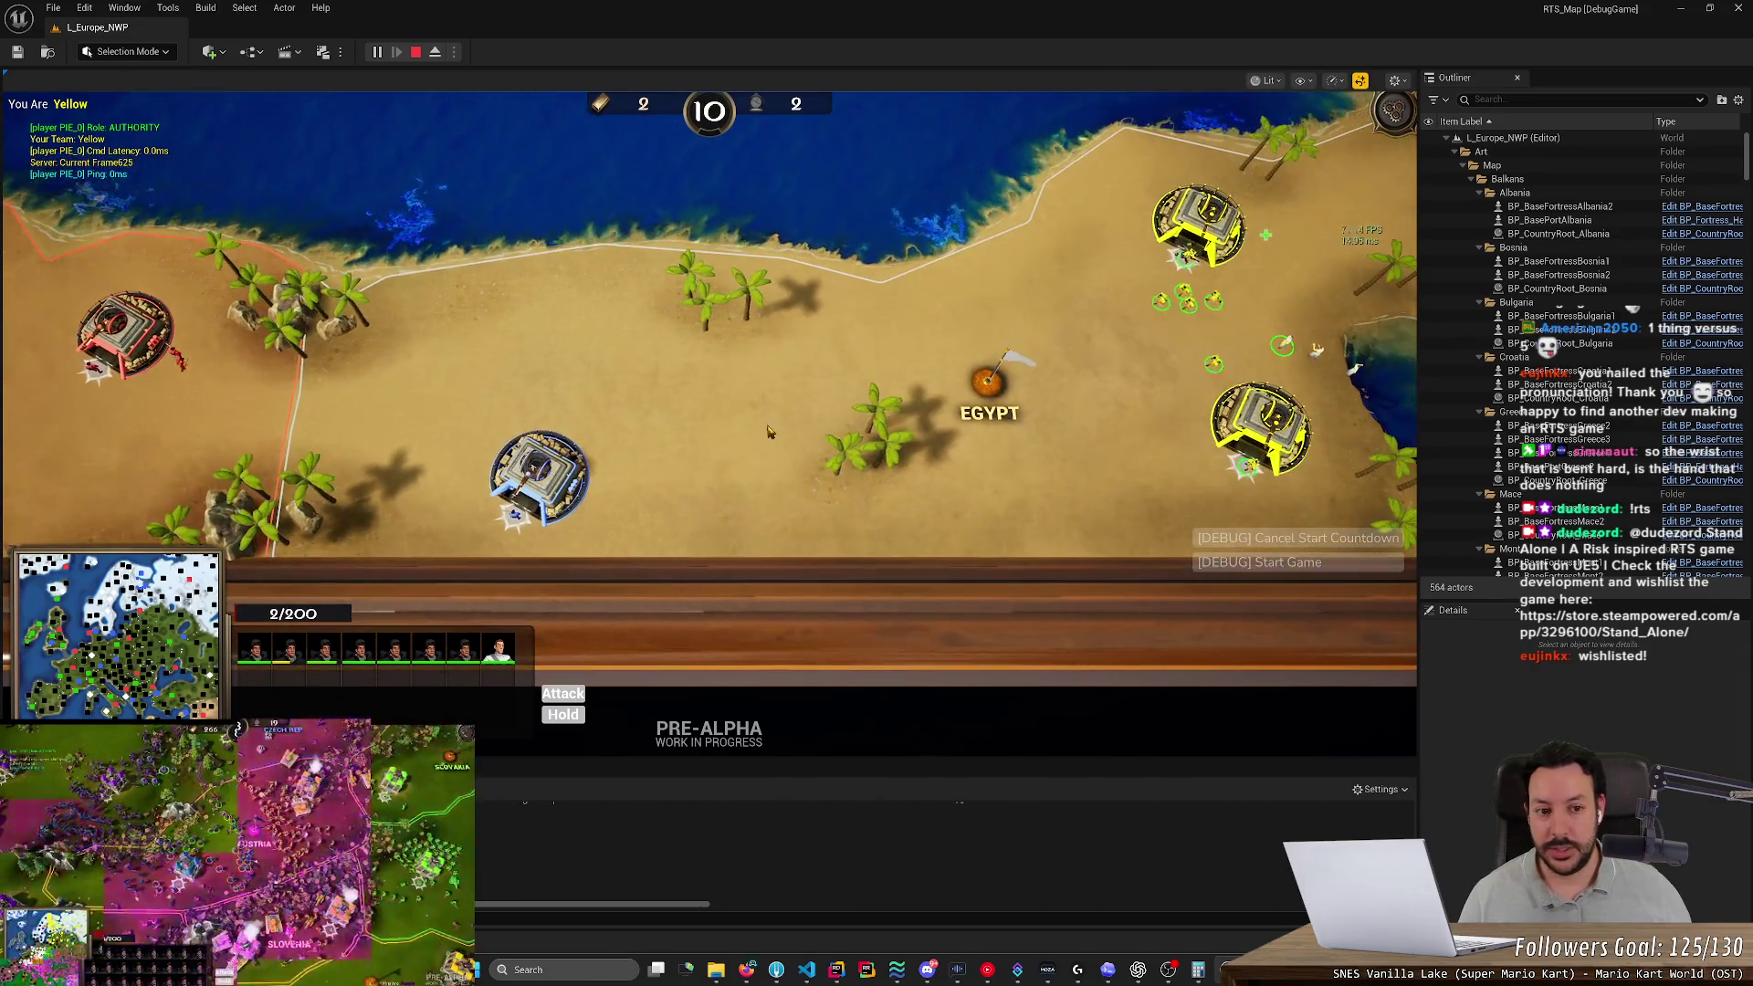
click(1078, 475)
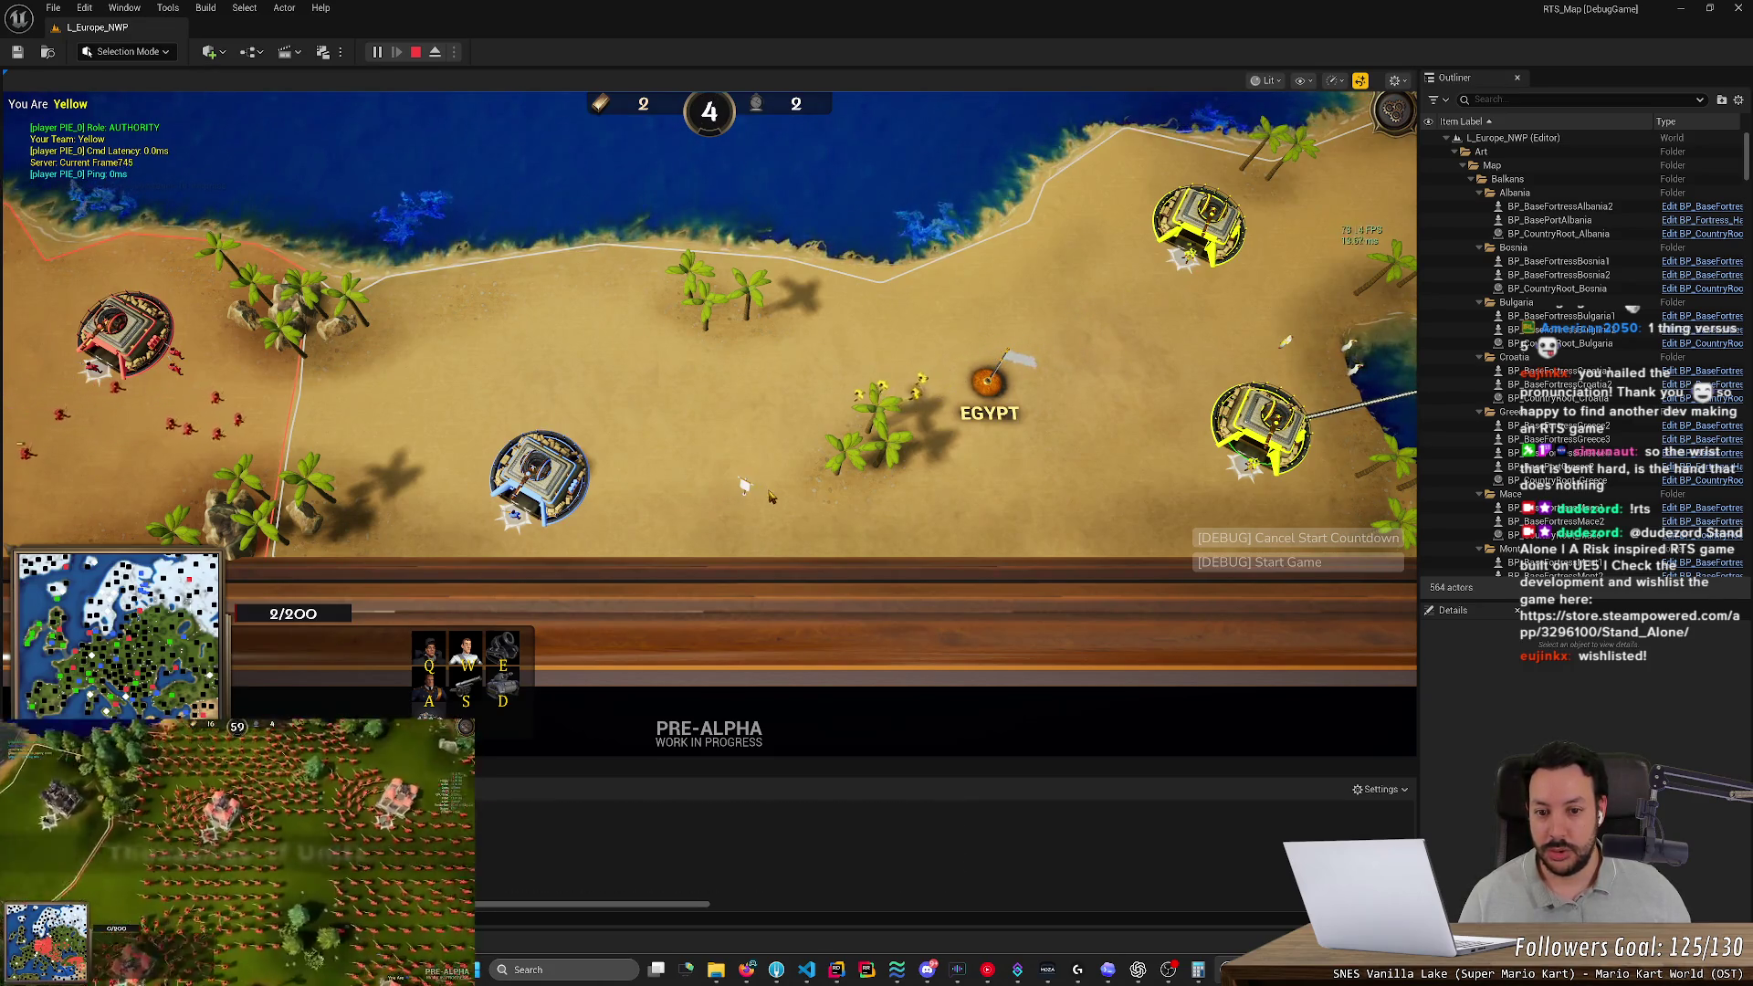
right_click(744, 487)
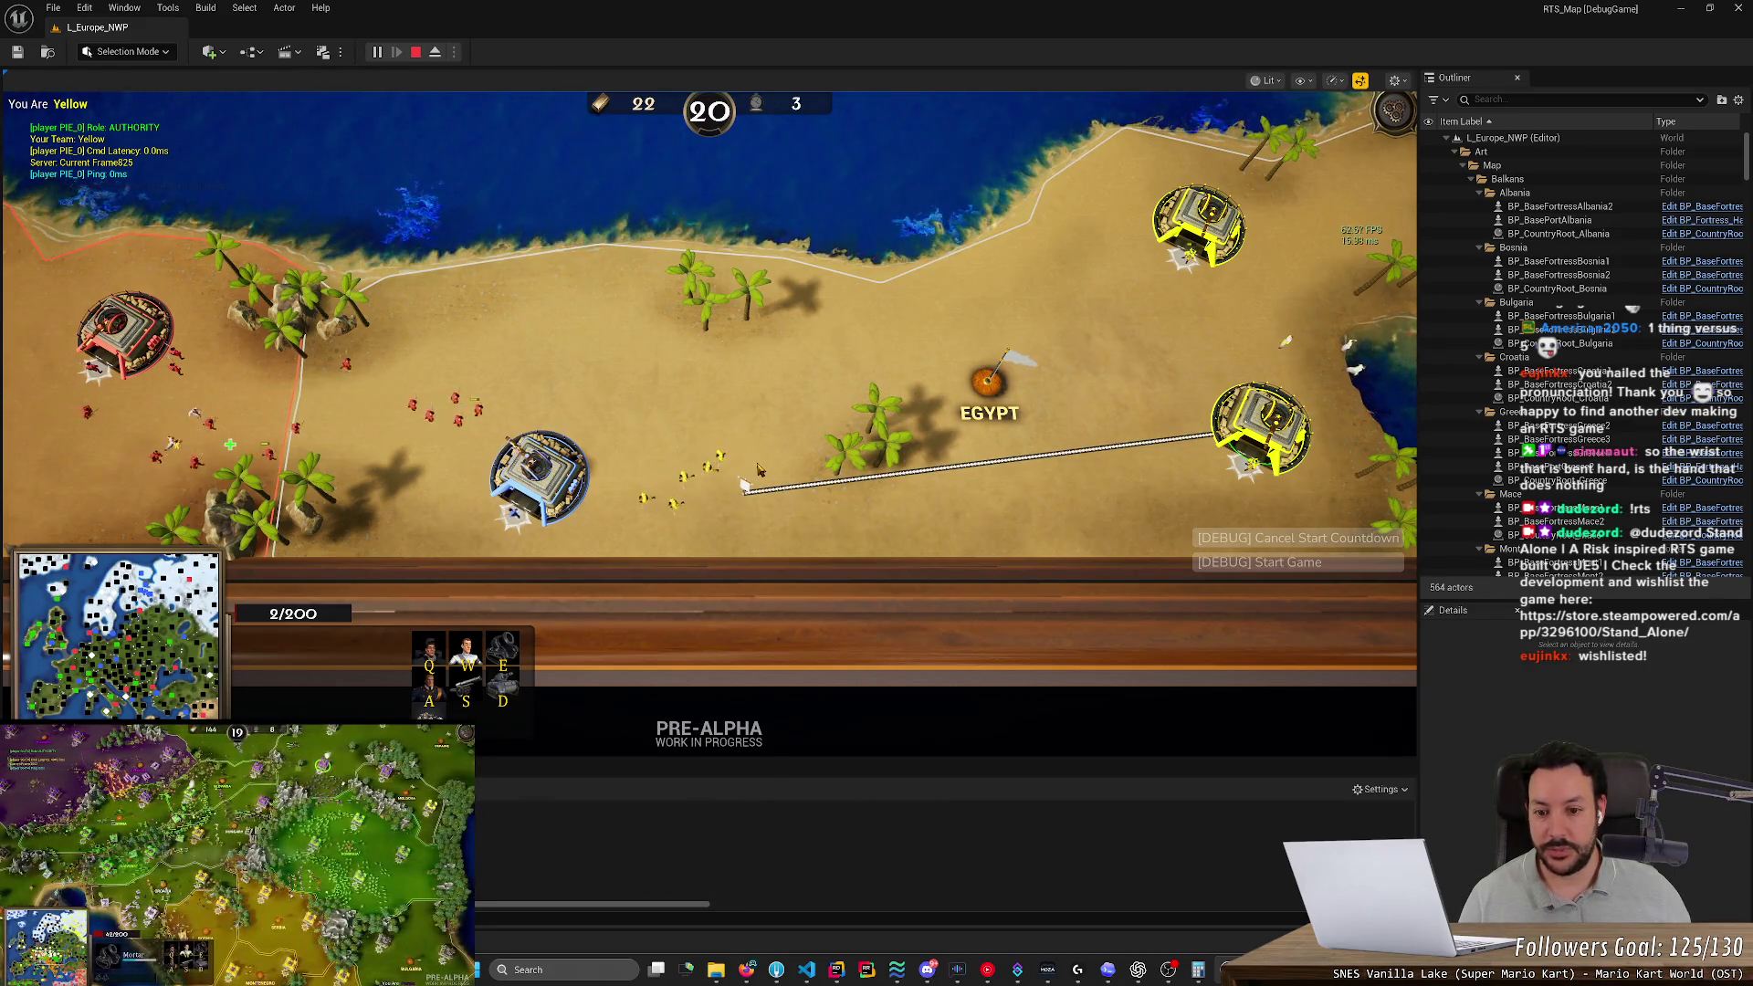
key(e)
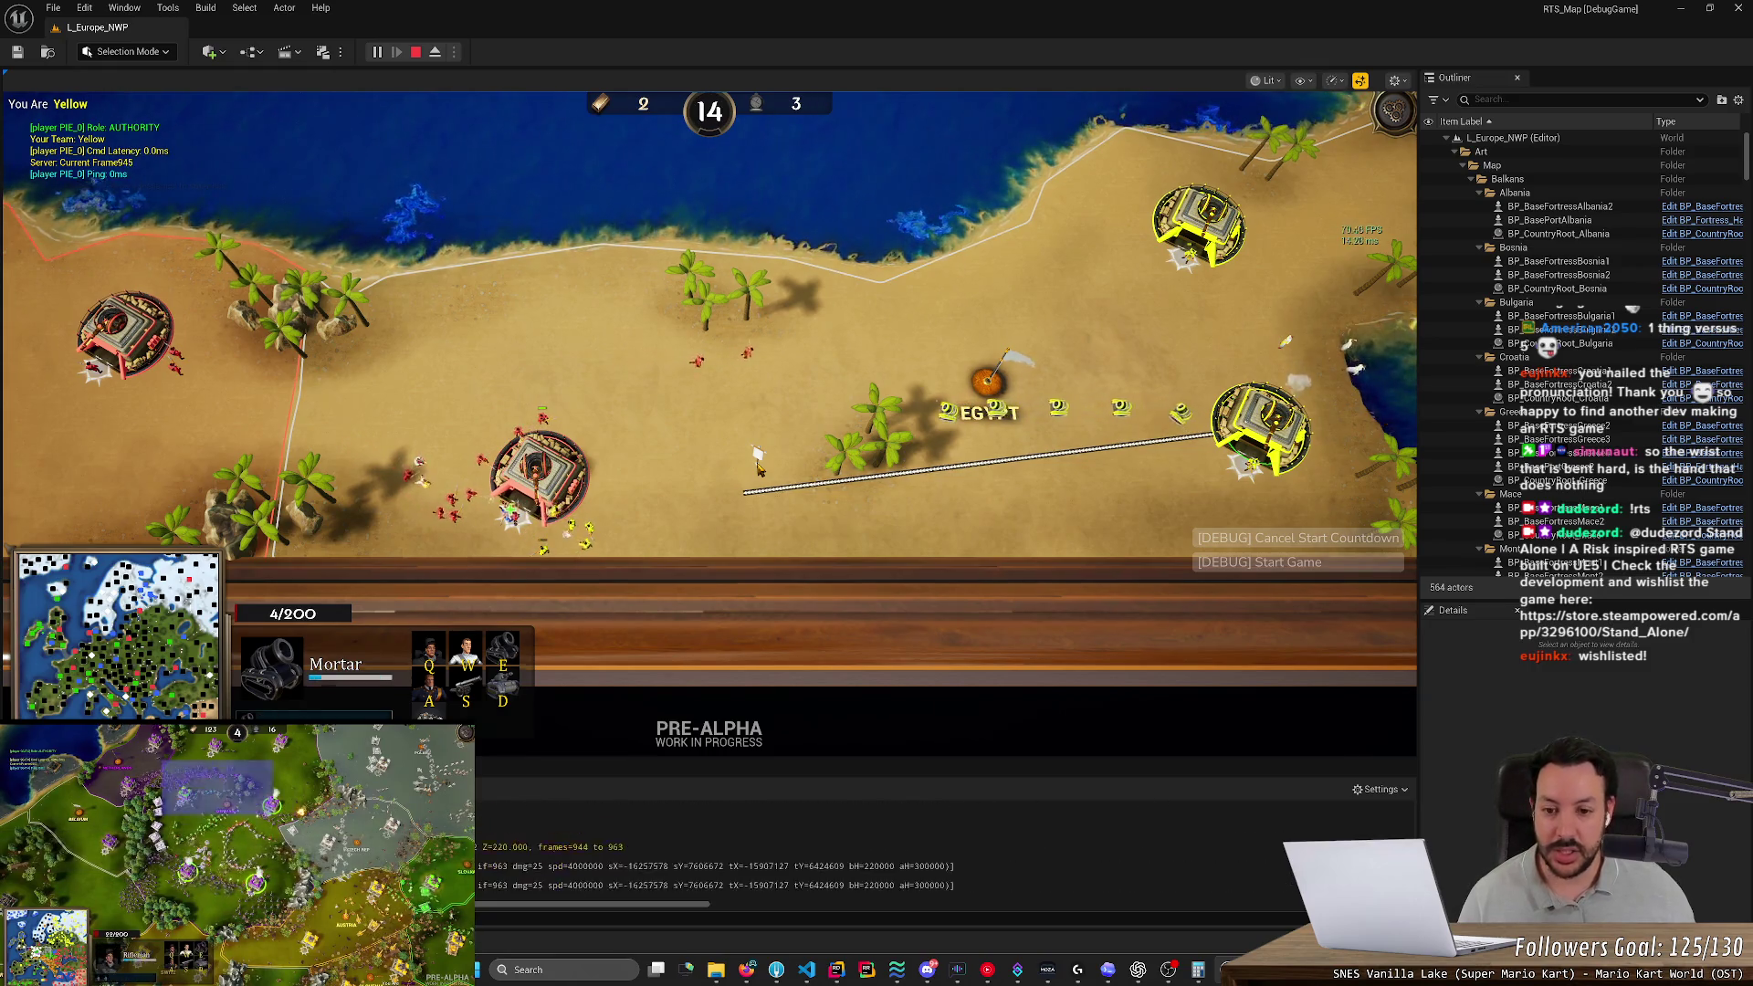
scroll(744, 494, down, 1)
key(Right)
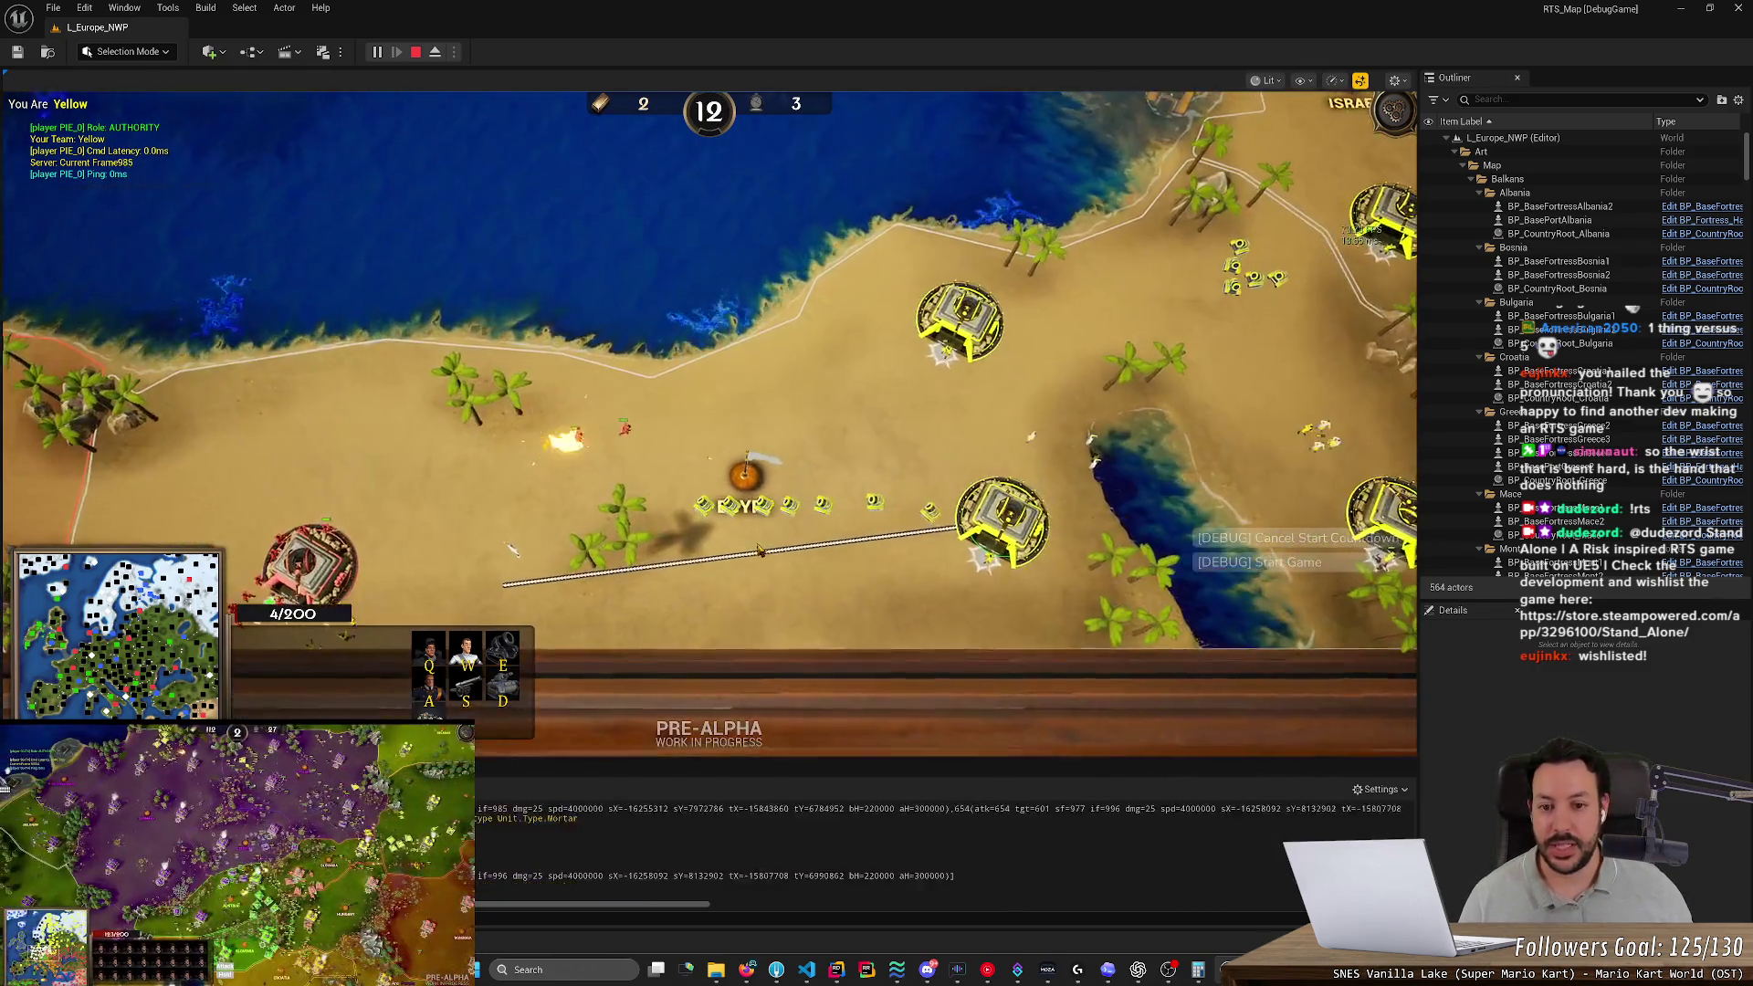
scroll(767, 546, down, 2)
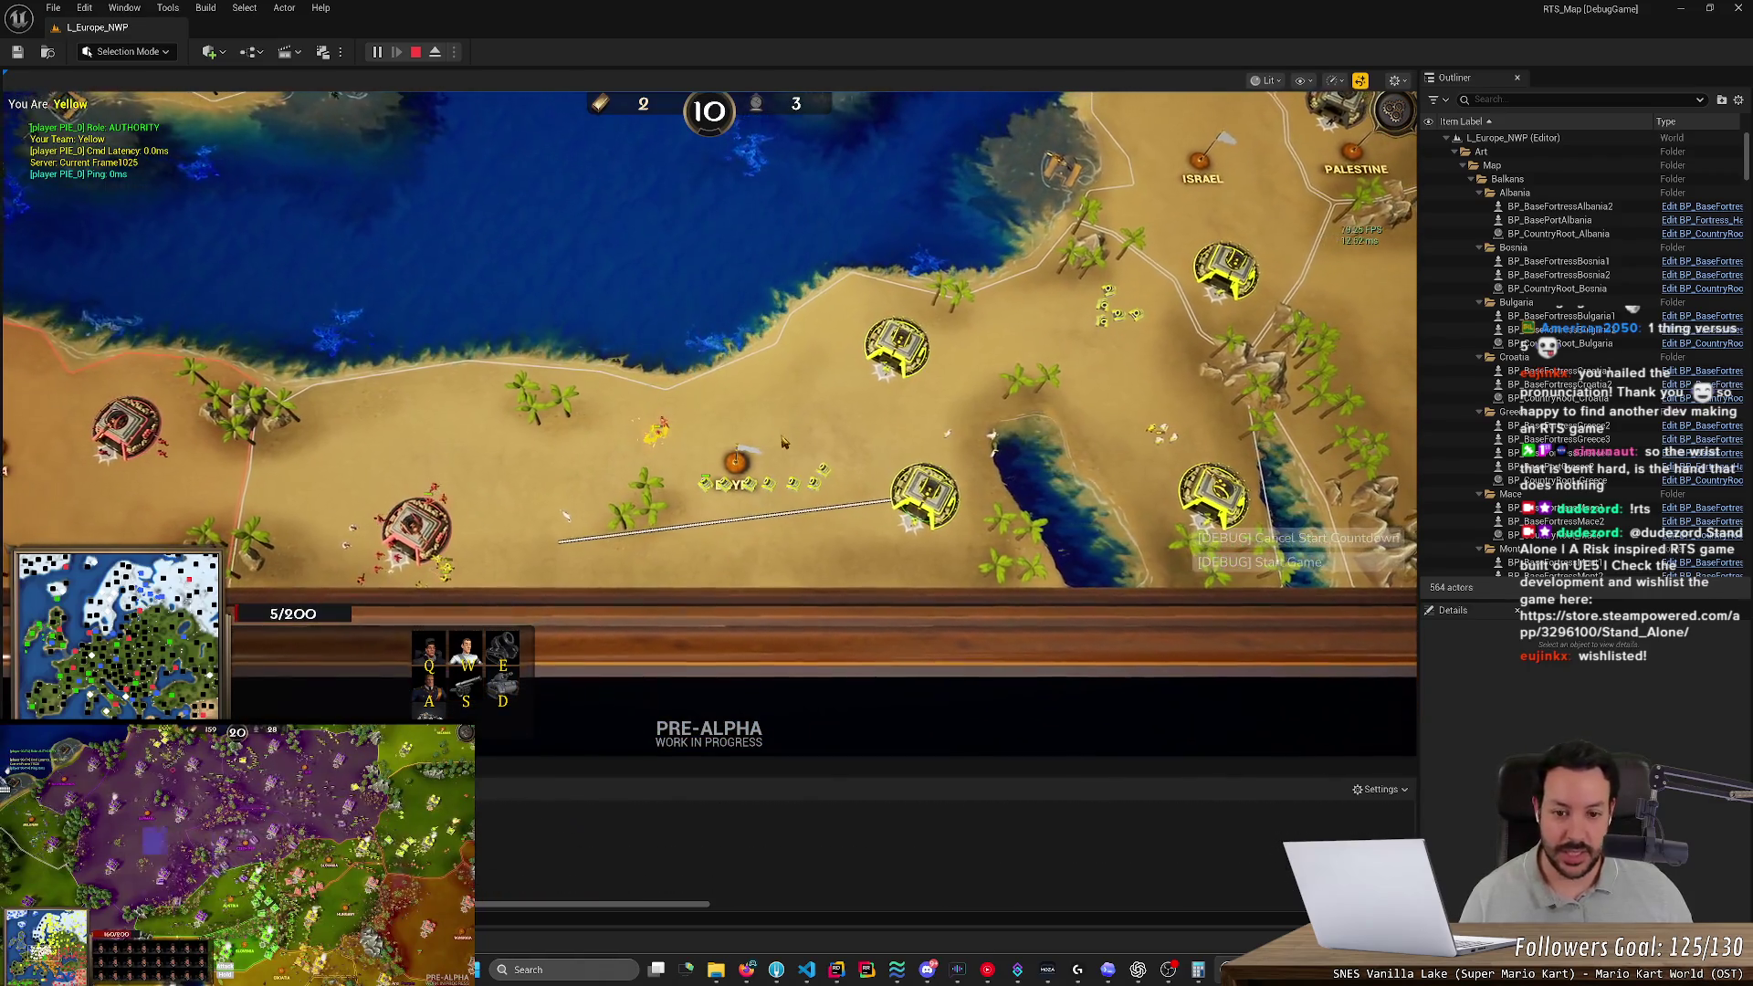
Send the new units near Egypt west and pan toward Libya and Israel
drag(566, 516, 831, 448)
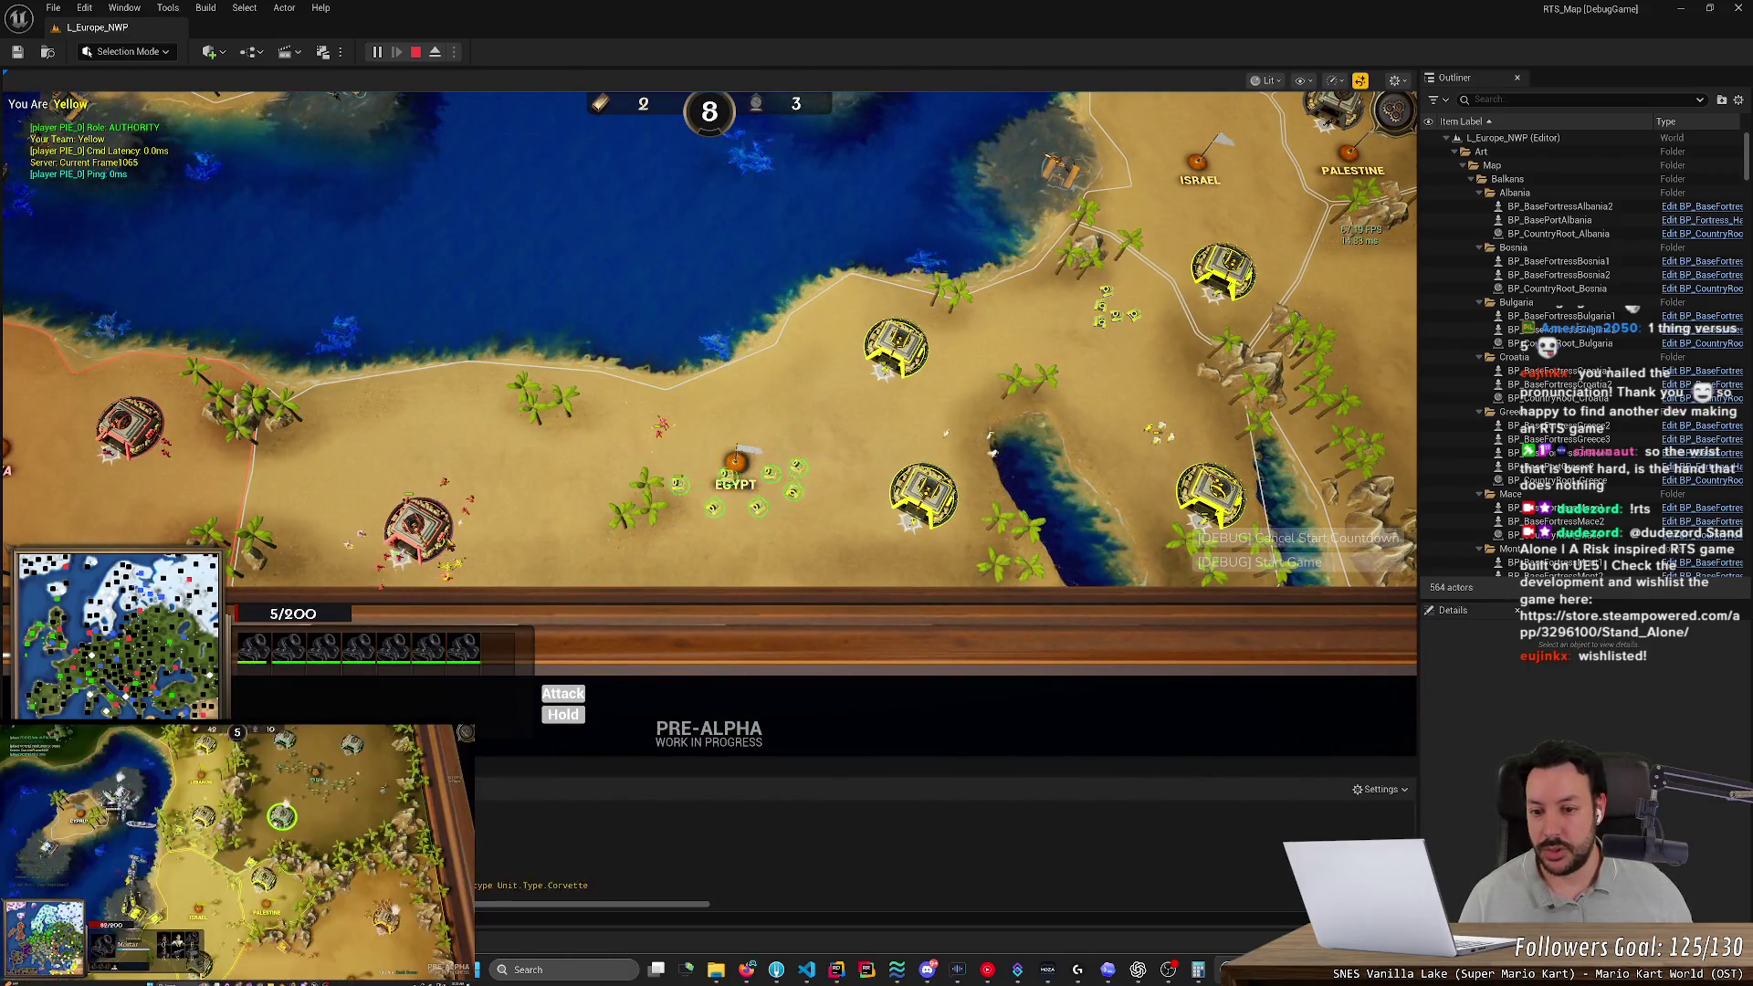
right_click(467, 532)
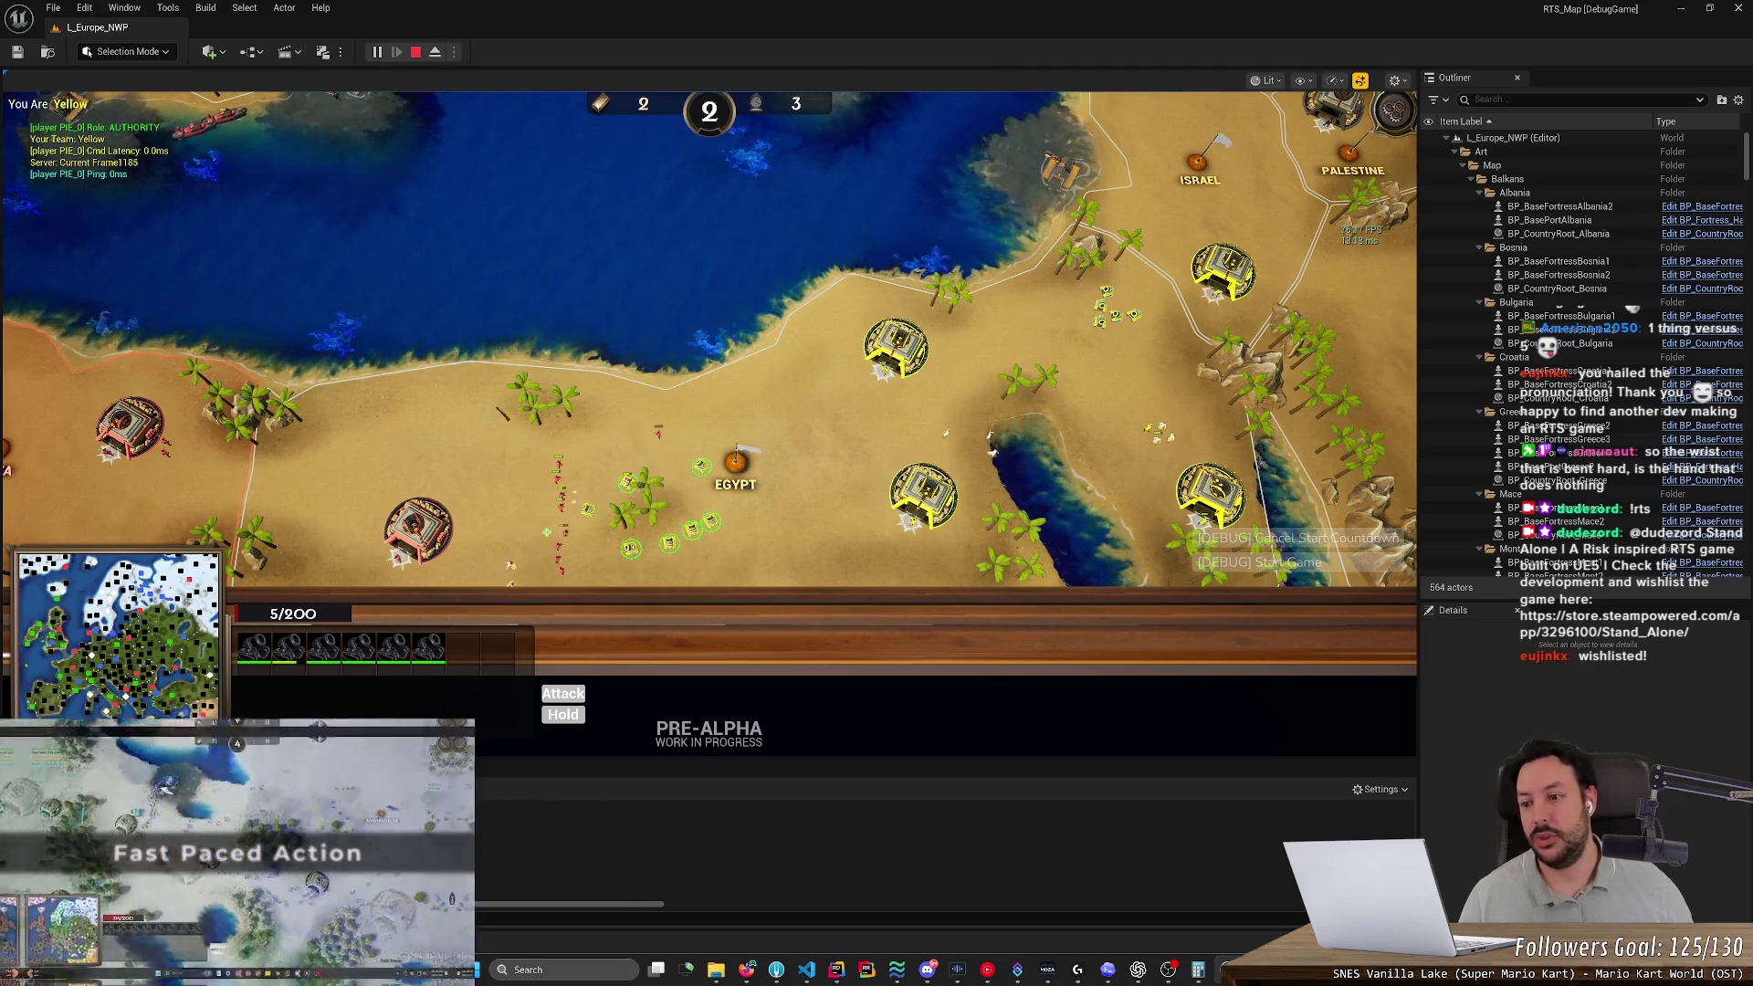
key(a)
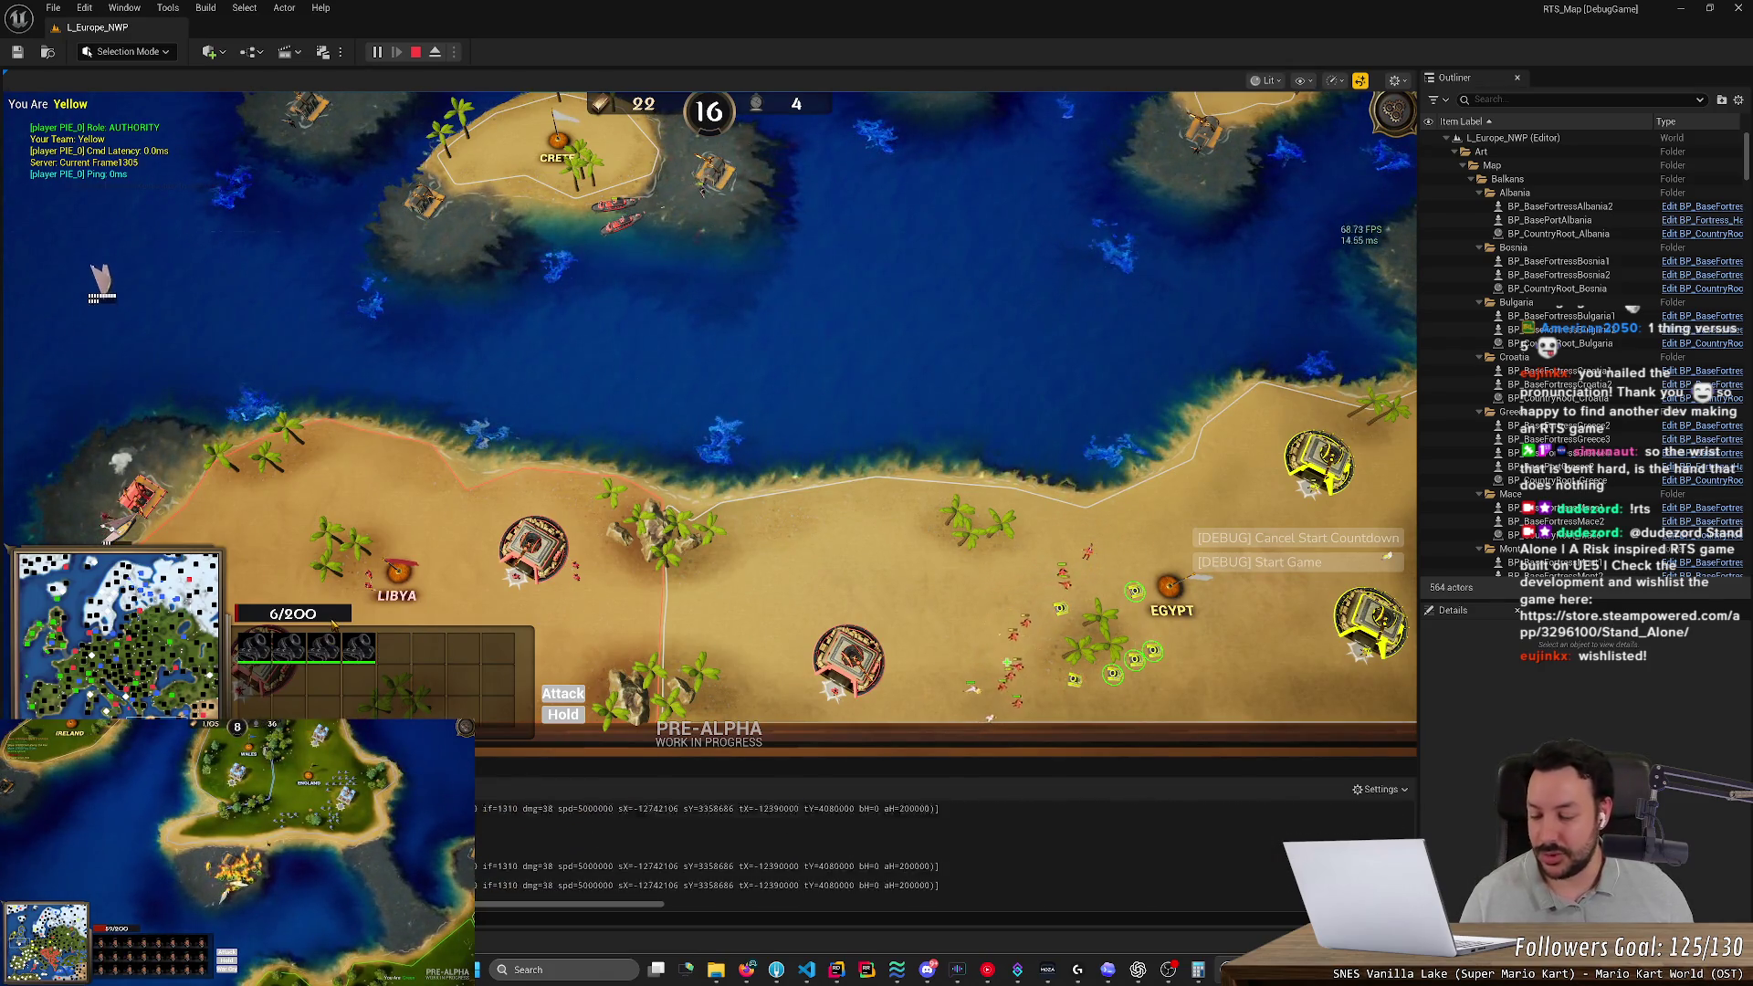
click(90, 200)
key(d)
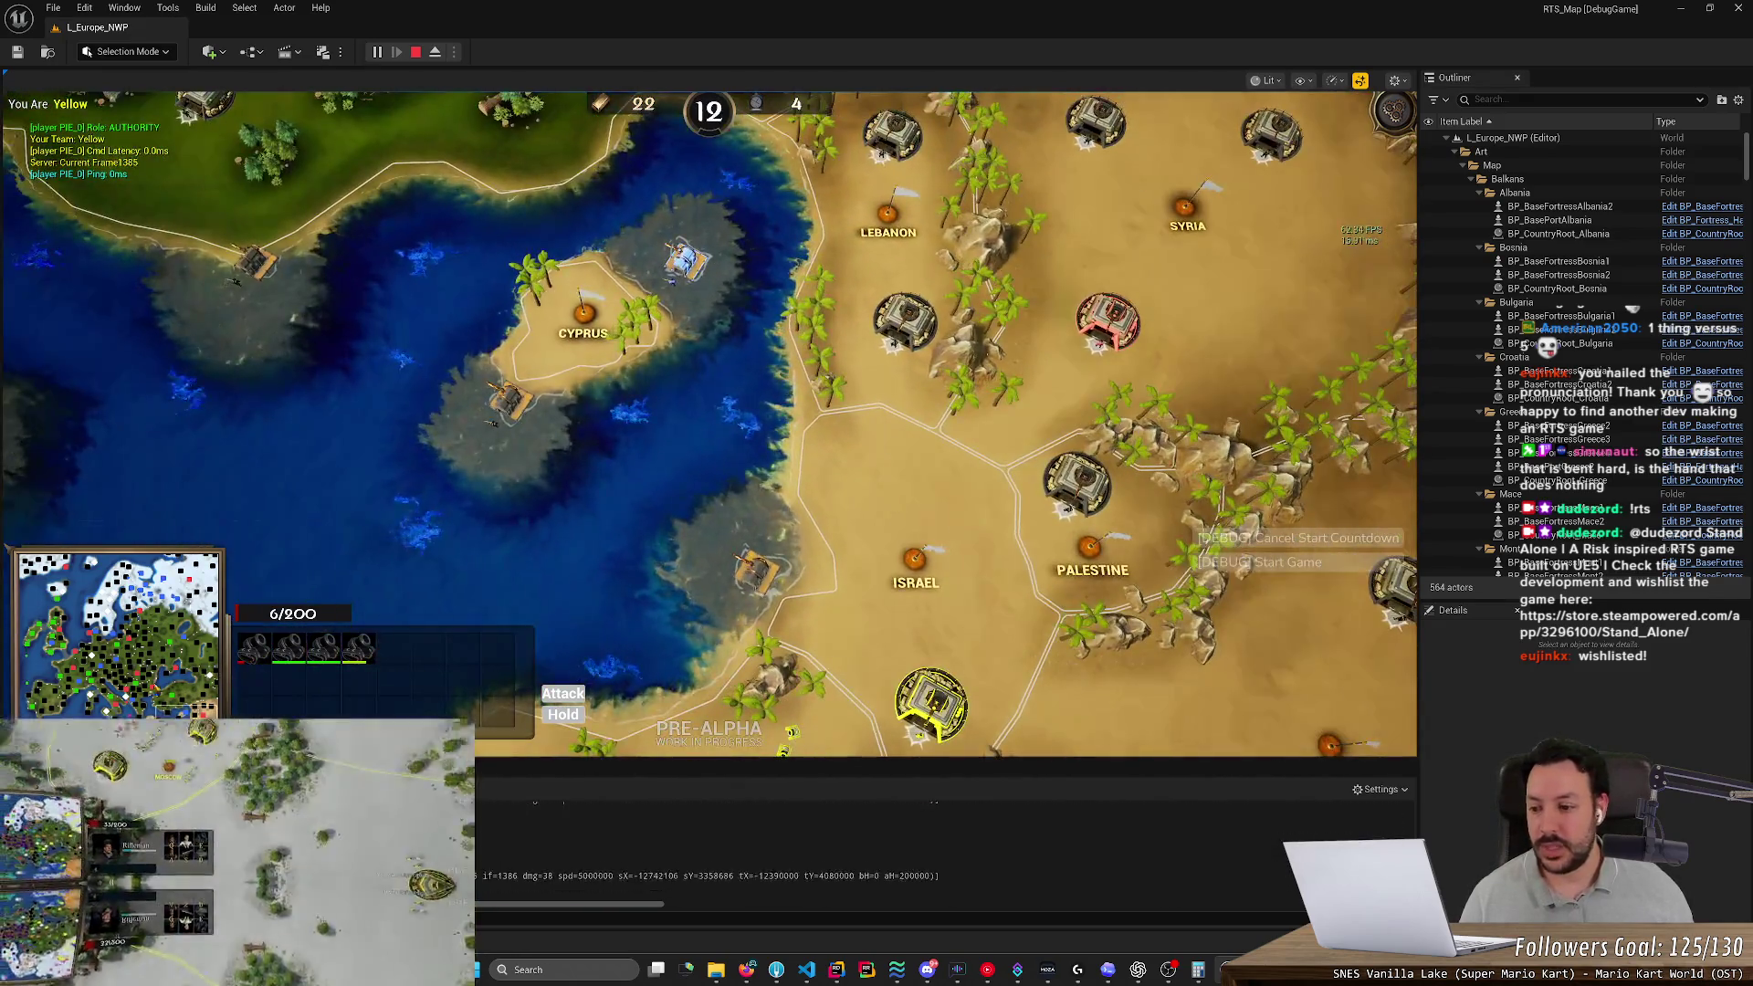
Survey the Balkans and Britain, checking the Mortar unit's stats along the way
click(125, 694)
key(s)
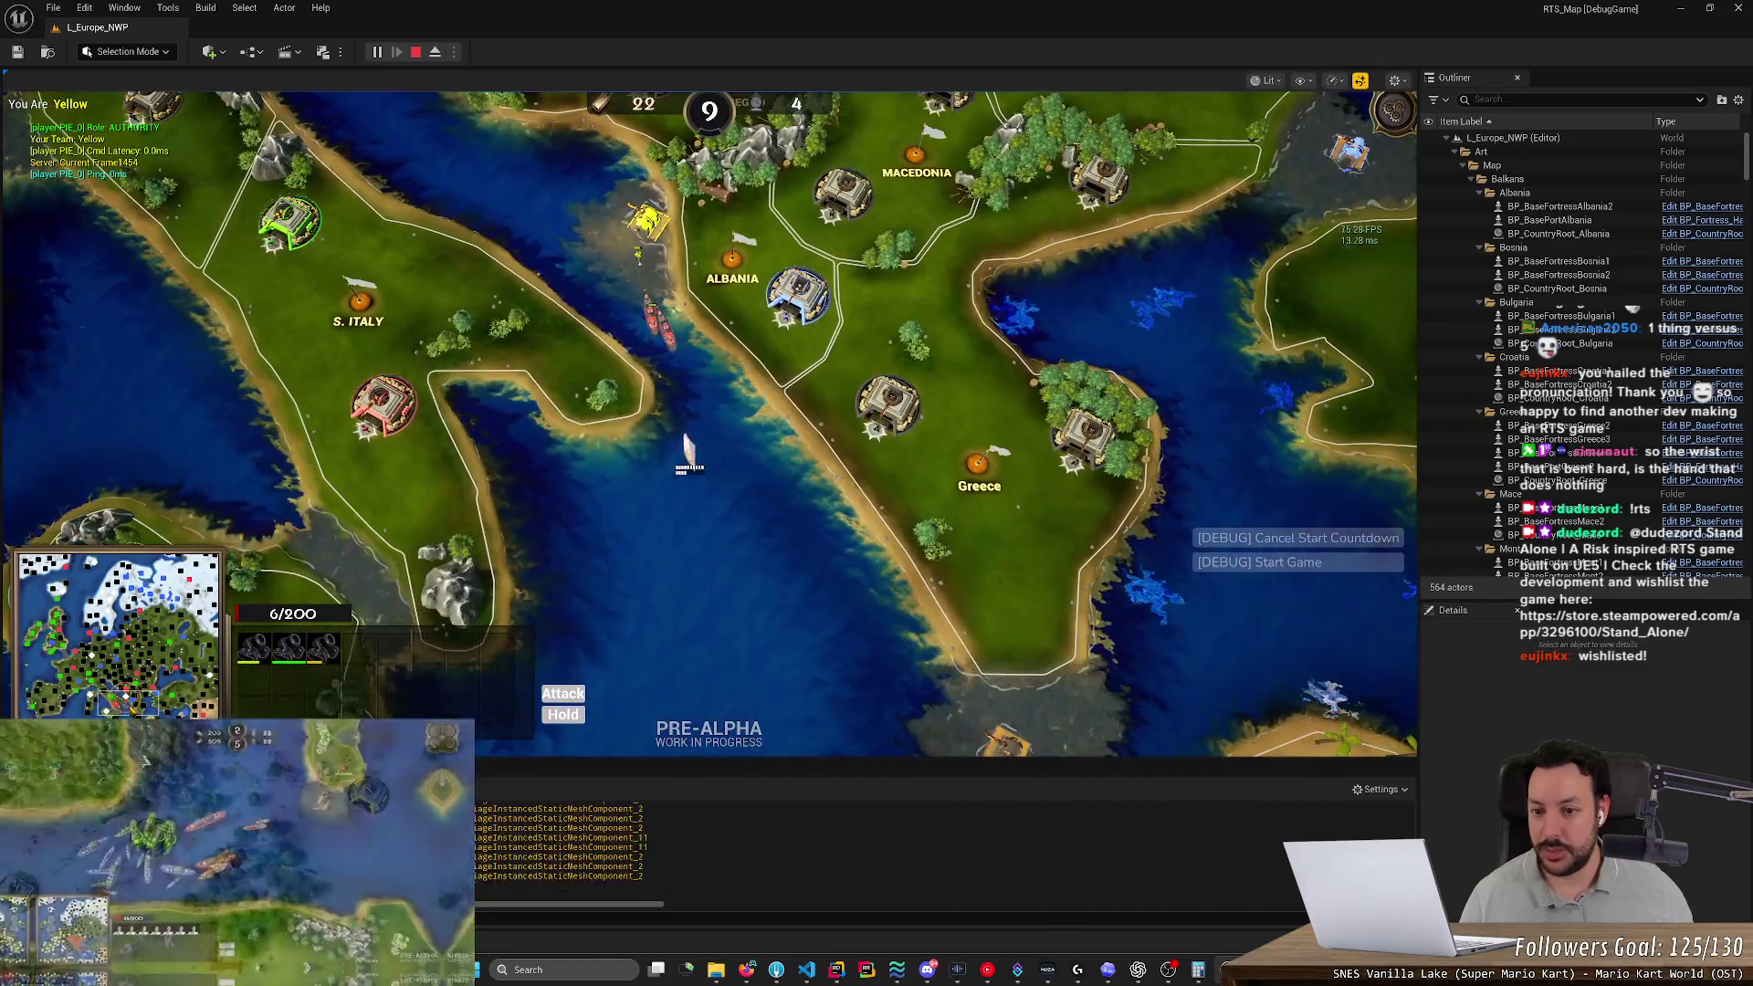
key(w)
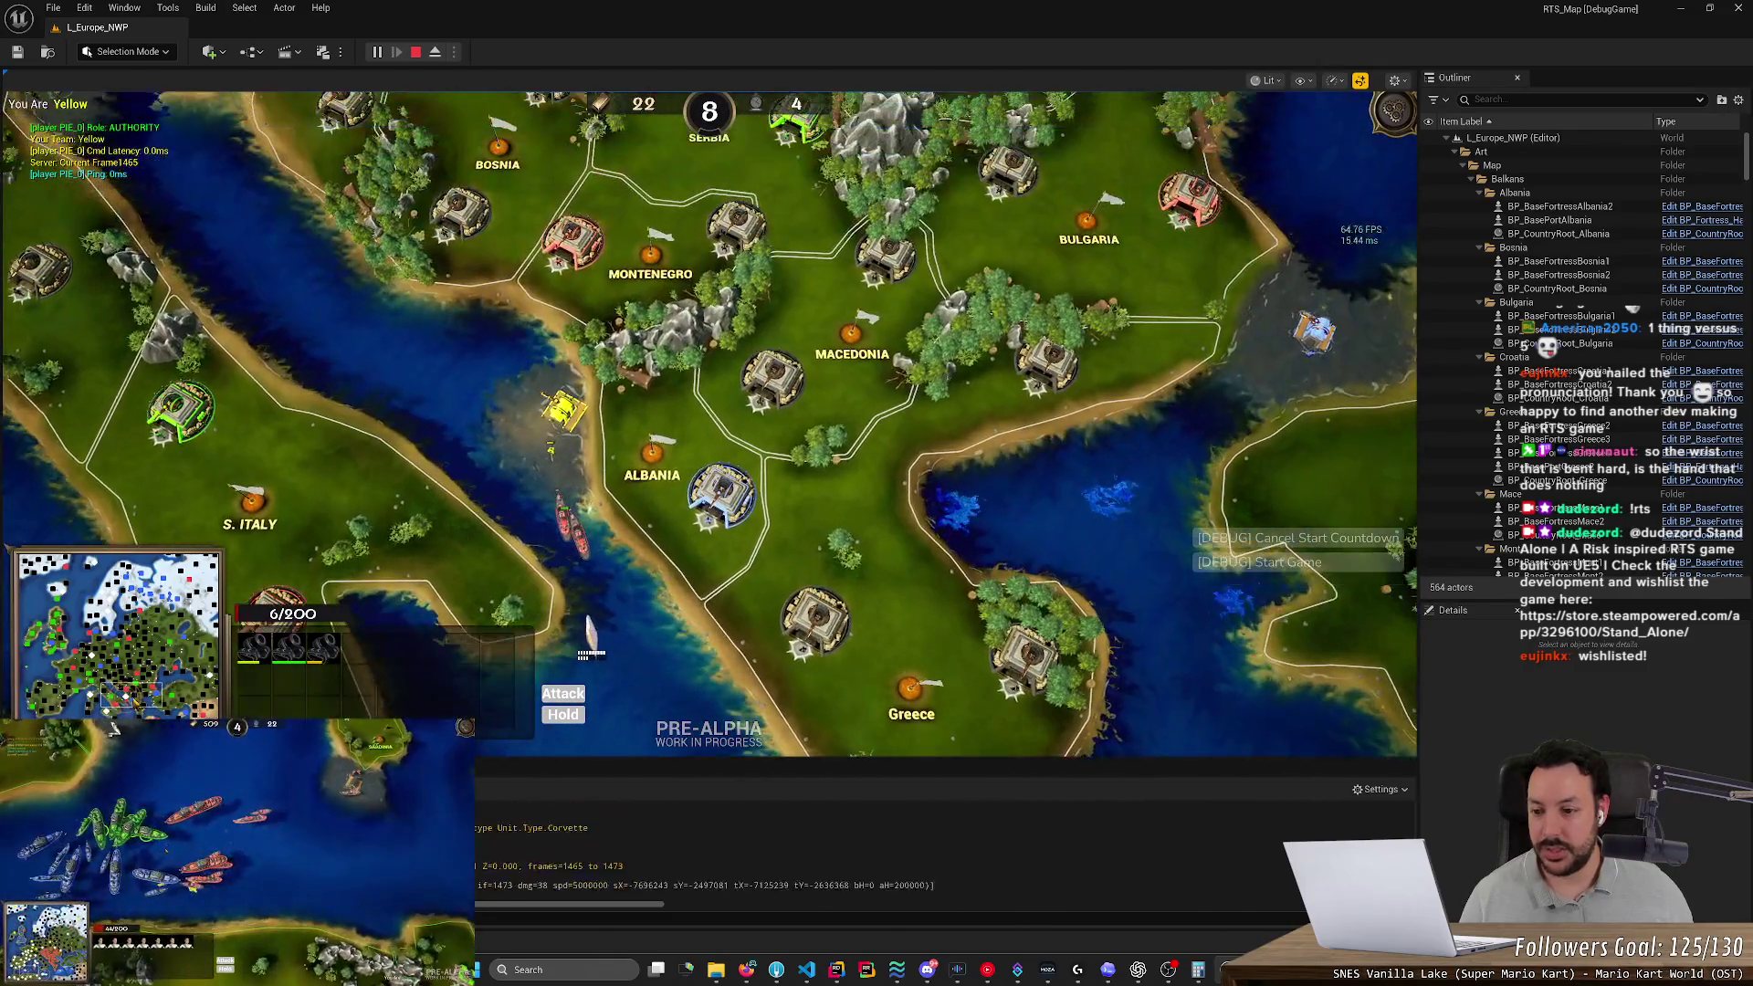
mouse_move(110, 694)
mouse_down()
mouse_move(91, 639)
mouse_move(56, 635)
mouse_up()
key(s)
click(563, 468)
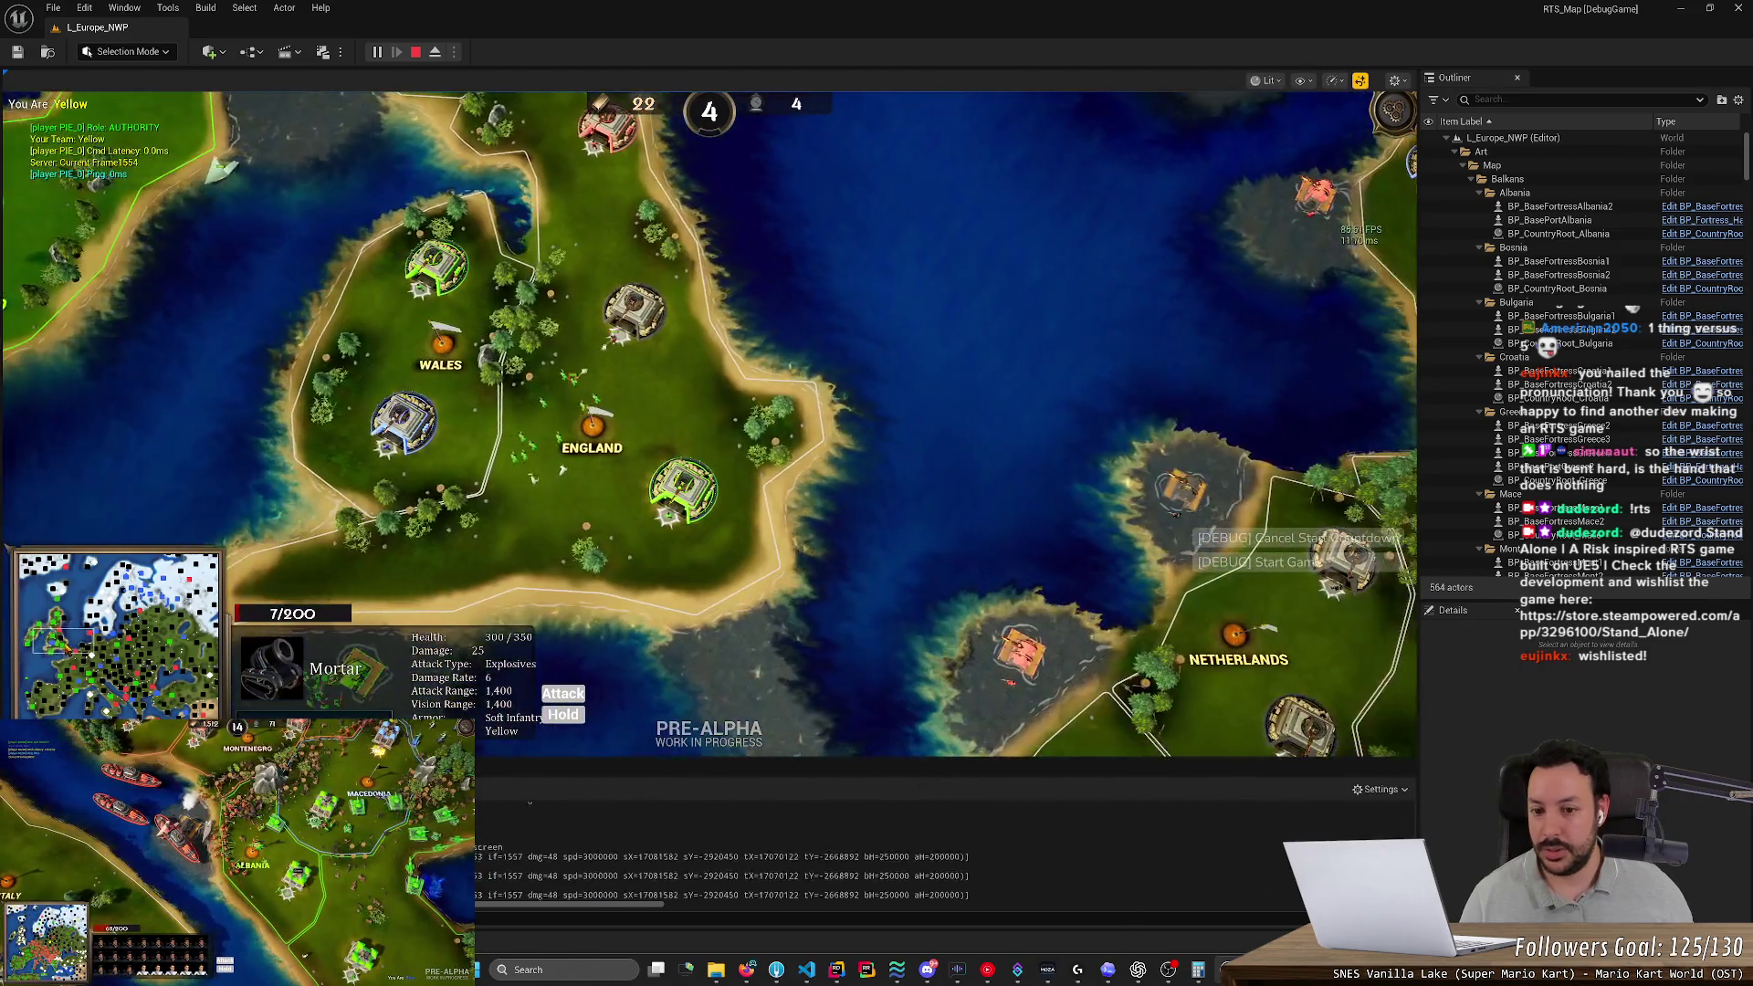
key(d)
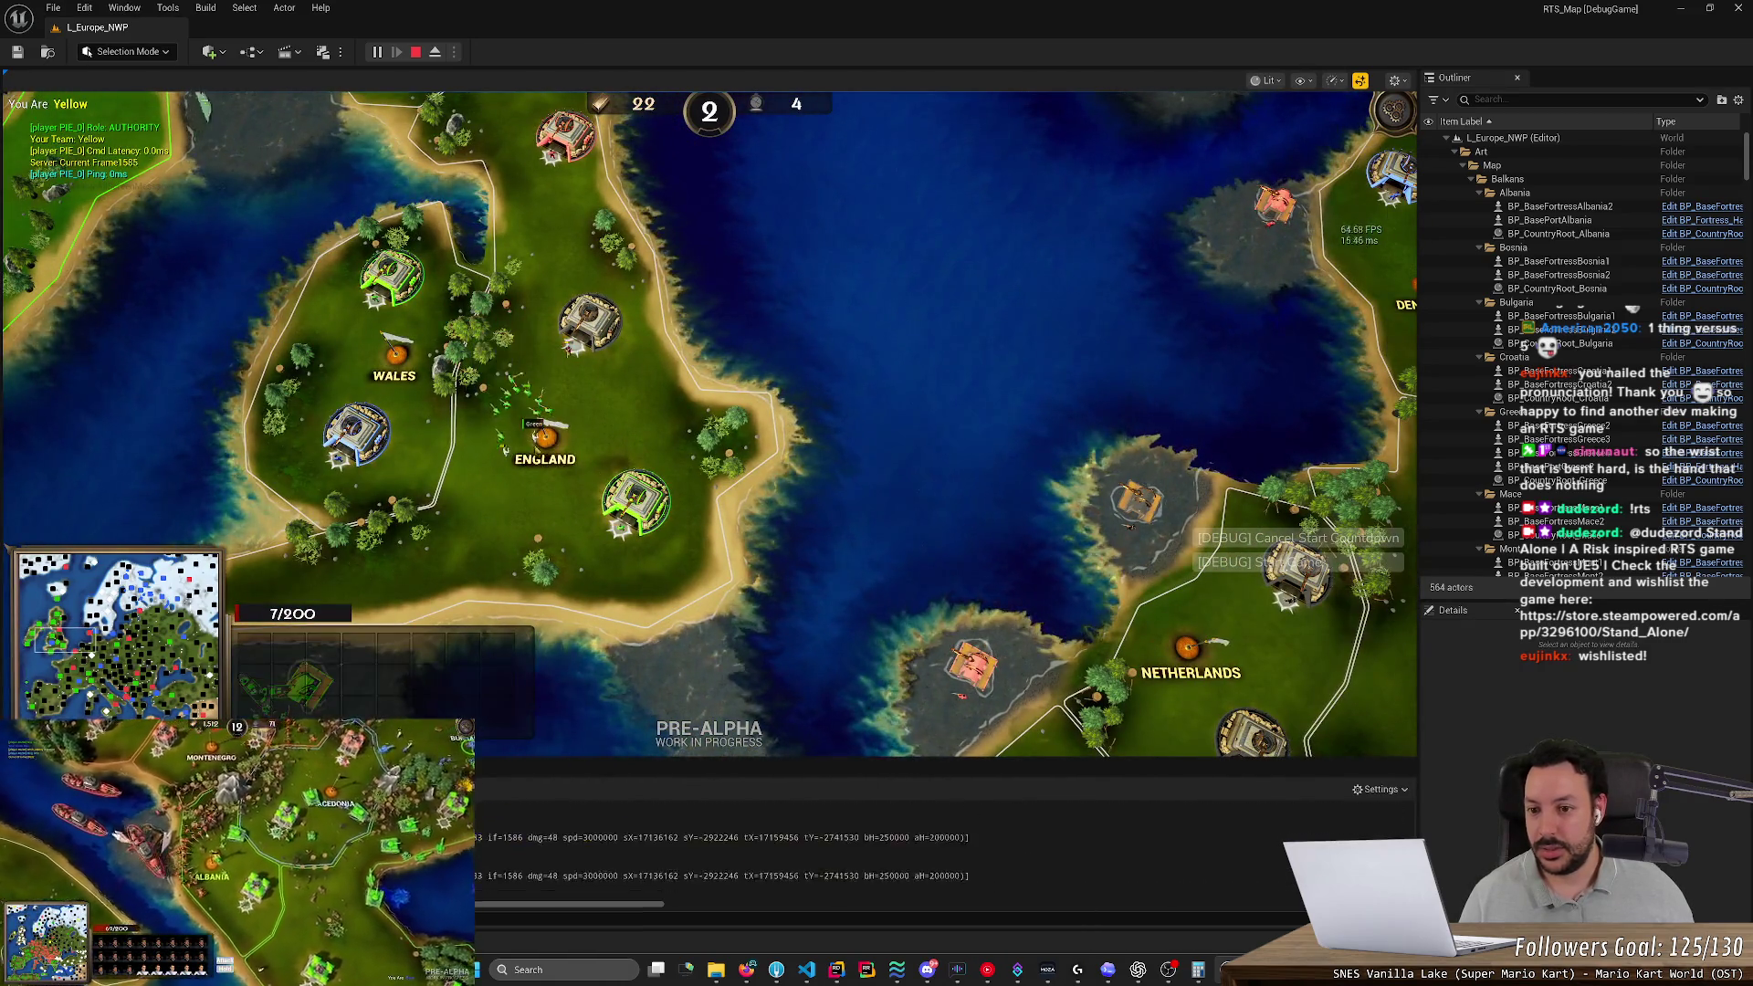
scroll(532, 423, up, 3)
drag(532, 423, 772, 419)
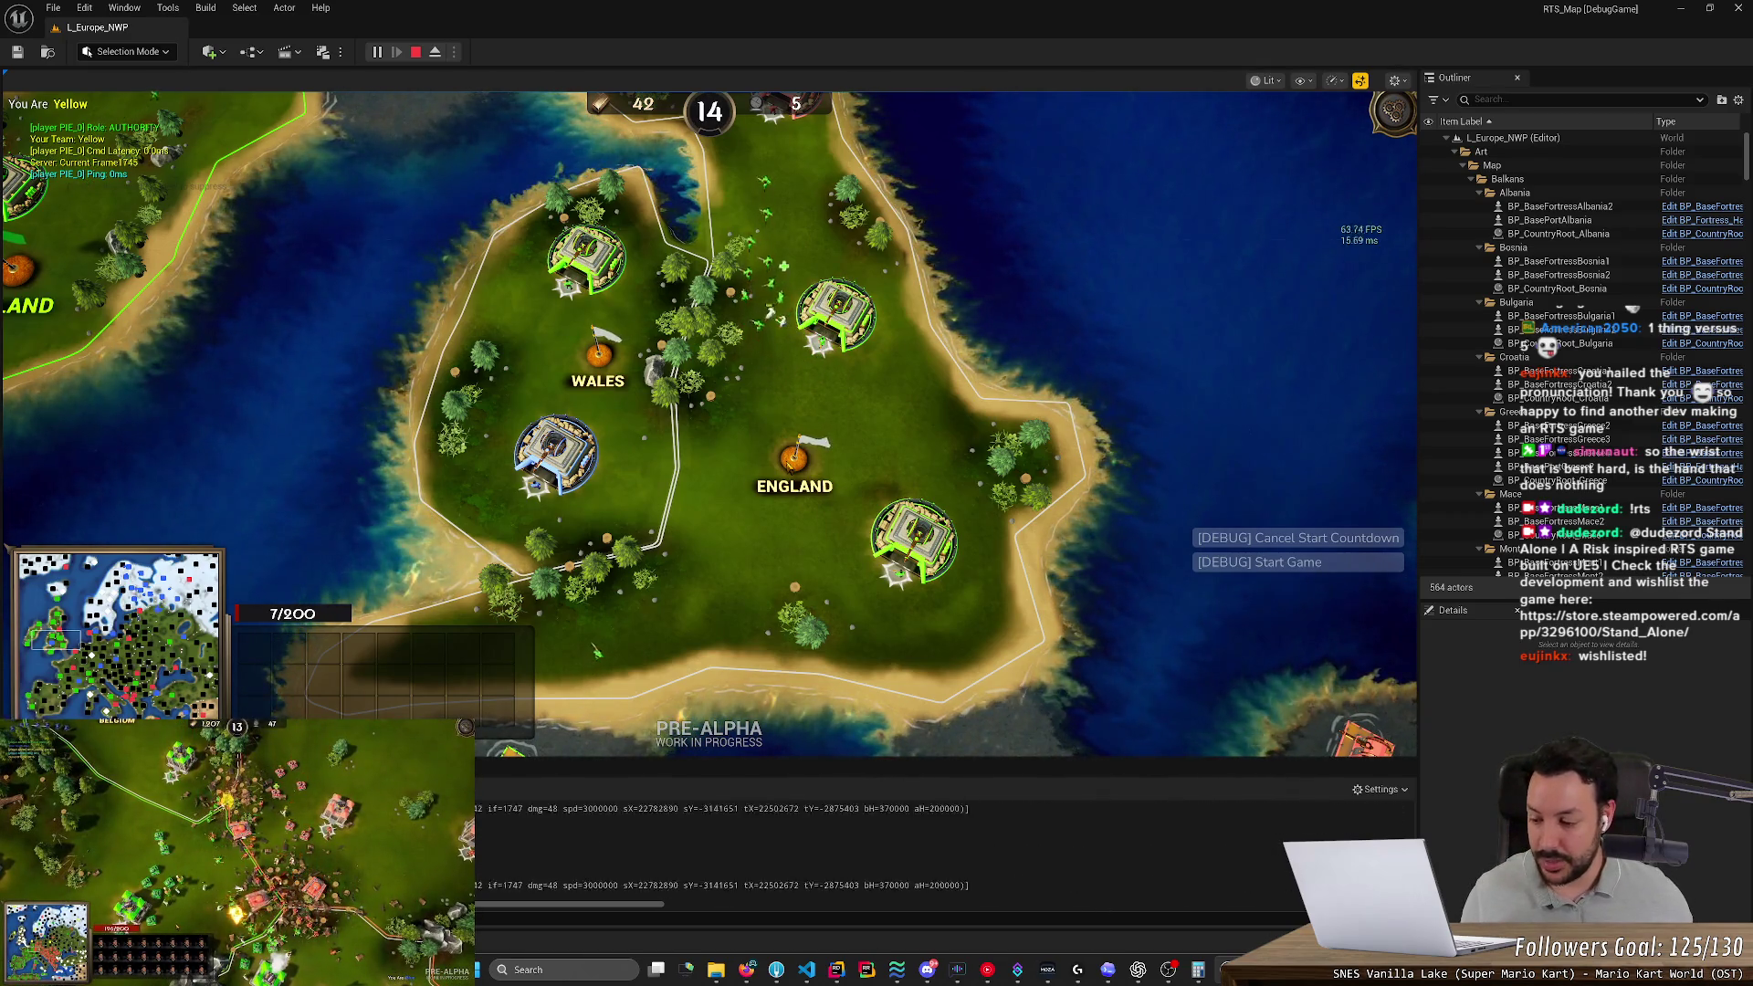
Pan from Ireland across the Balkans and Crete back to Israel and Egypt
key(w)
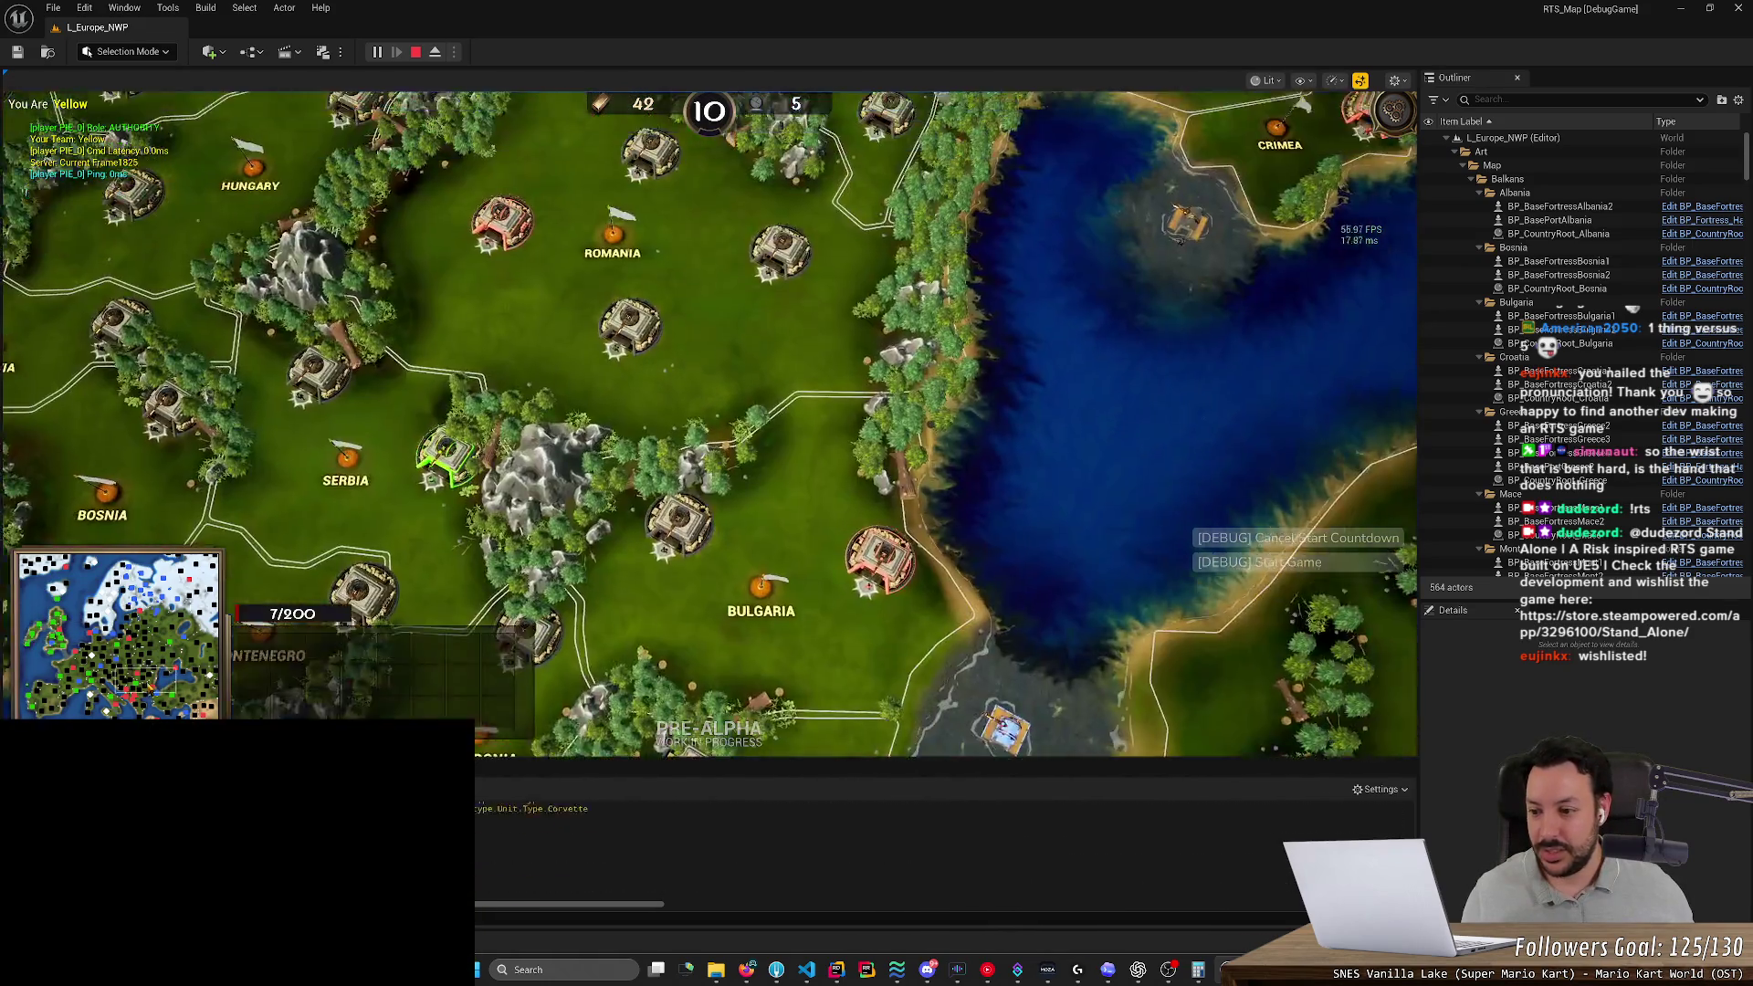
key(d)
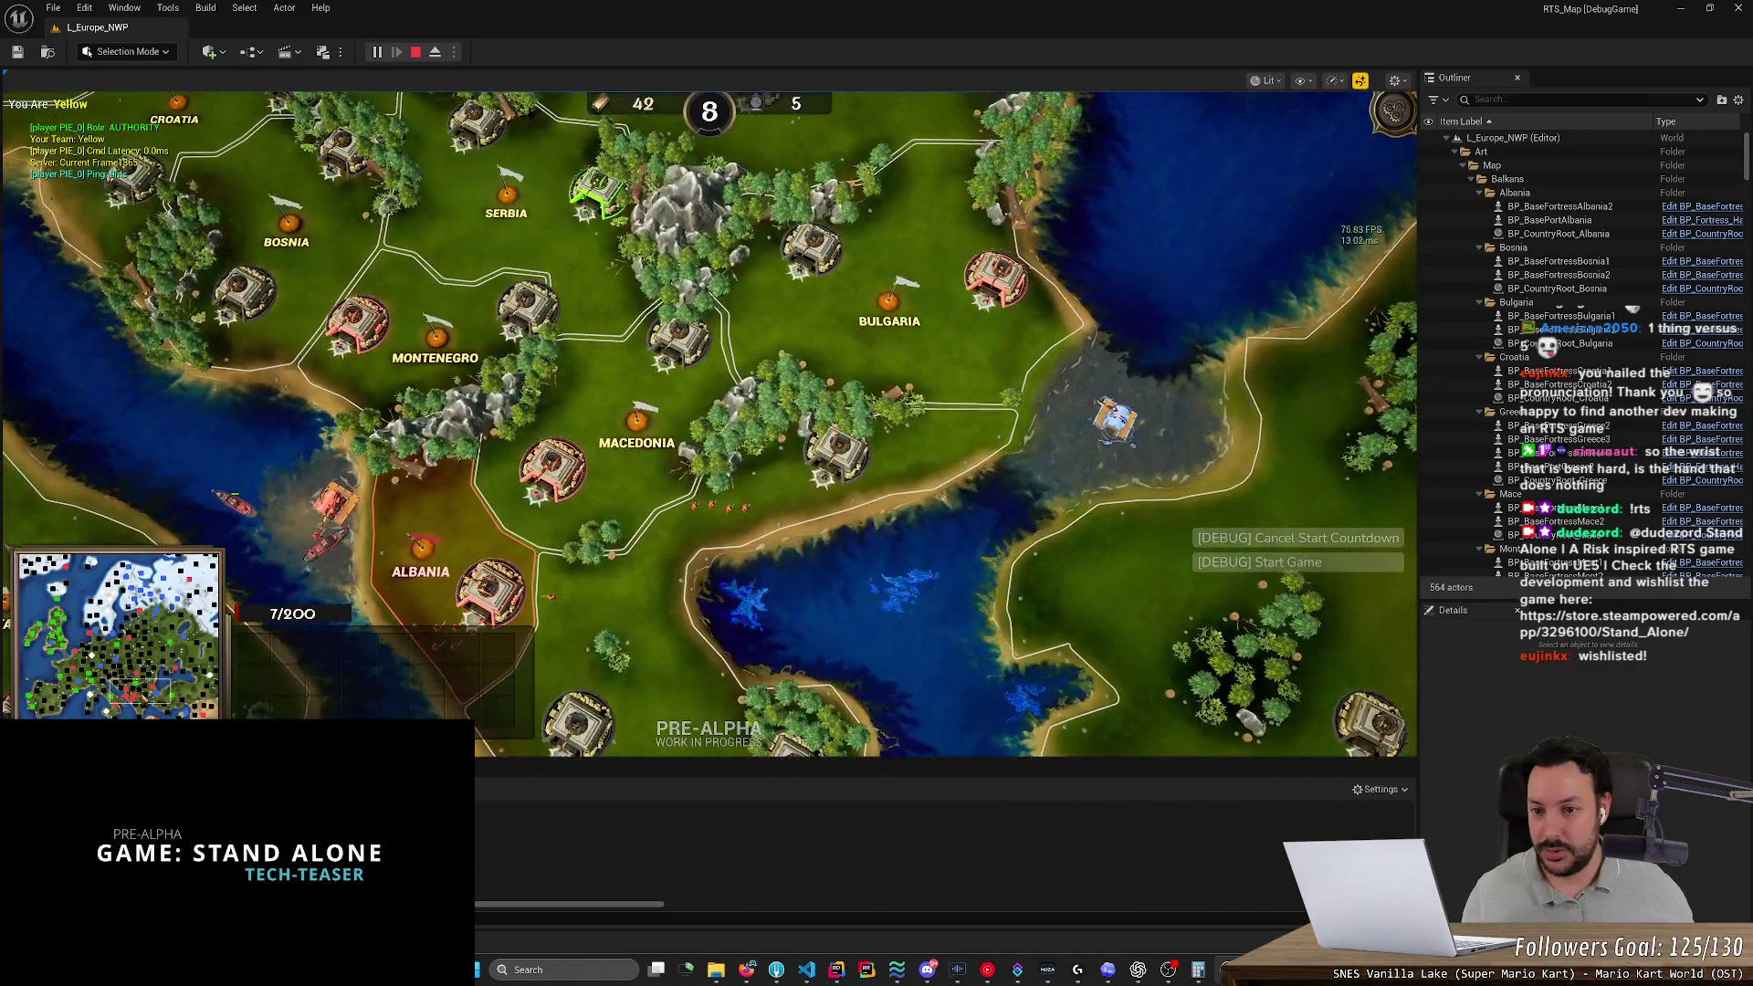
key(s)
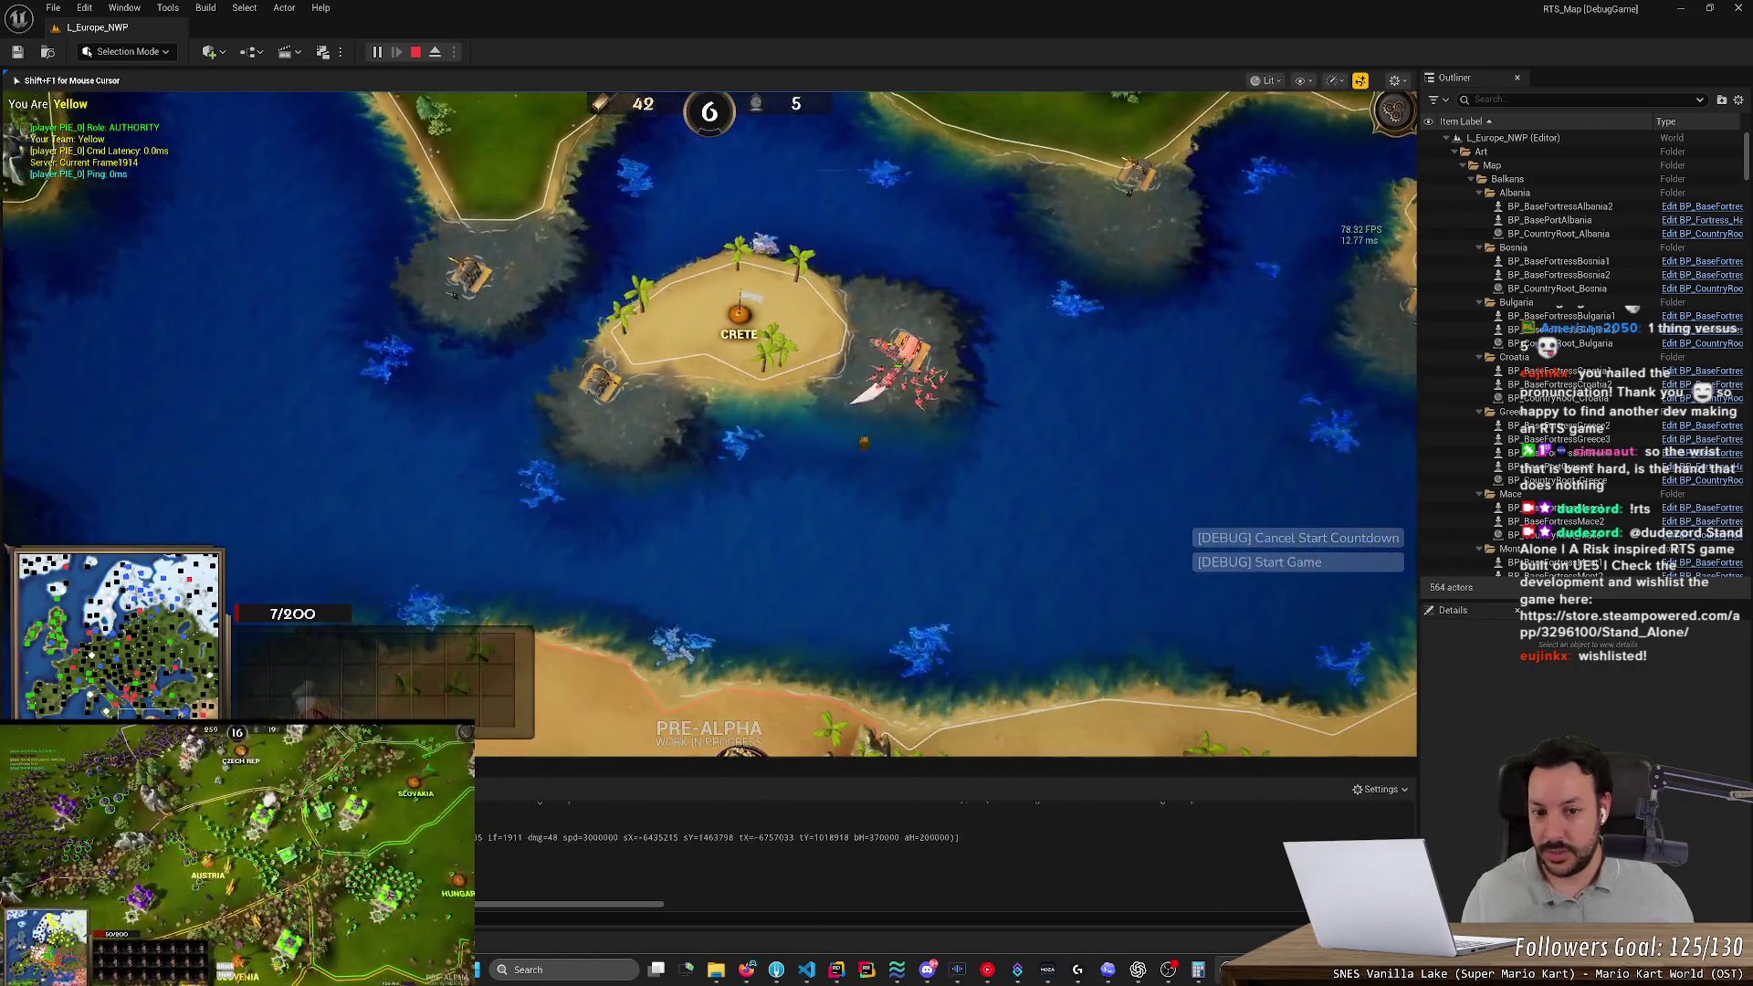
key(d)
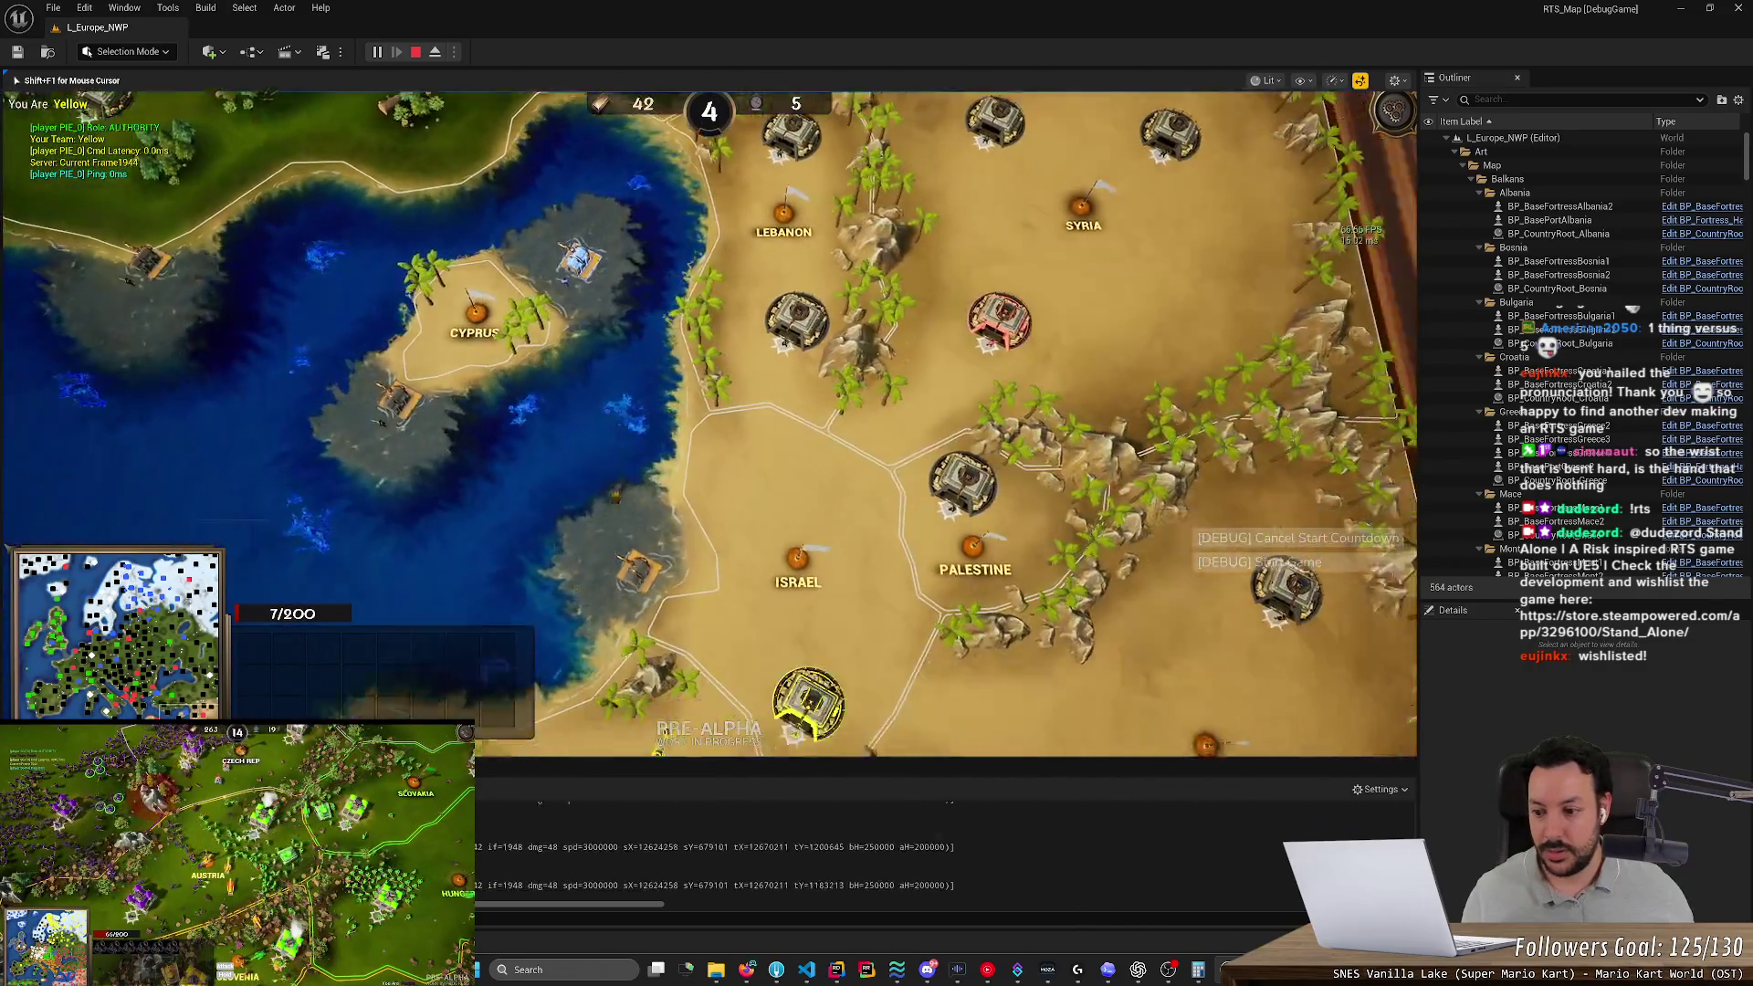
key(a)
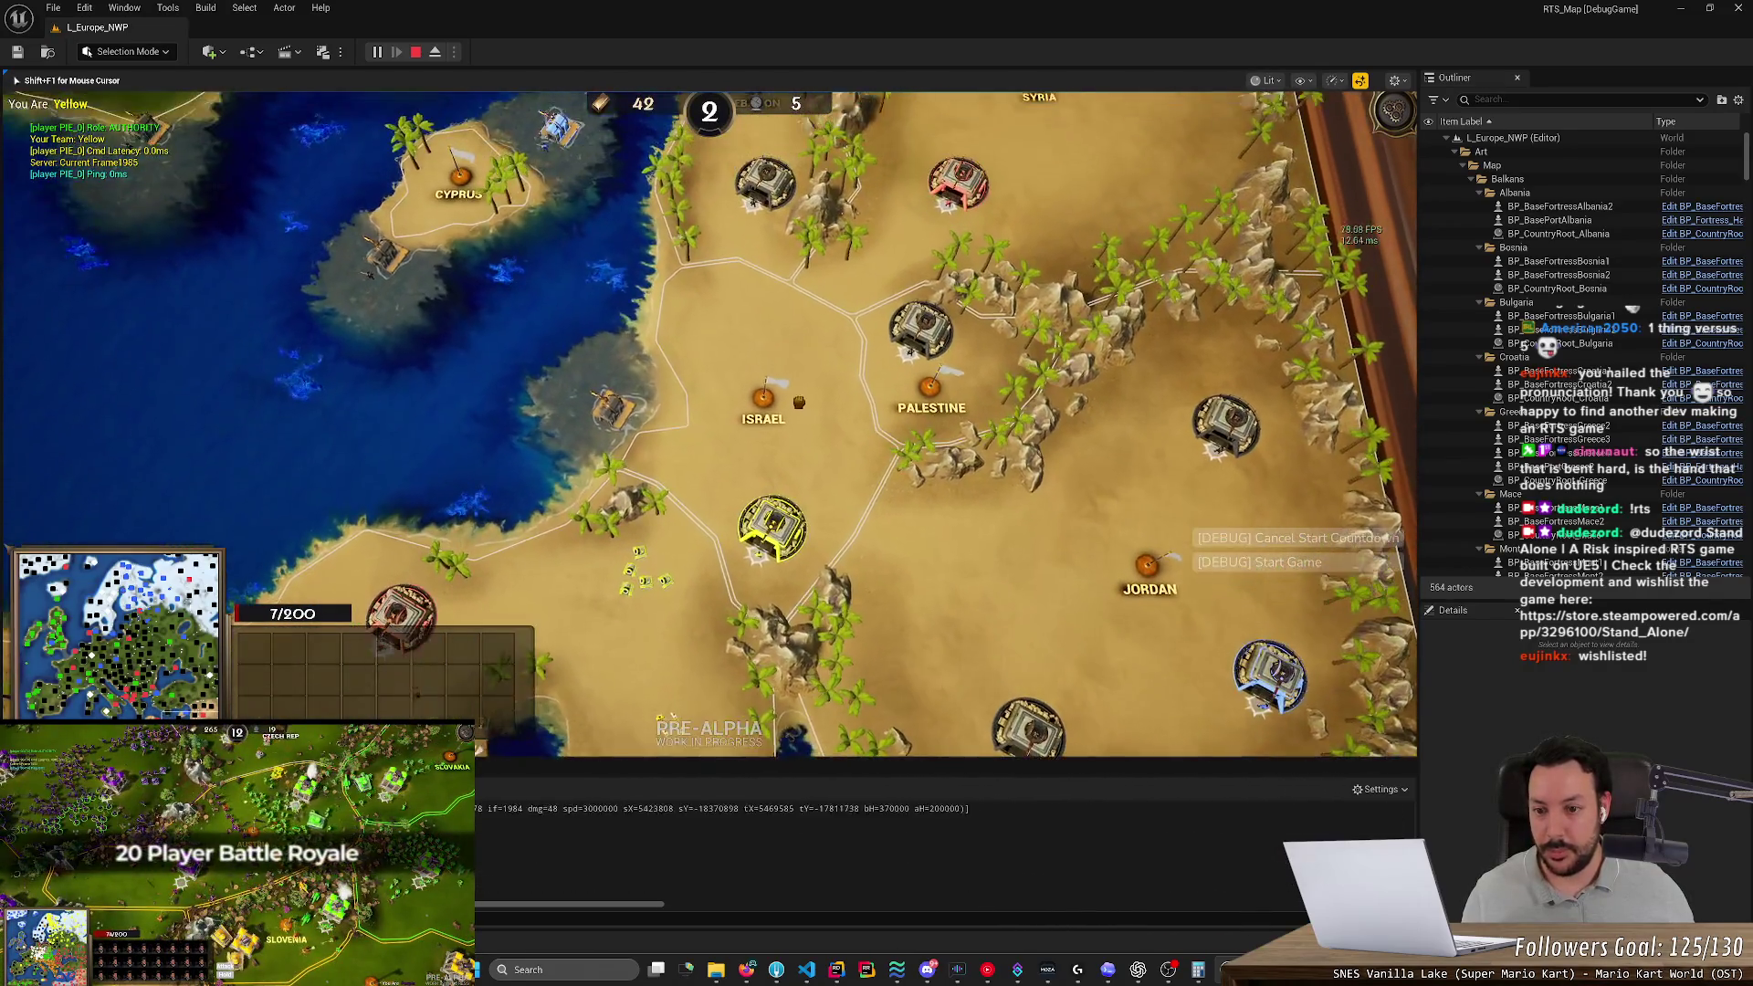
key(s)
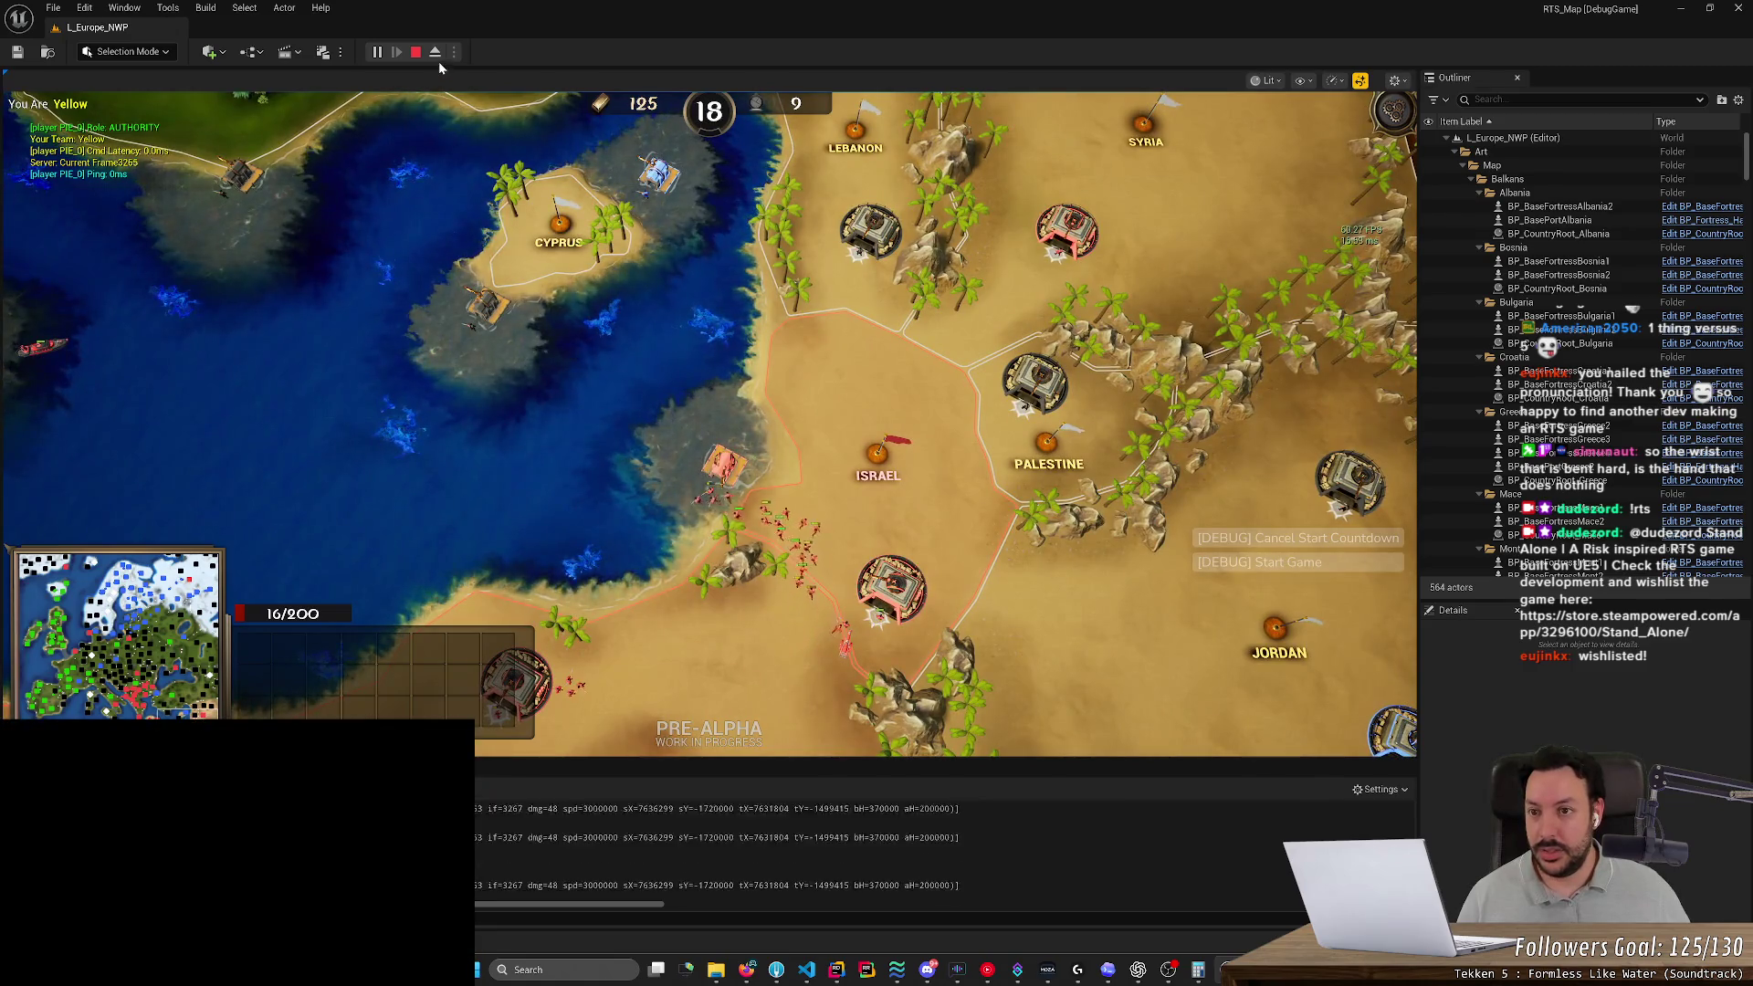
Eject to the editor camera and pan from Poland north over Denmark and Scandinavia
click(437, 53)
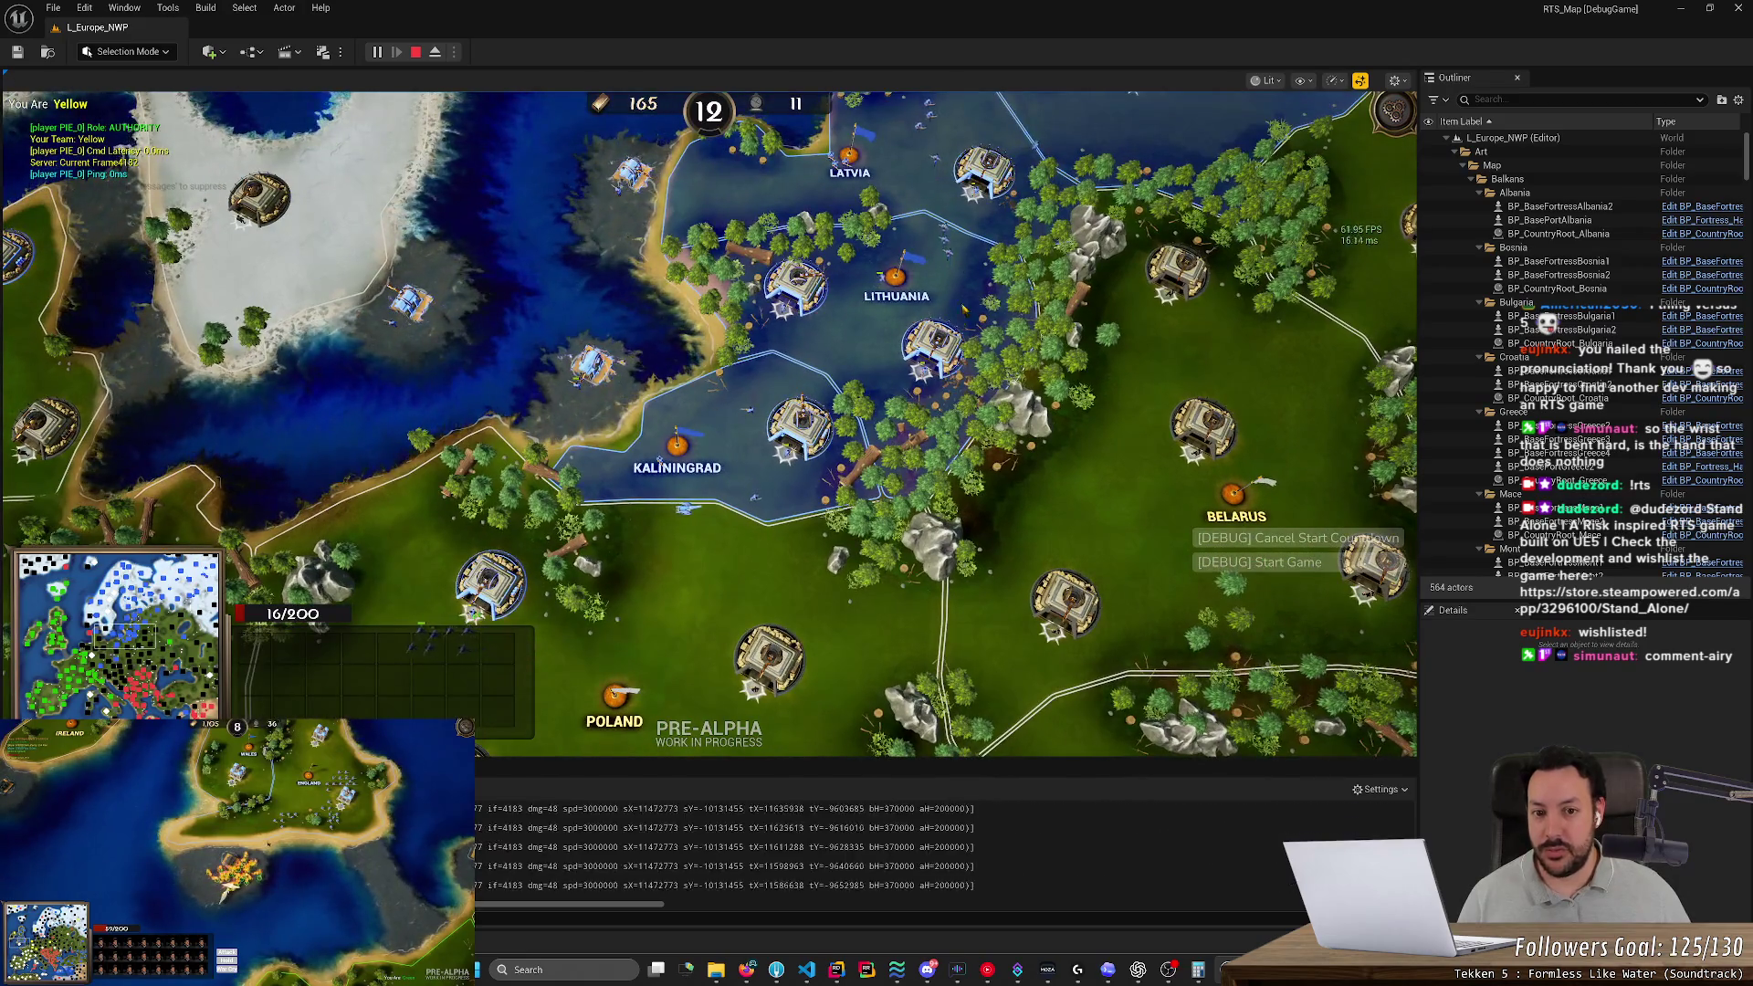
drag(726, 568, 899, 342)
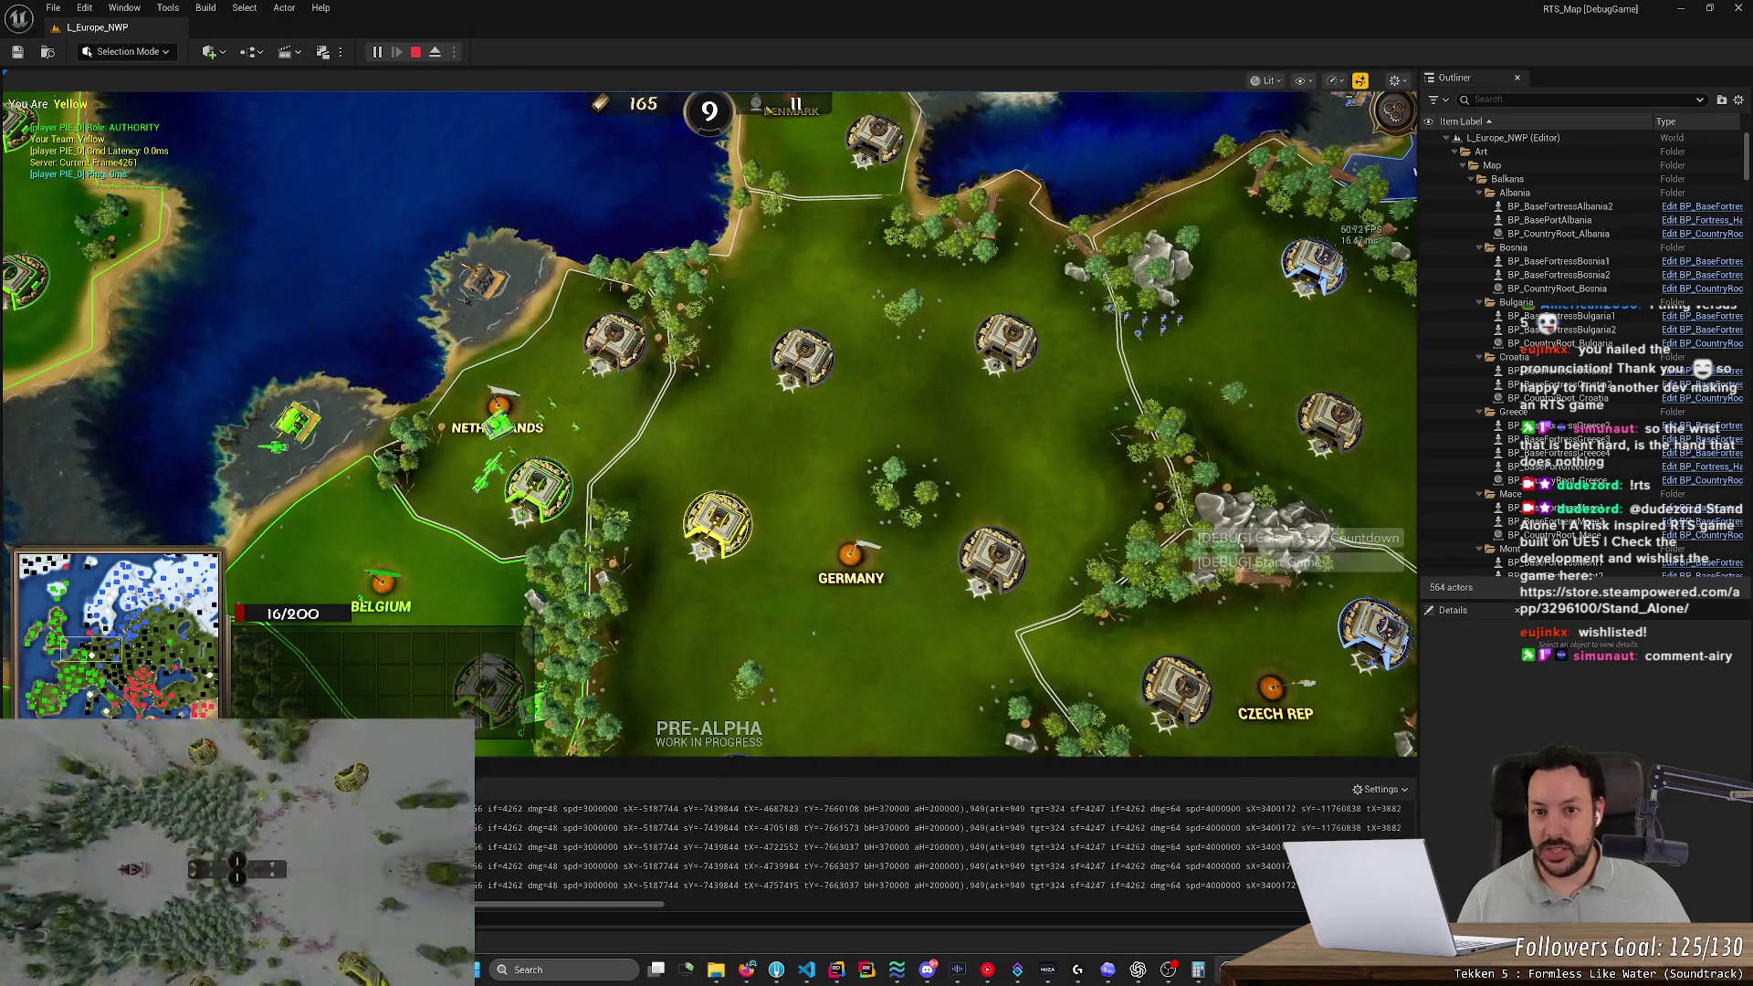
click(435, 53)
scroll(708, 420, up, 5)
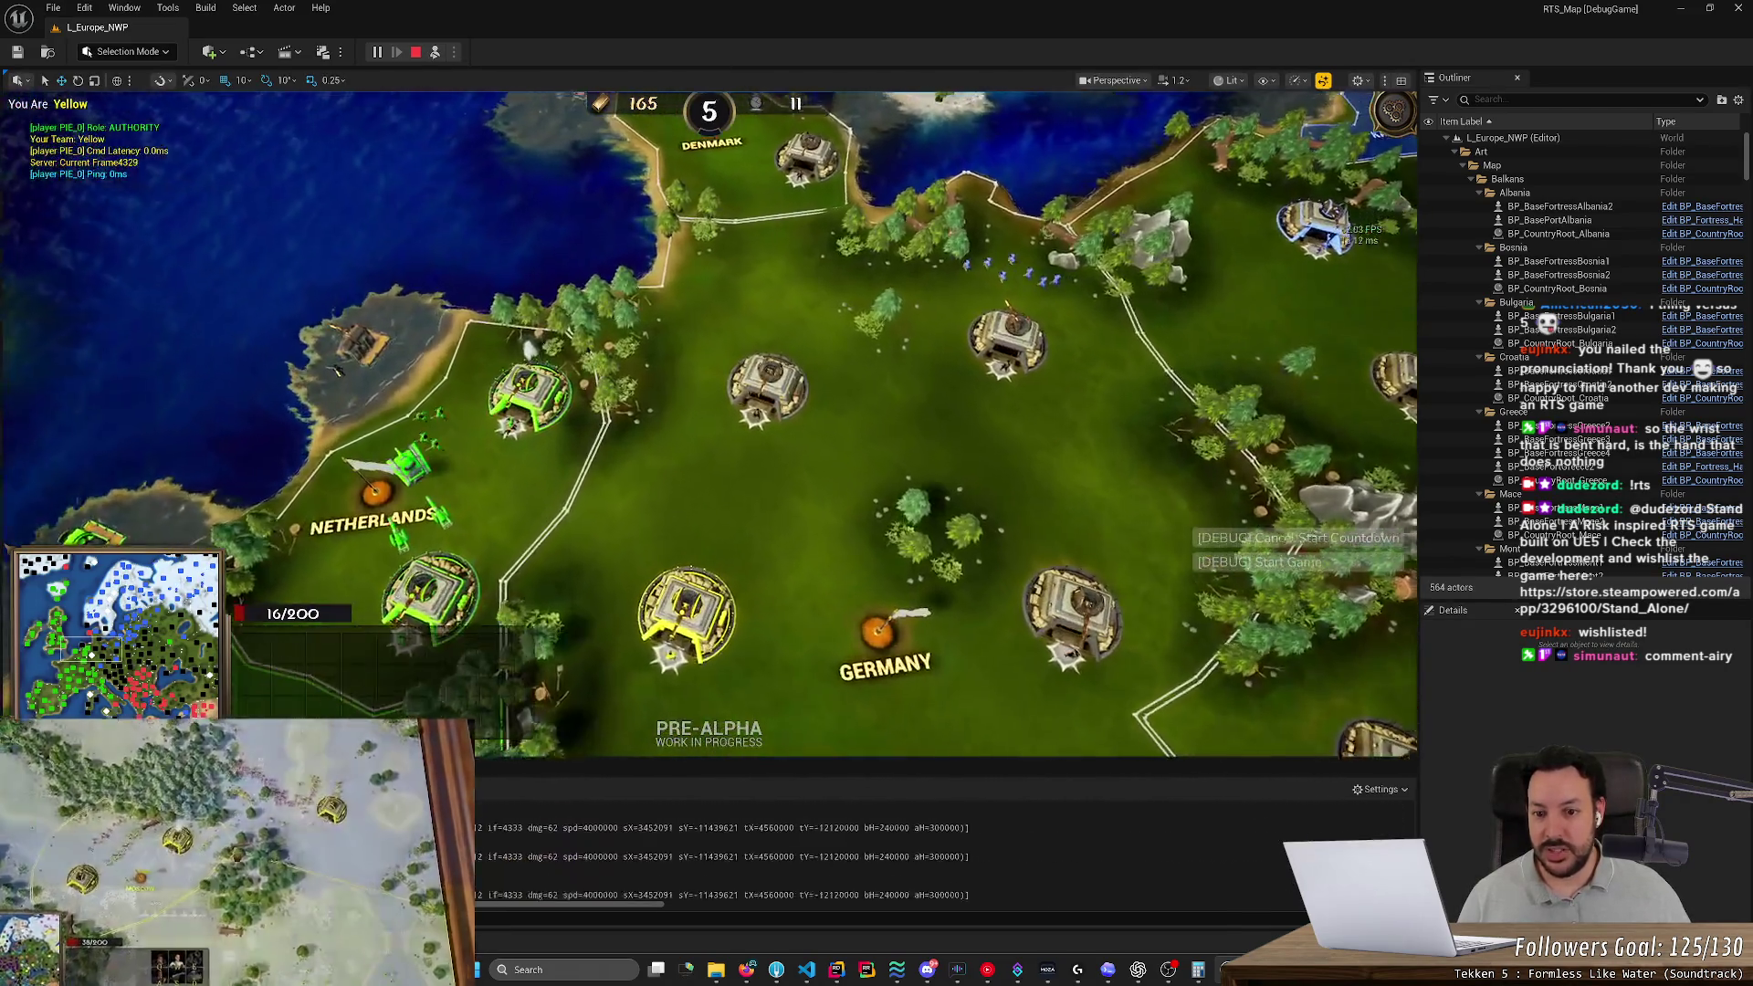
key(w)
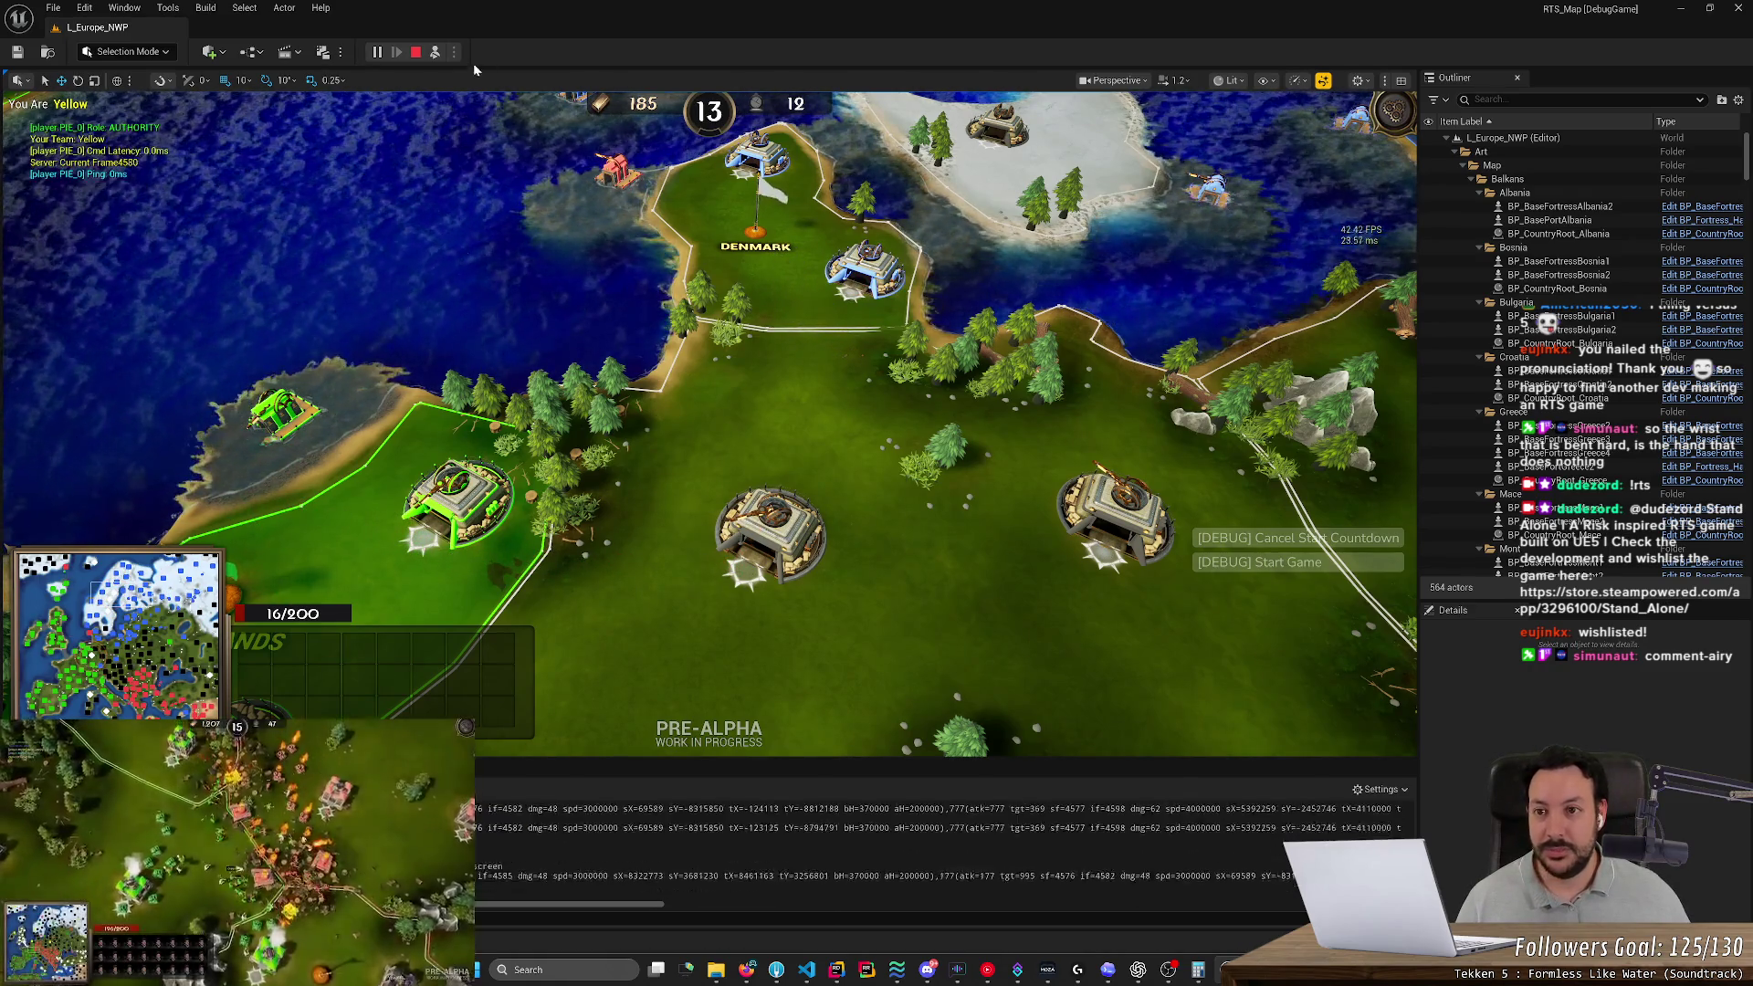
click(114, 612)
drag(114, 612, 114, 605)
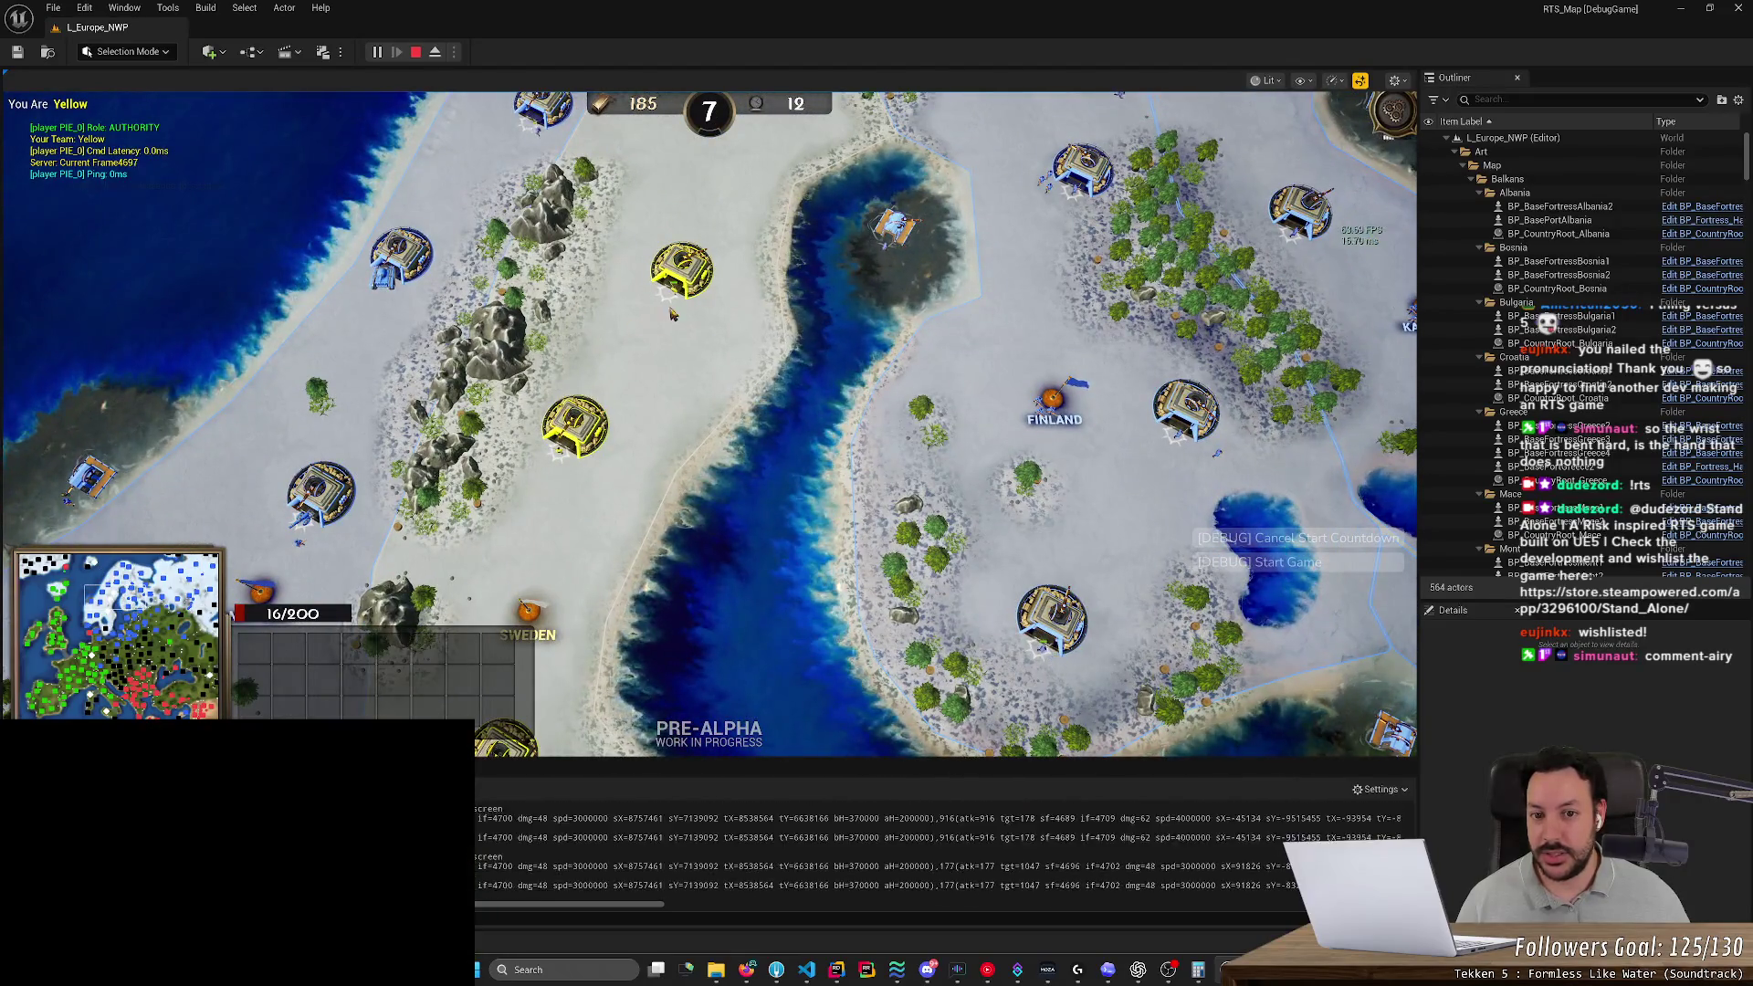
key(s)
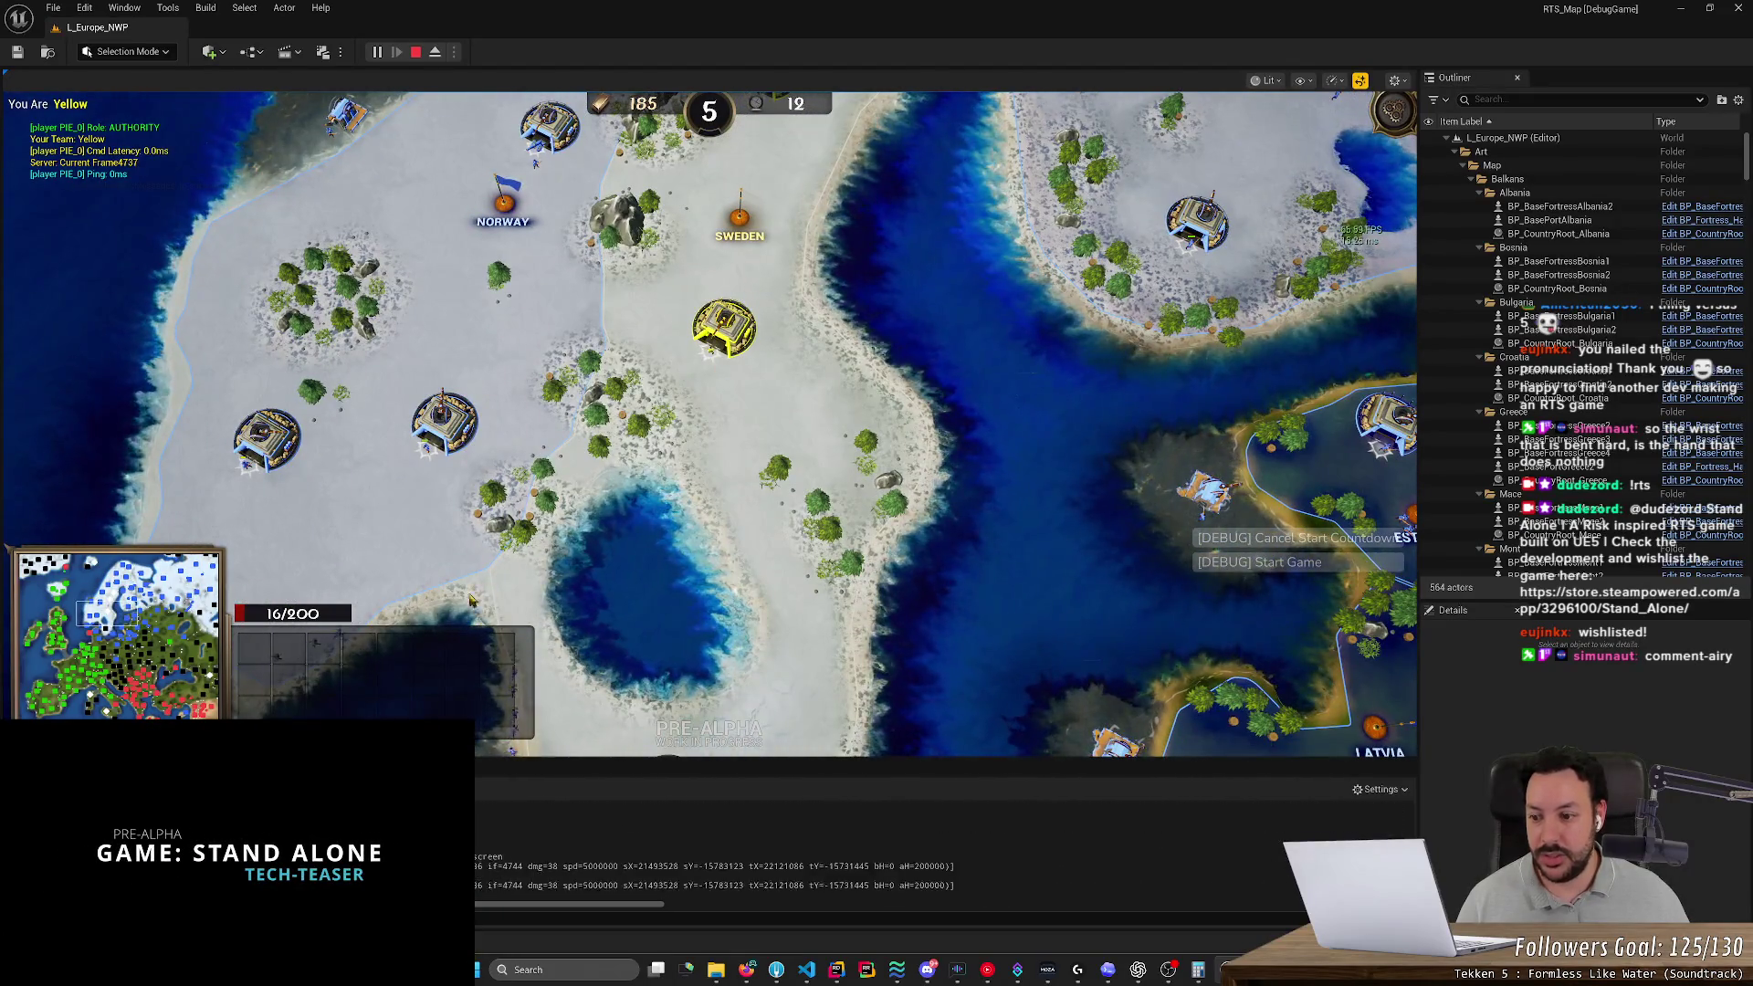
key(w)
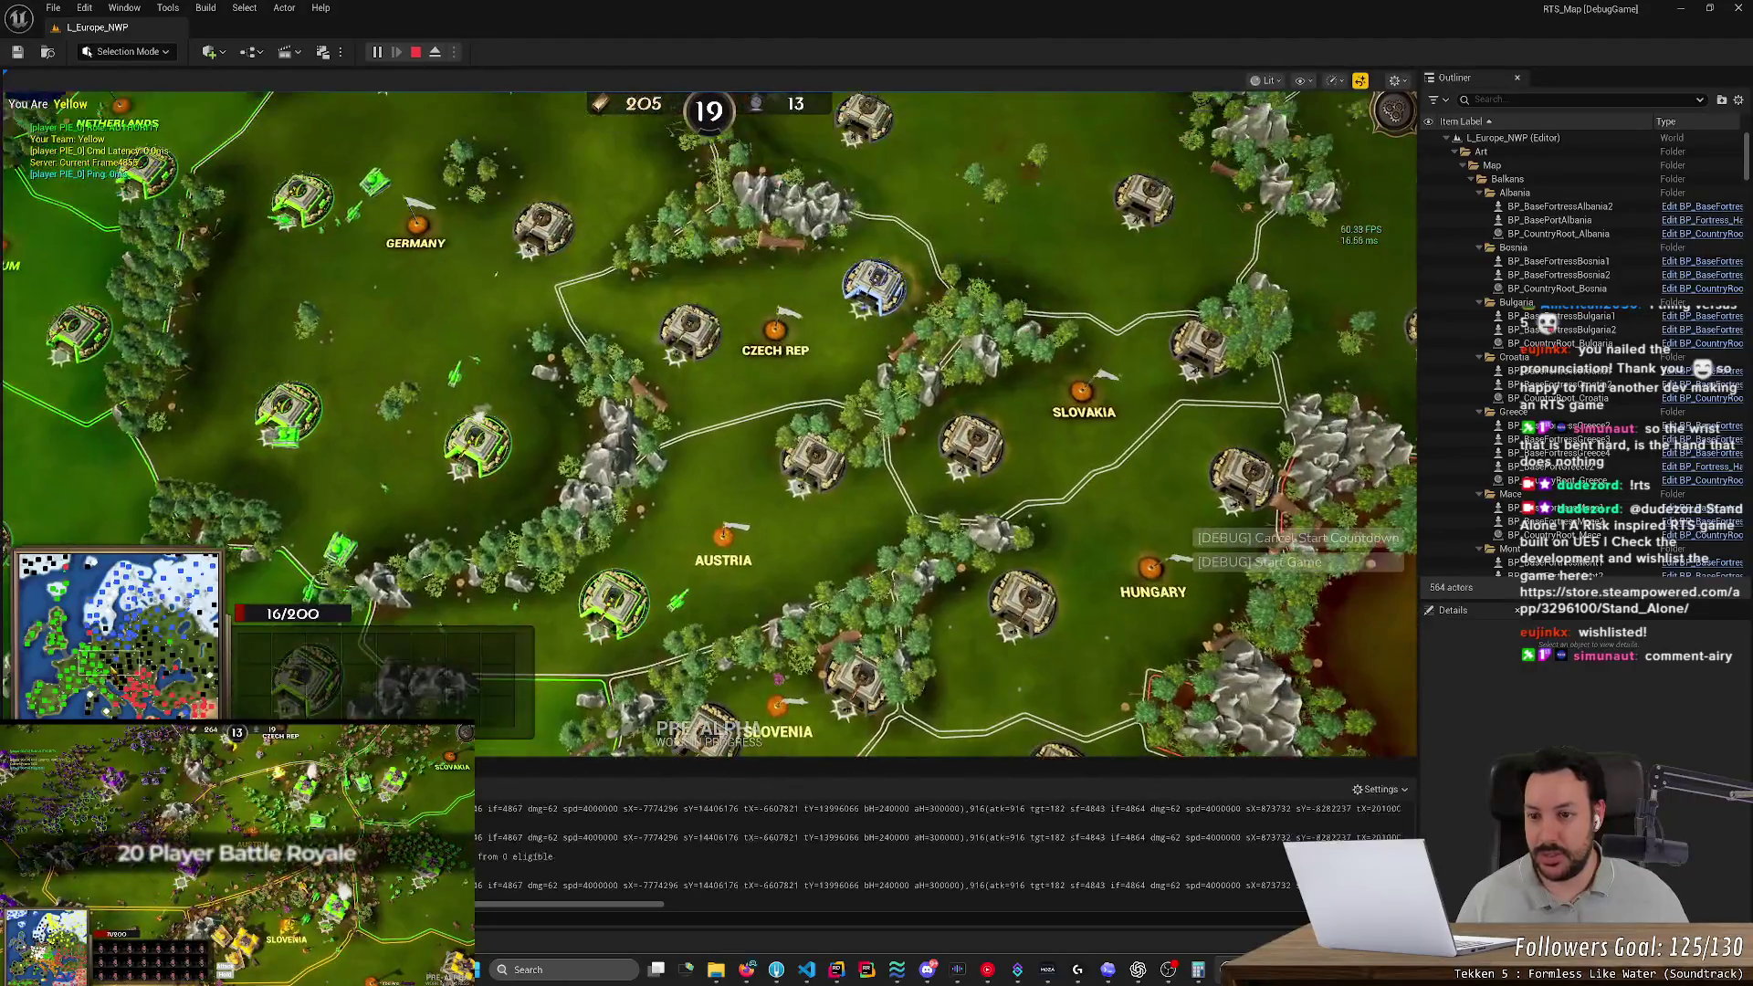
key(w)
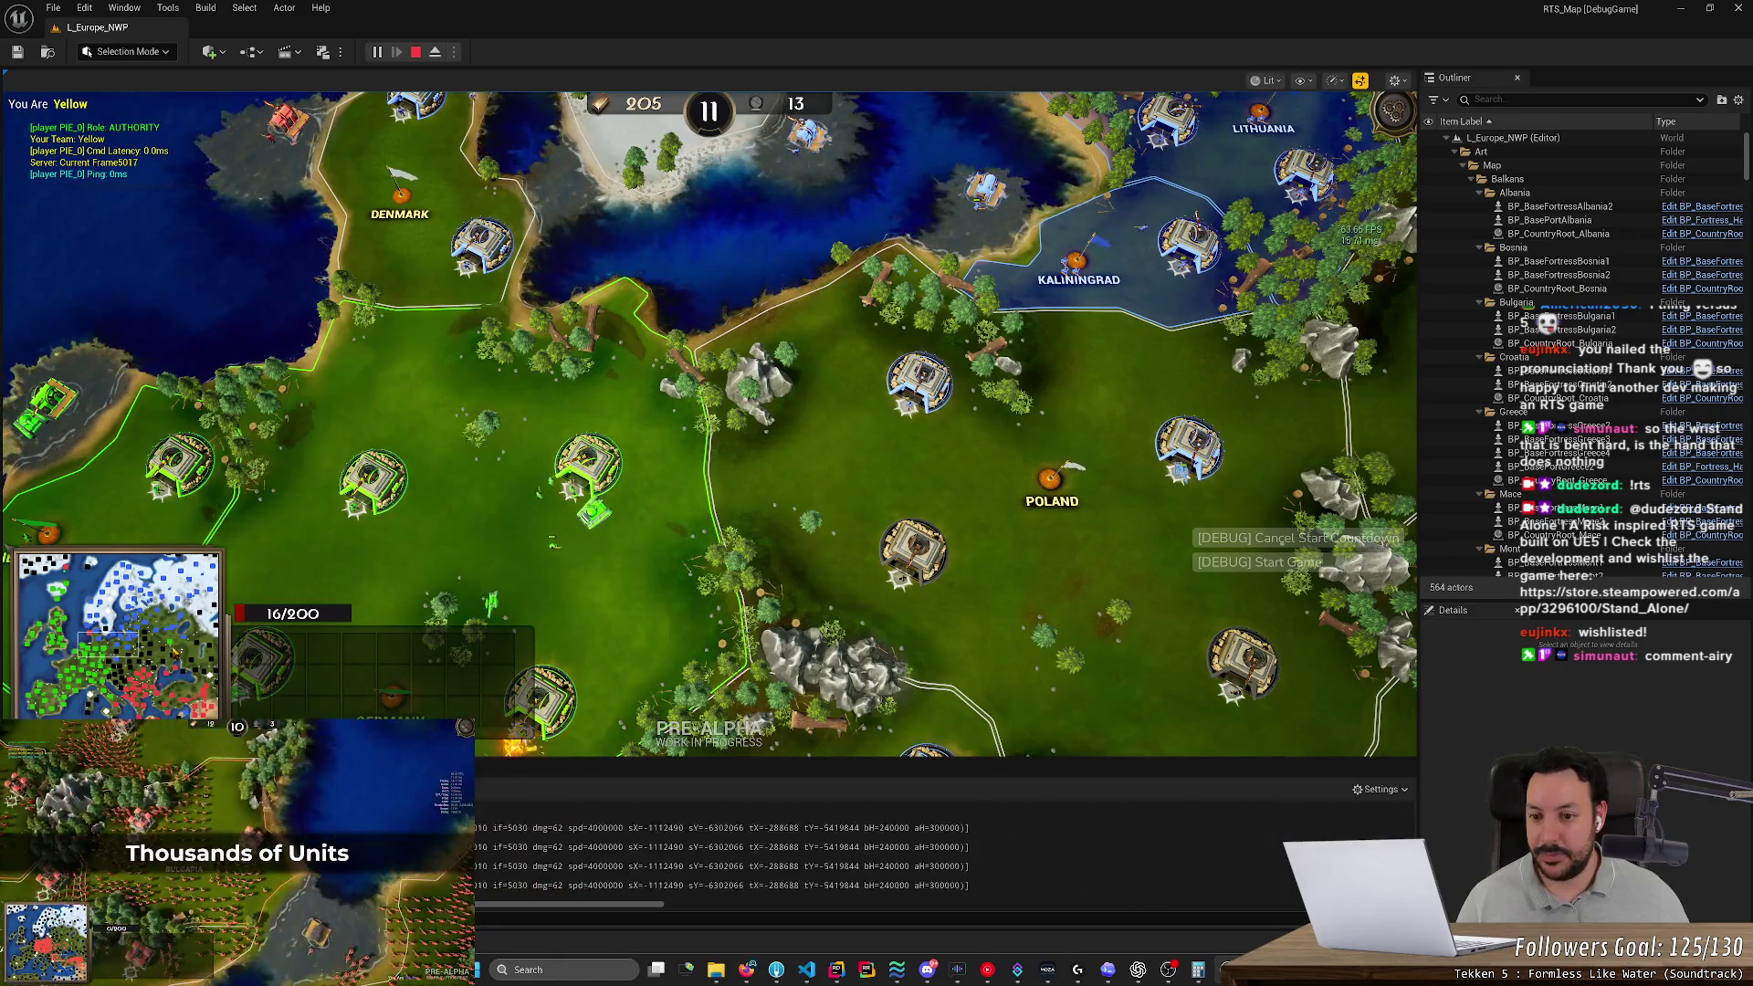
Pan between Czech Rep, Poland, Germany and the Netherlands
key(s)
key(a)
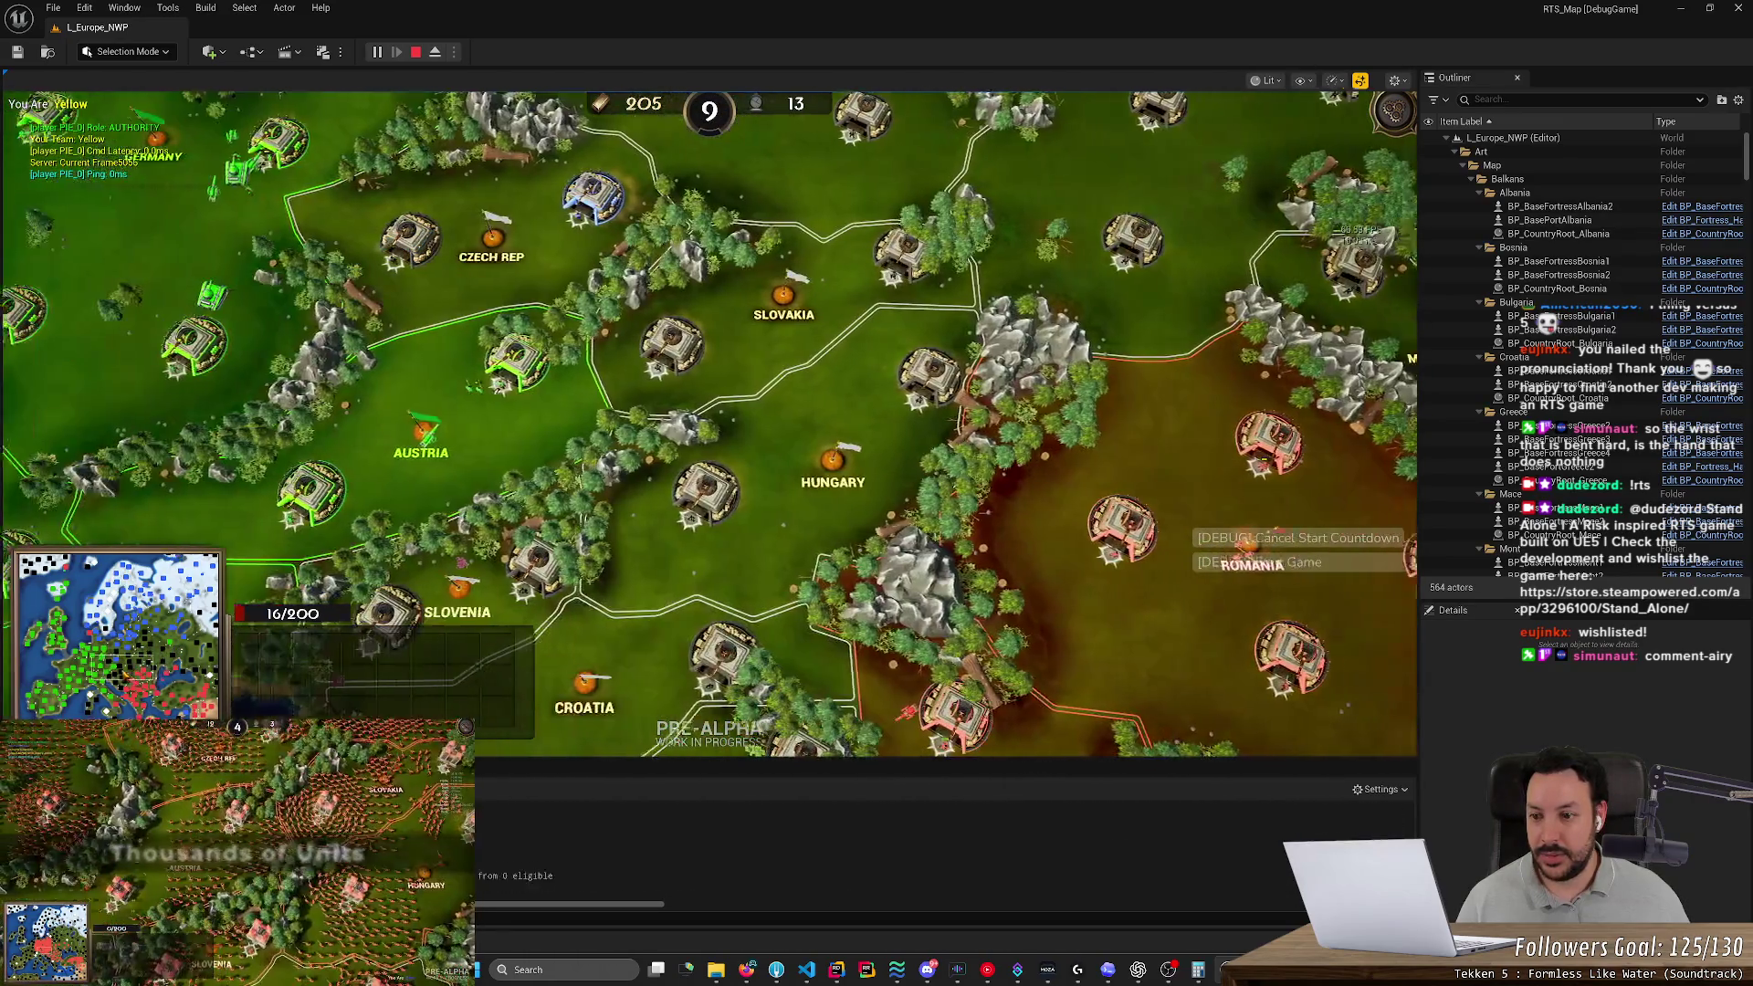
key(w)
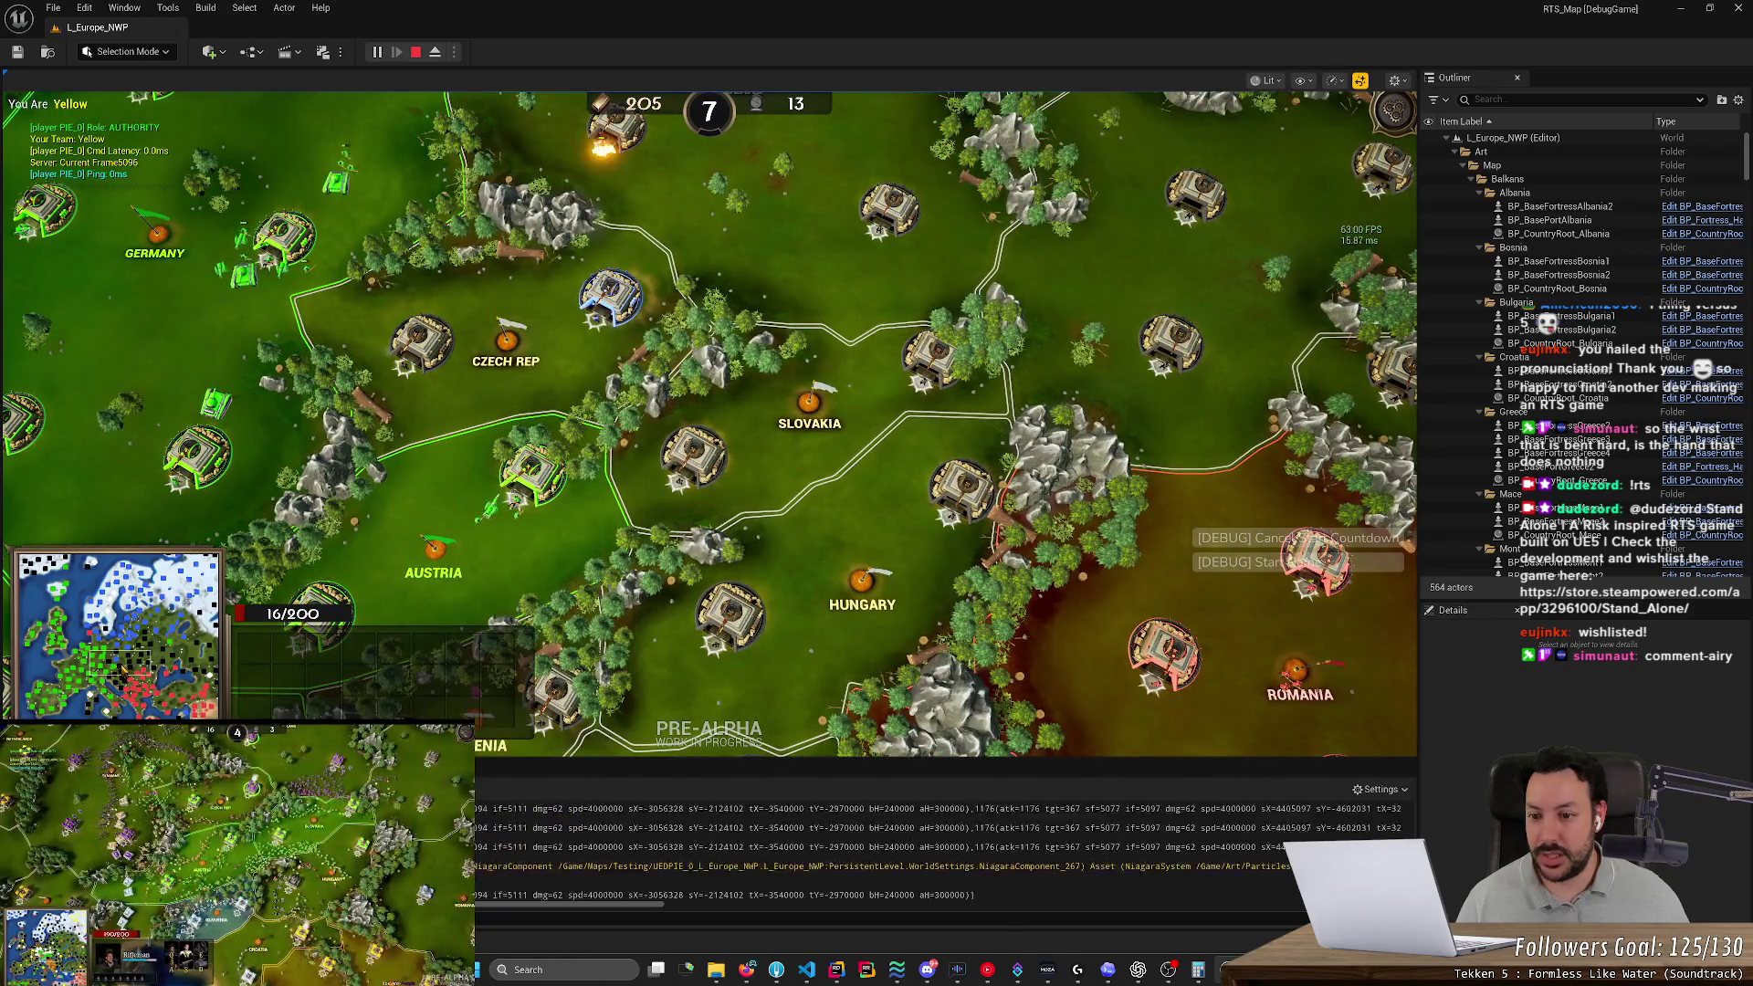
key(w)
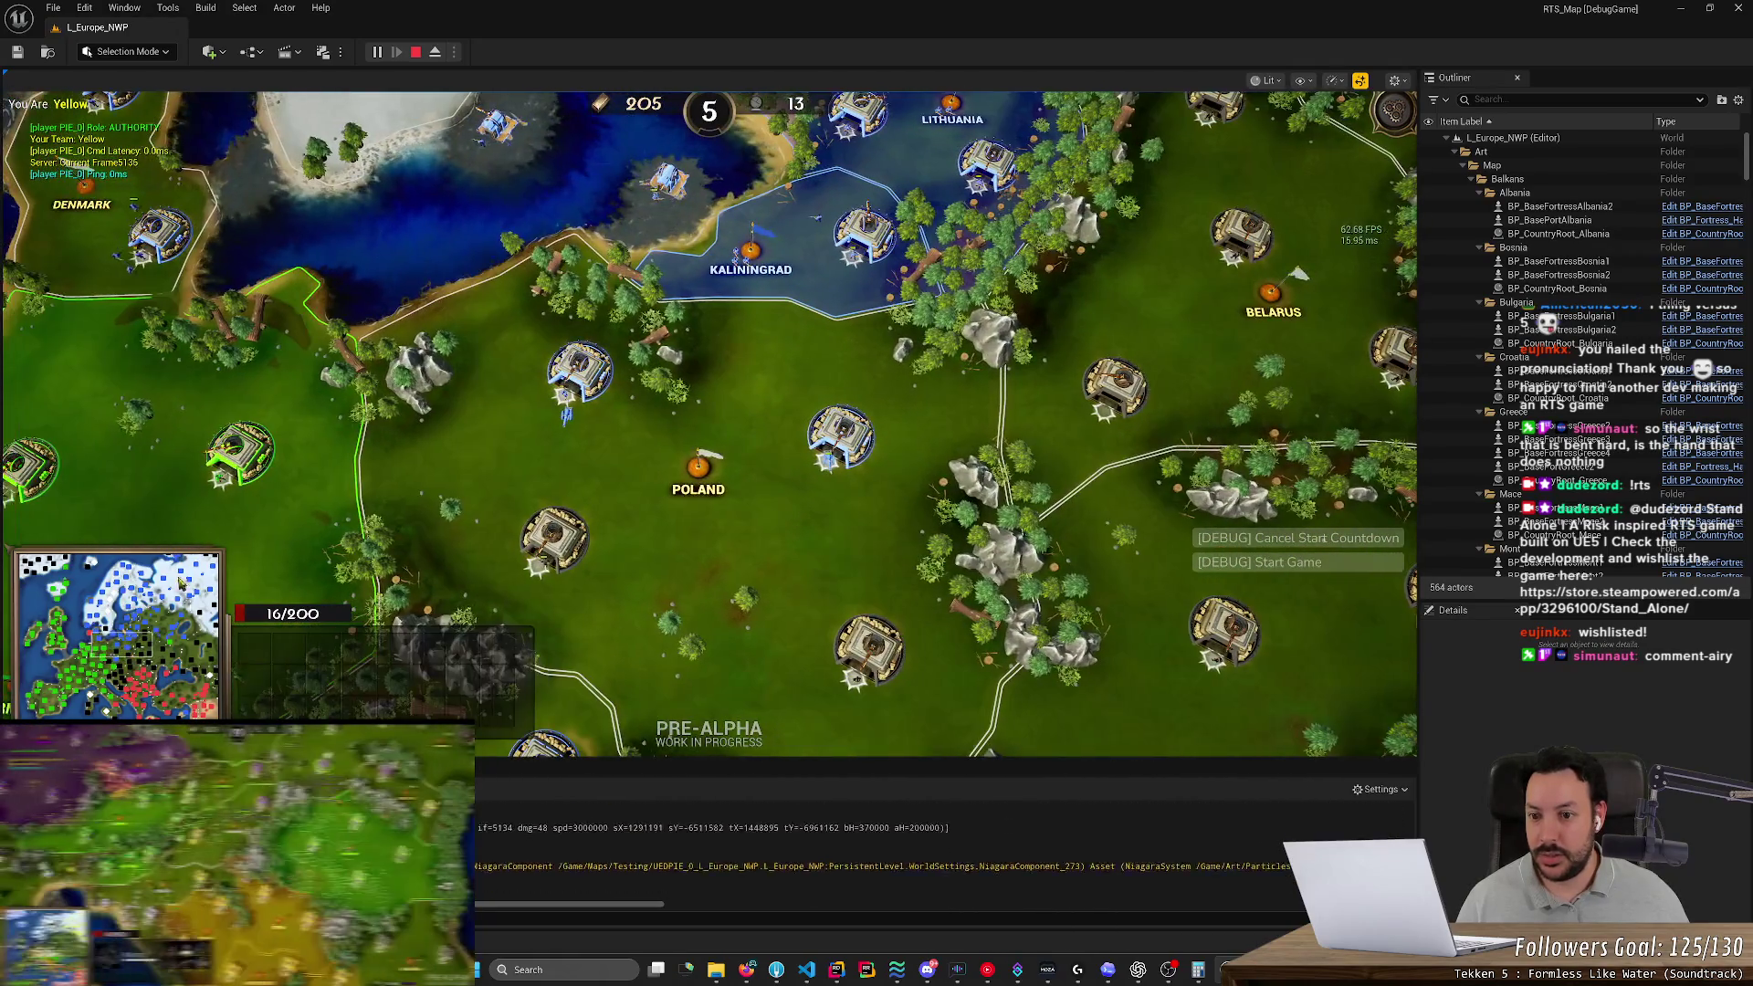
scroll(708, 424, up, 2)
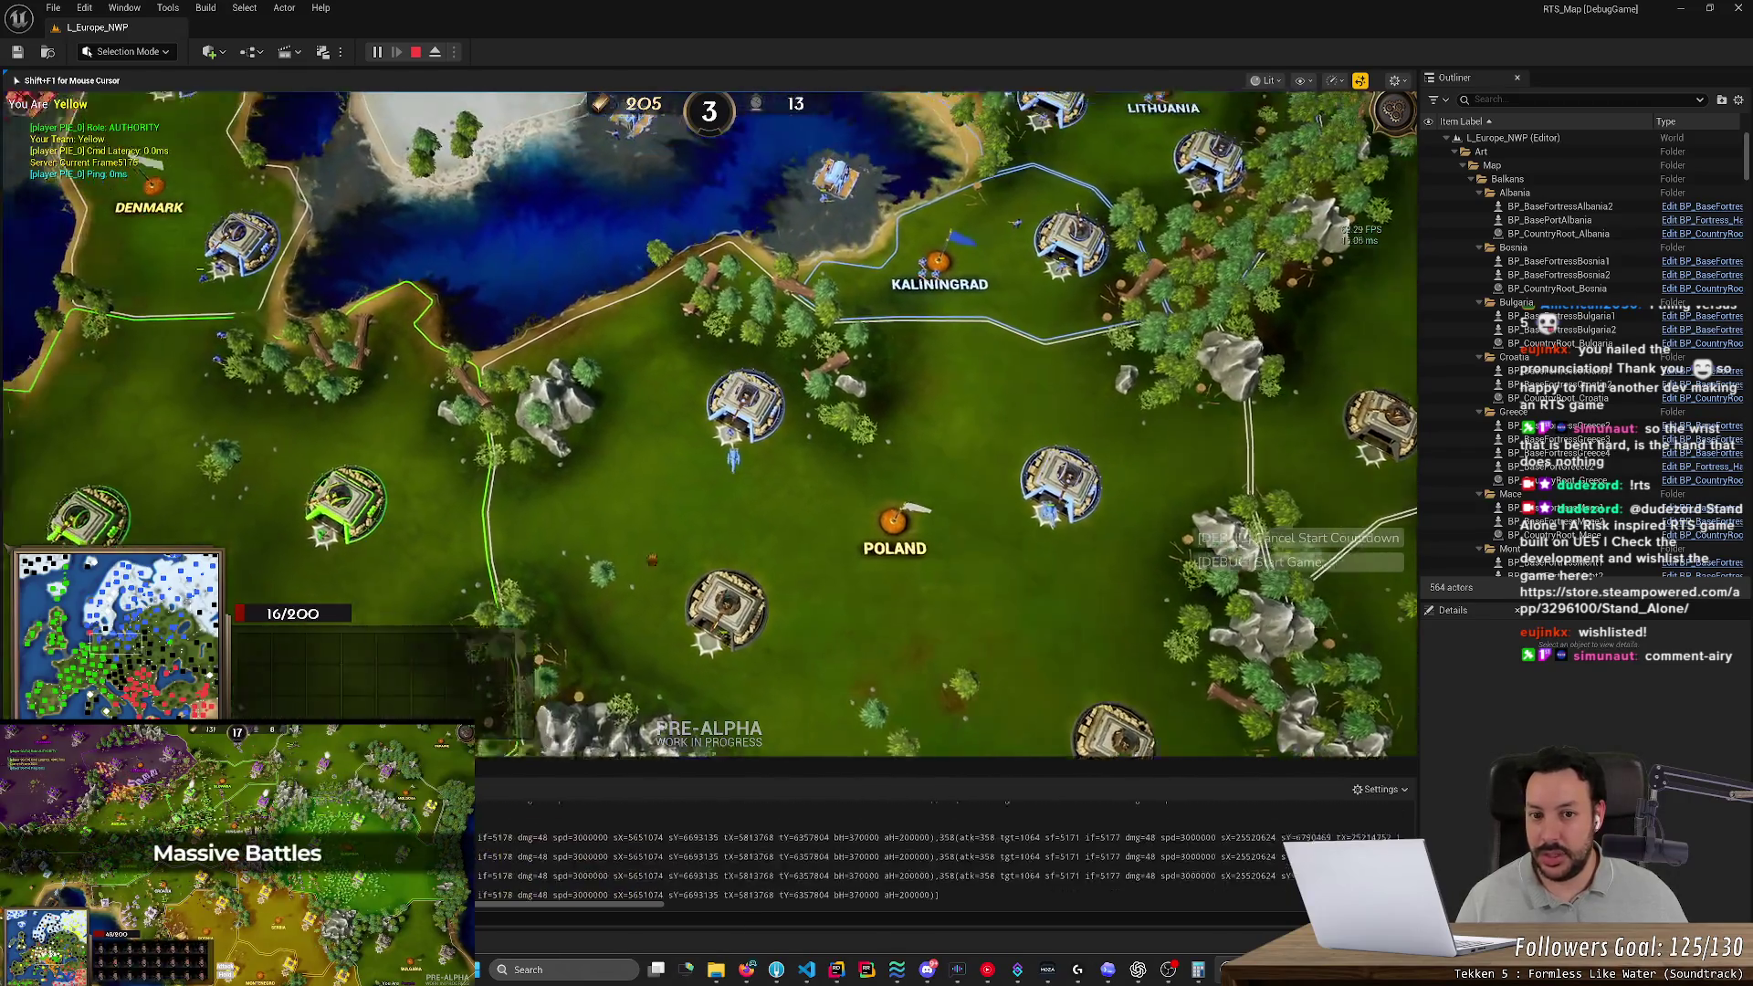
key(a)
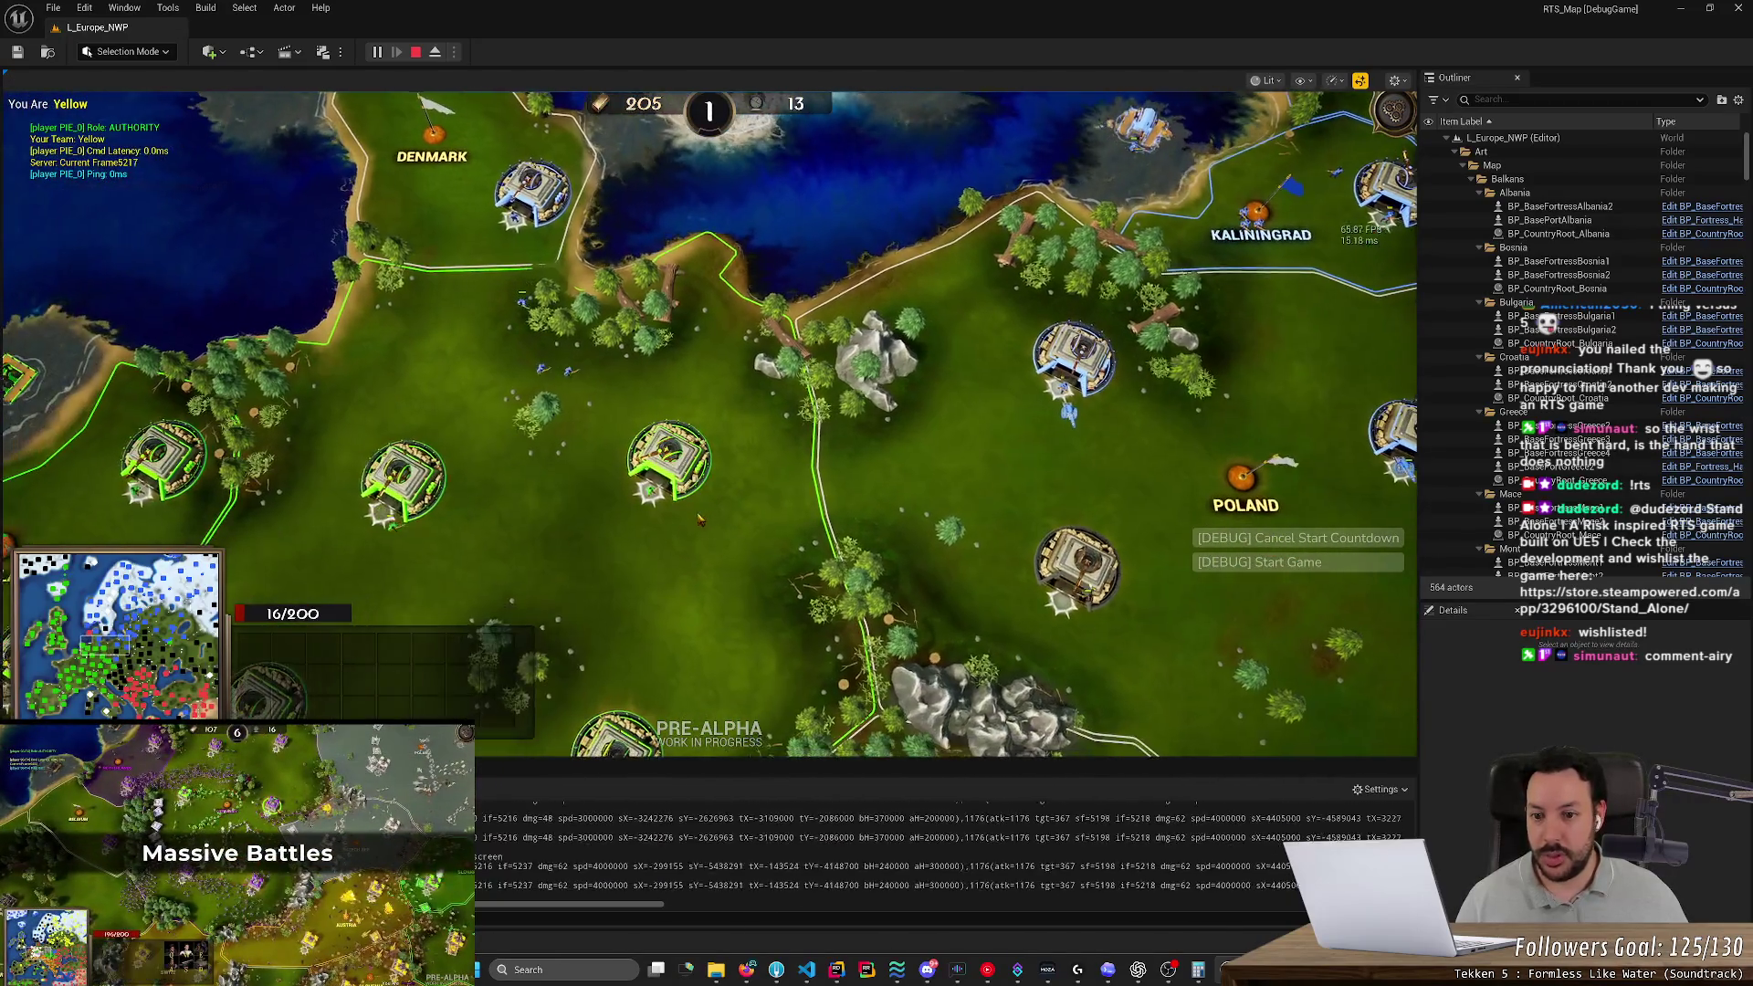
scroll(701, 519, down, 2)
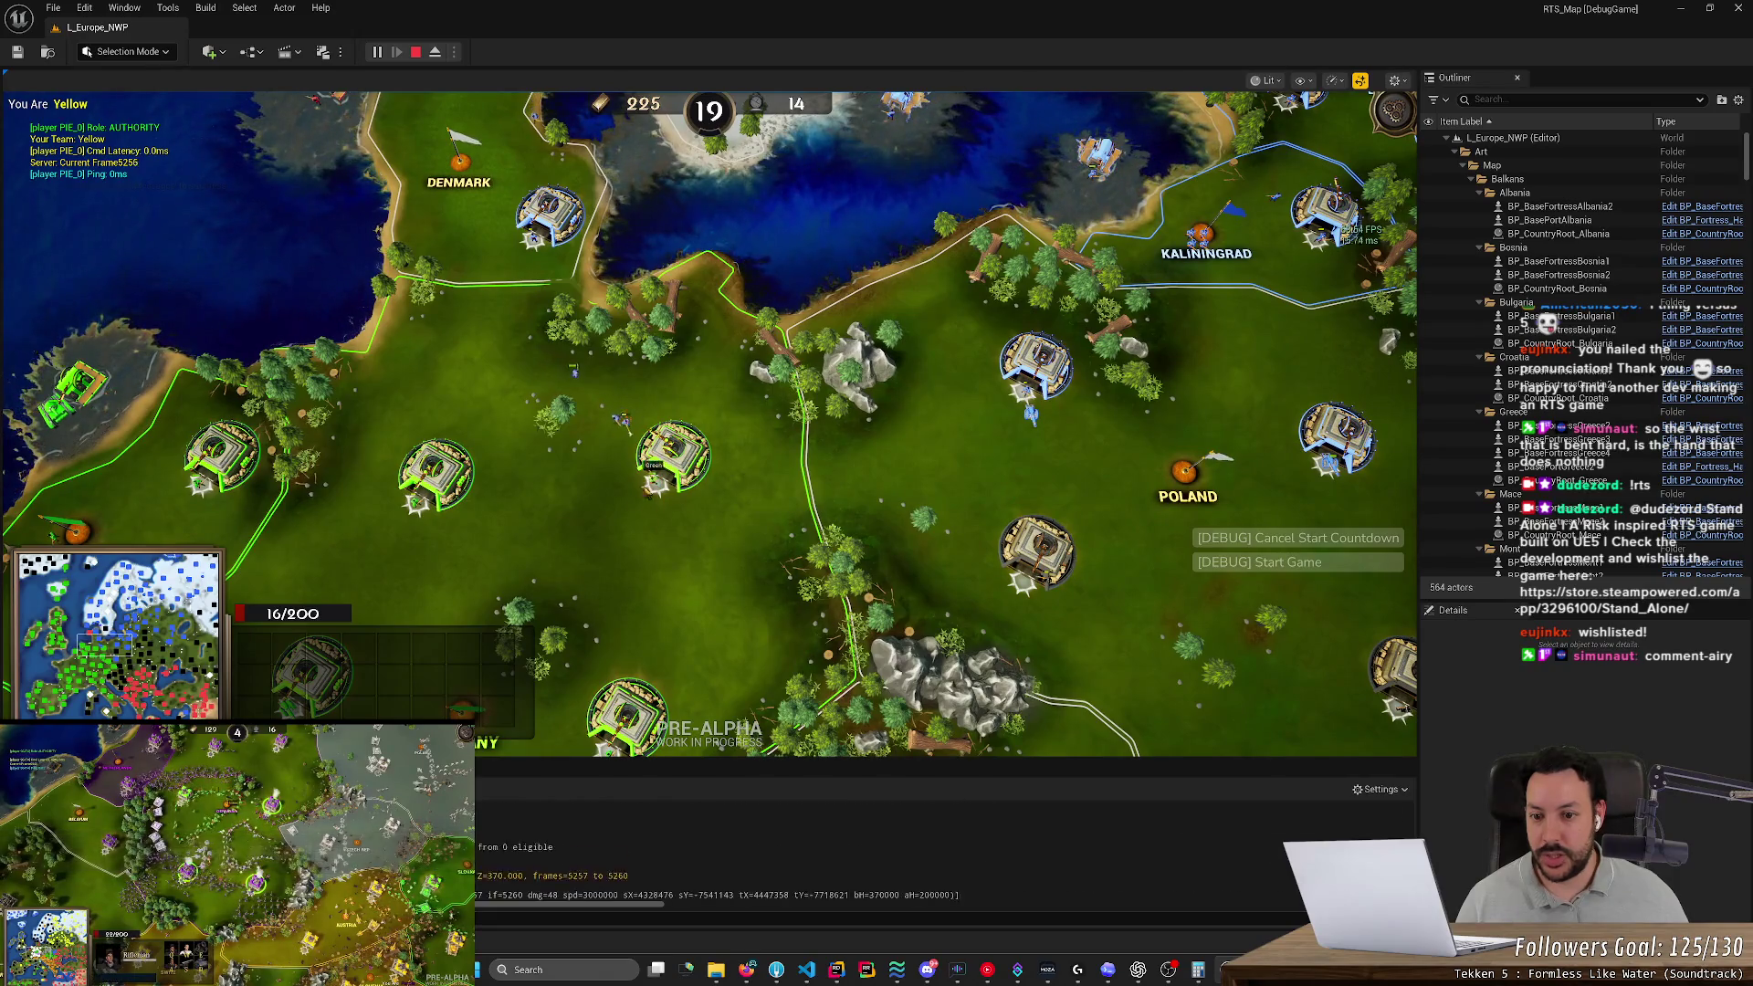
key(s)
key(a)
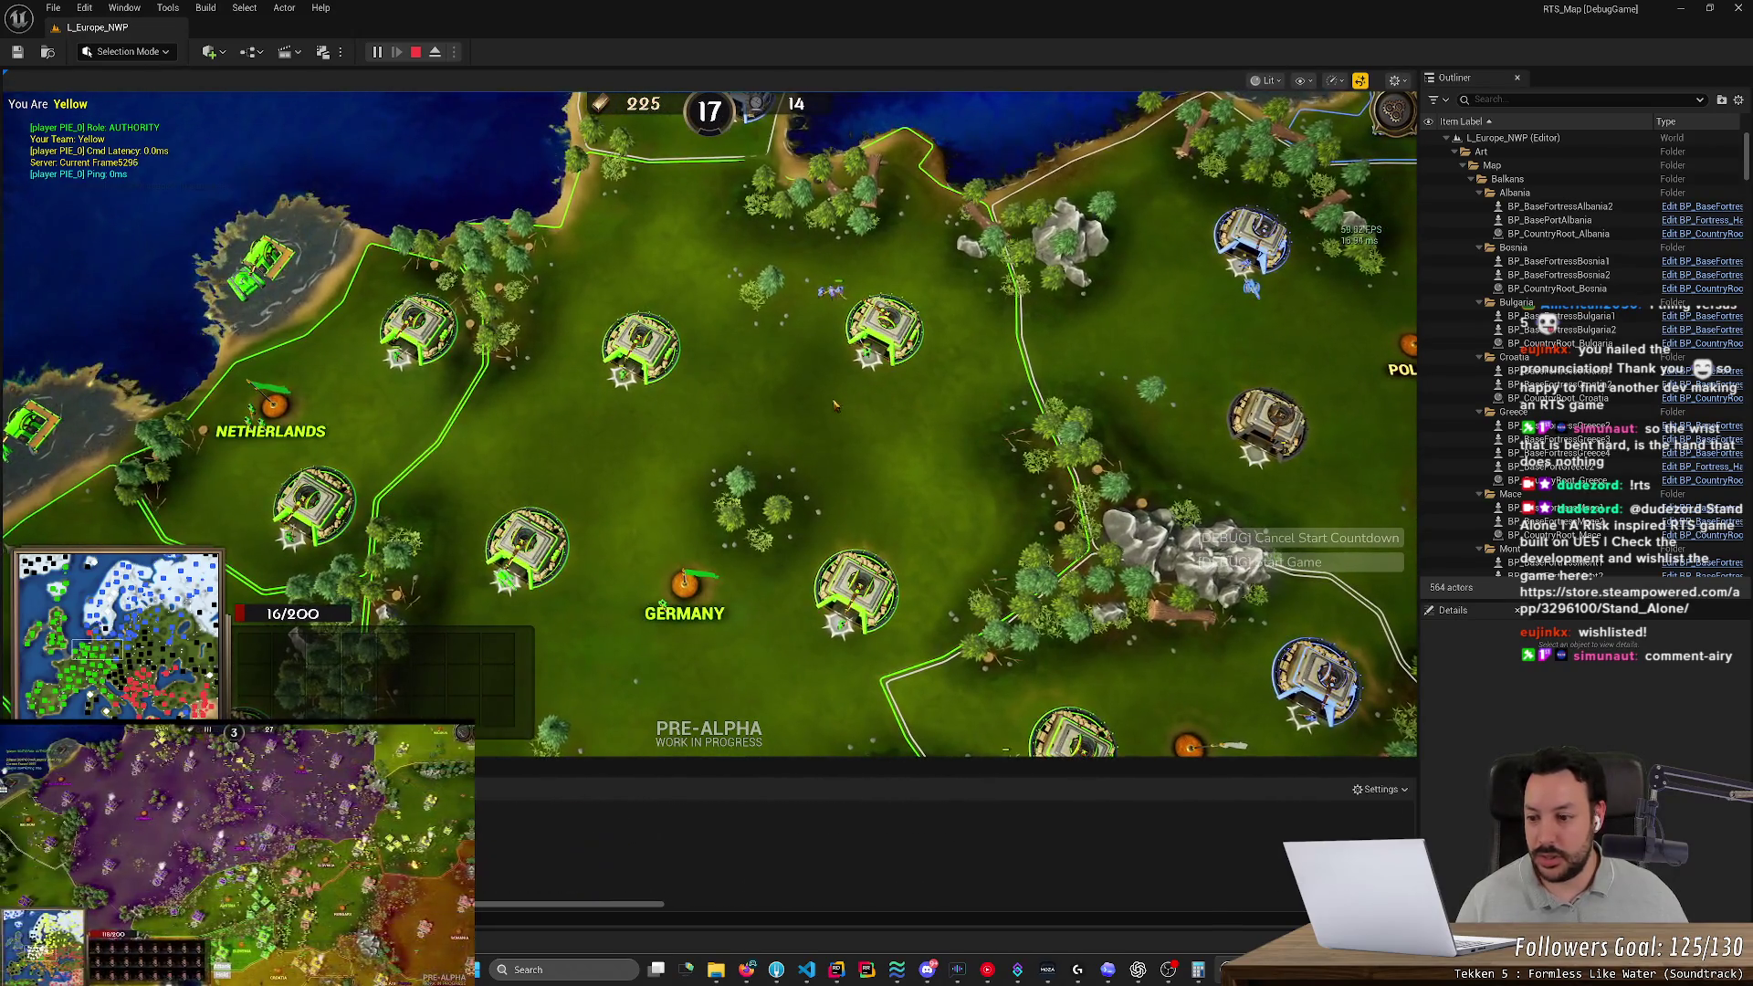
scroll(879, 406, up, 1)
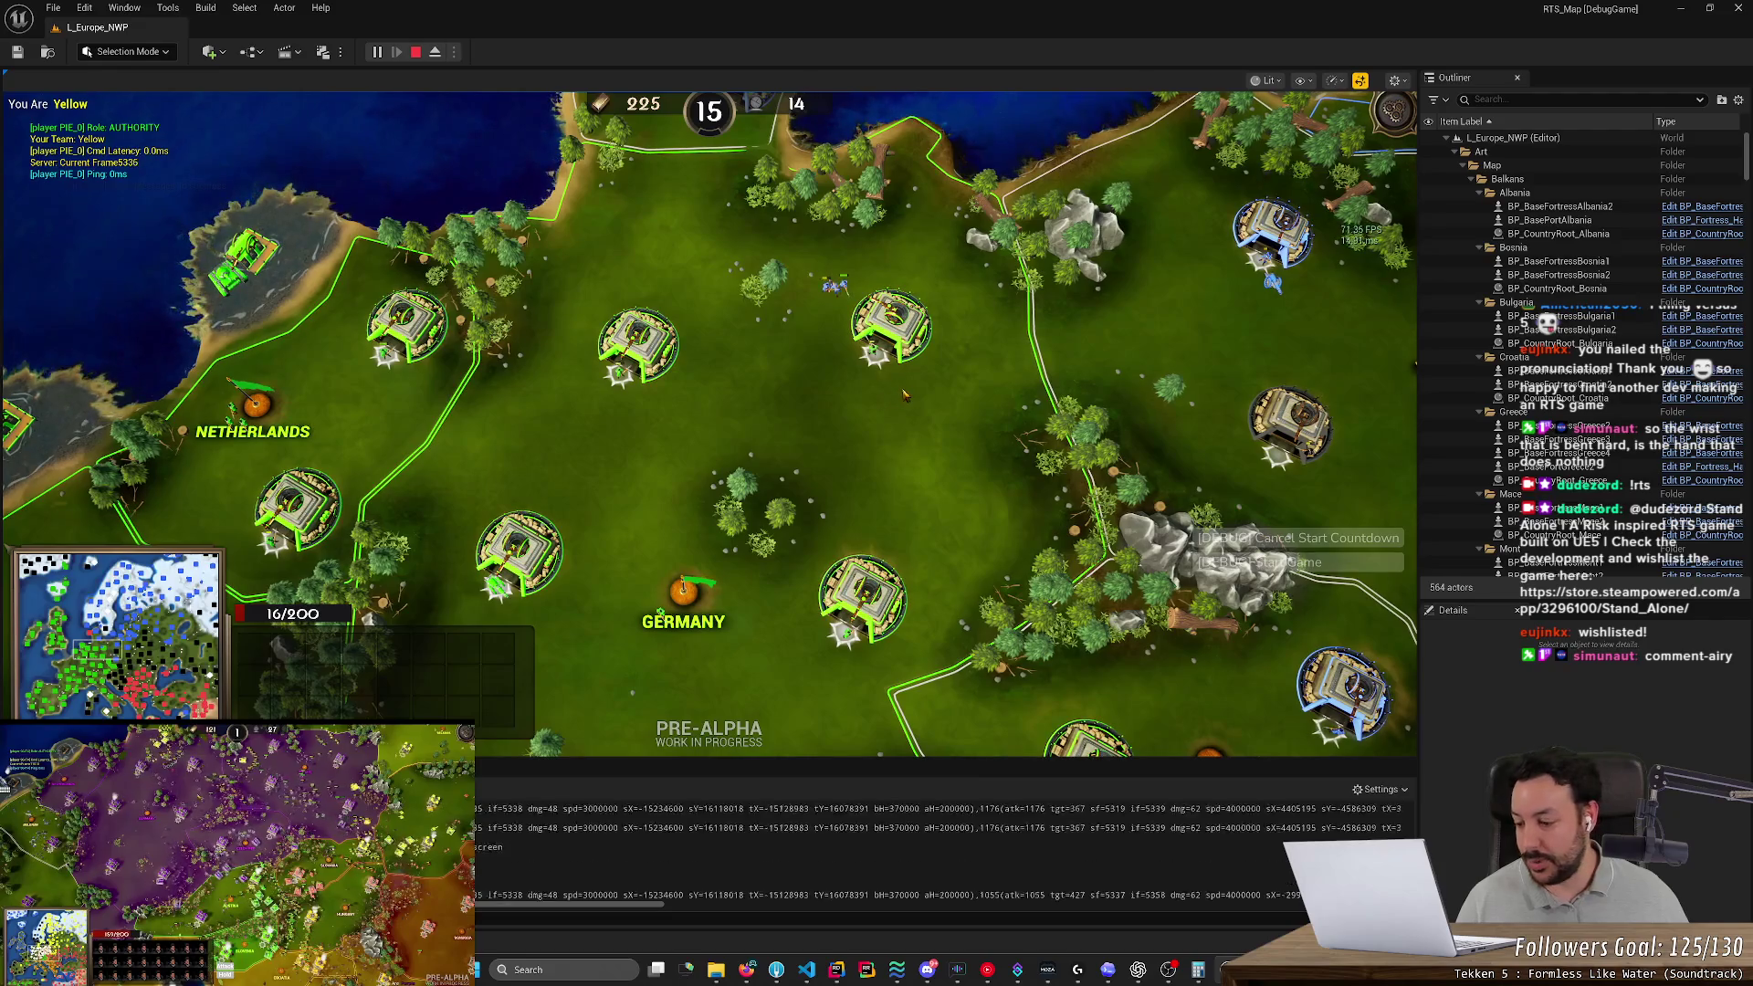
key(d)
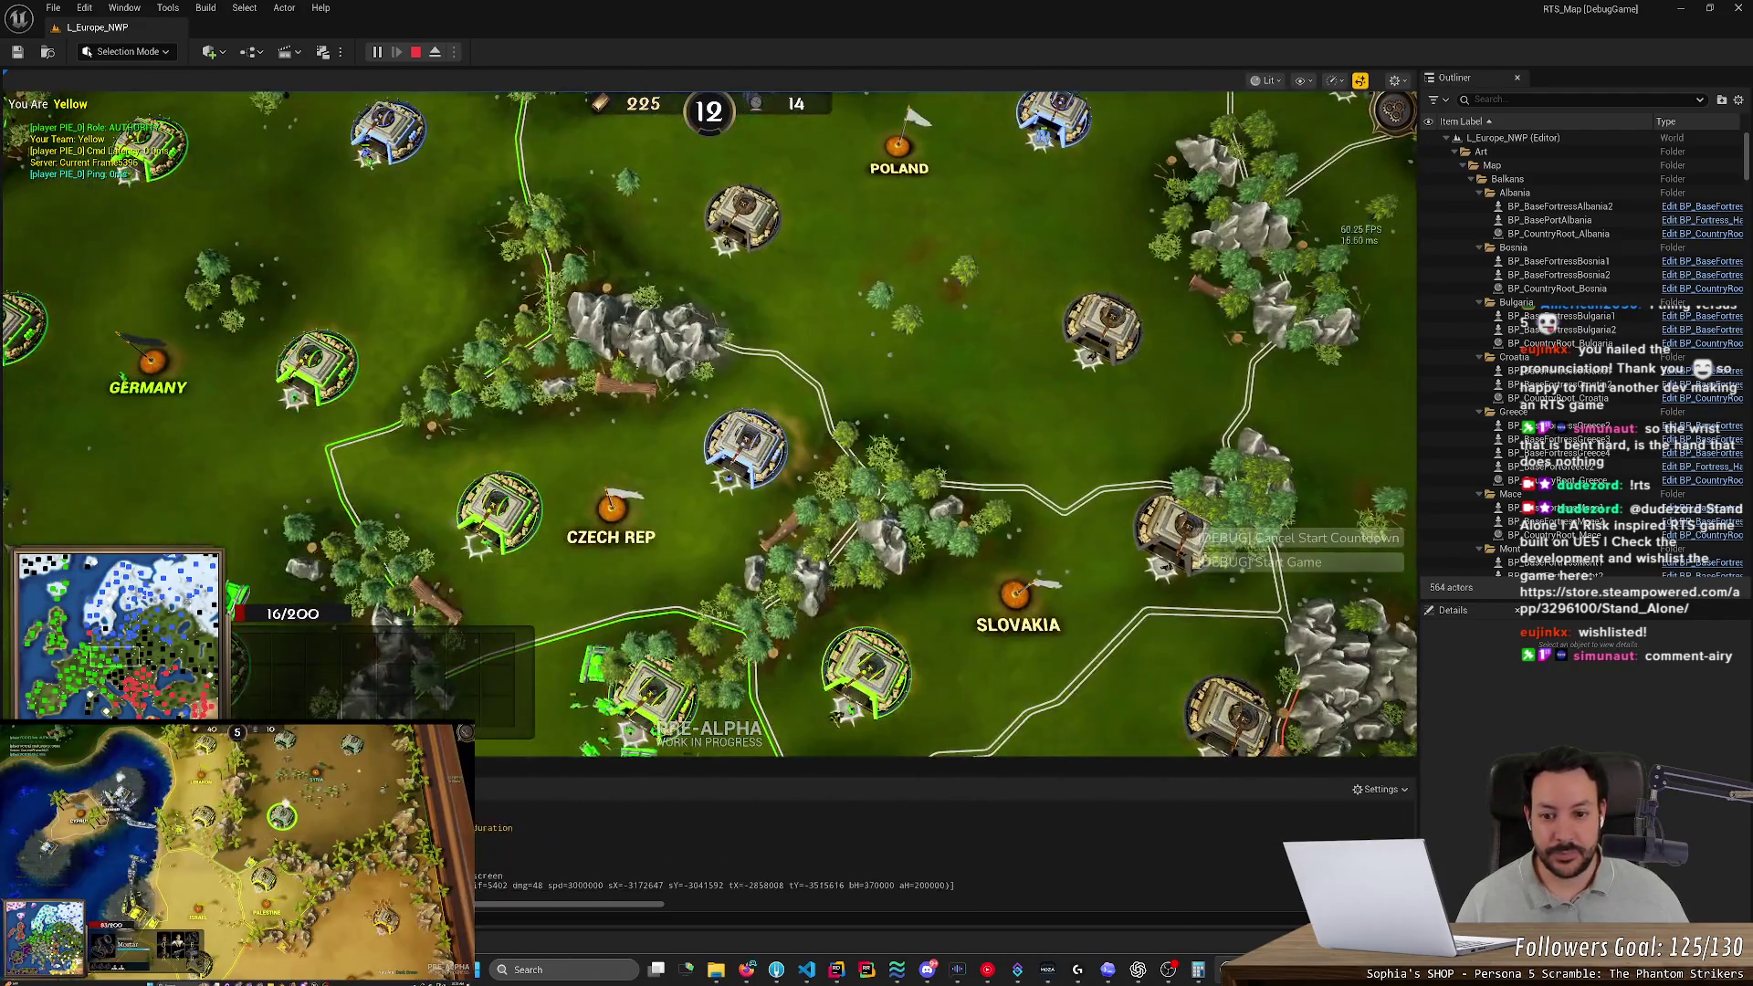
Pan south over Austria and Hungary to the Balkans around Croatia and northern Italy
key(s)
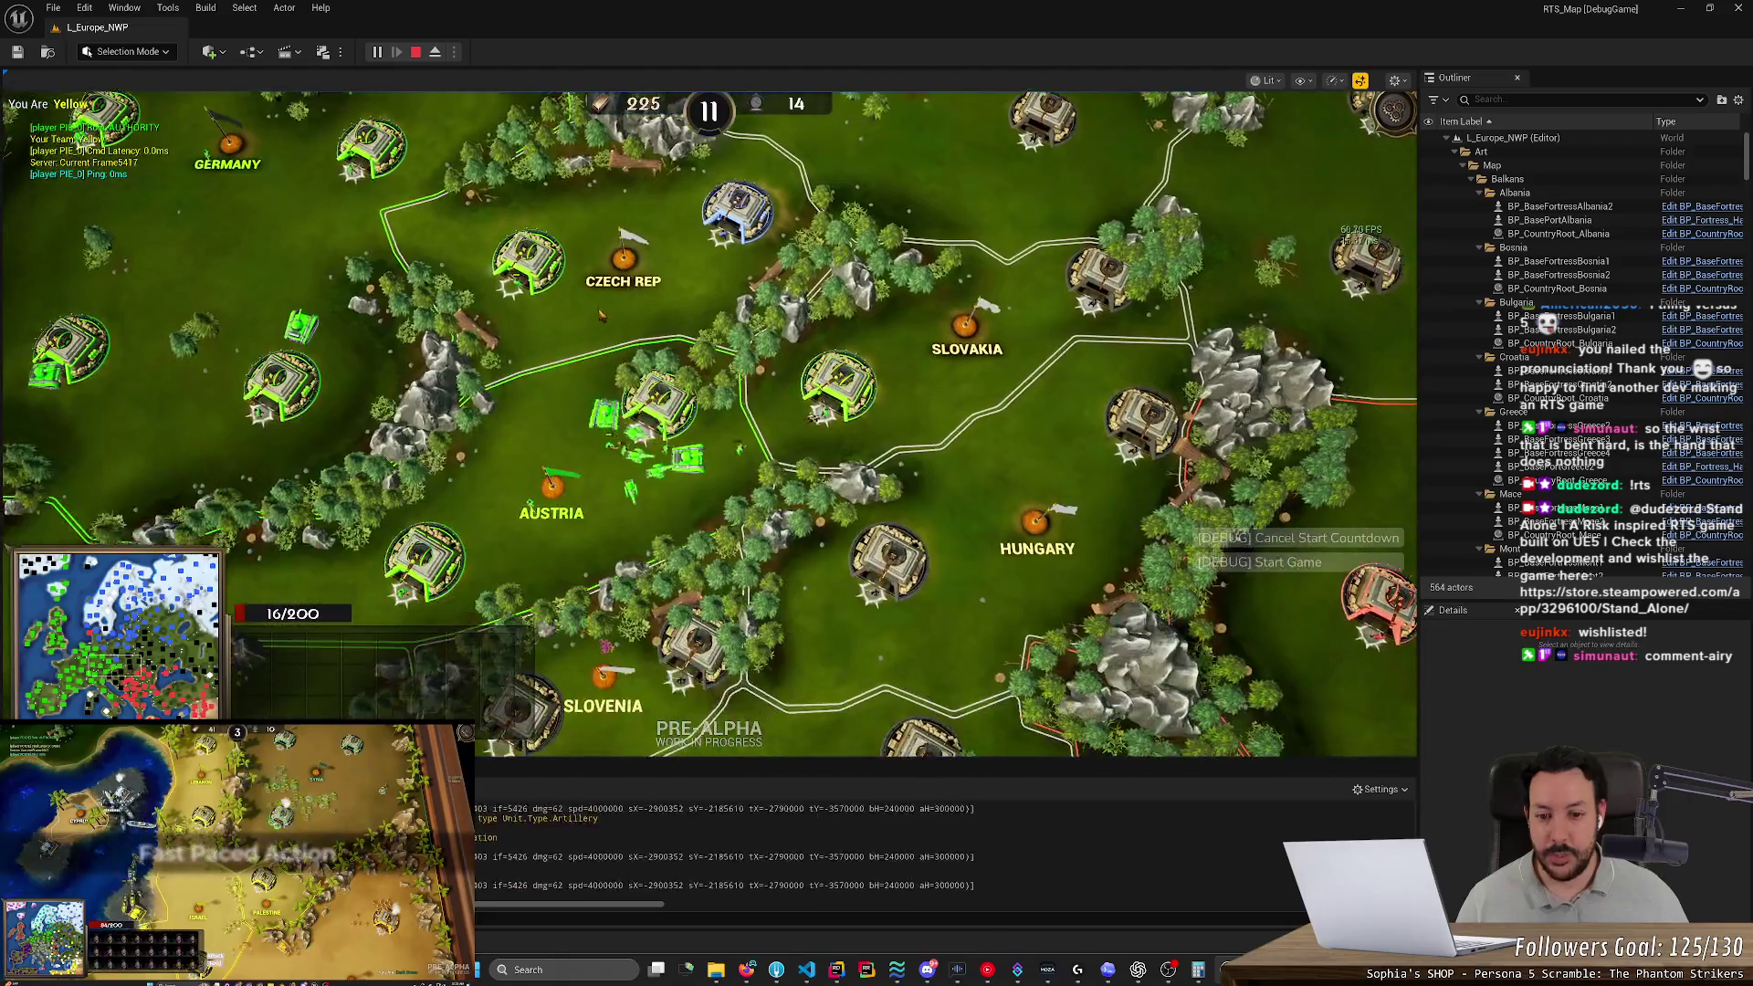
key(d)
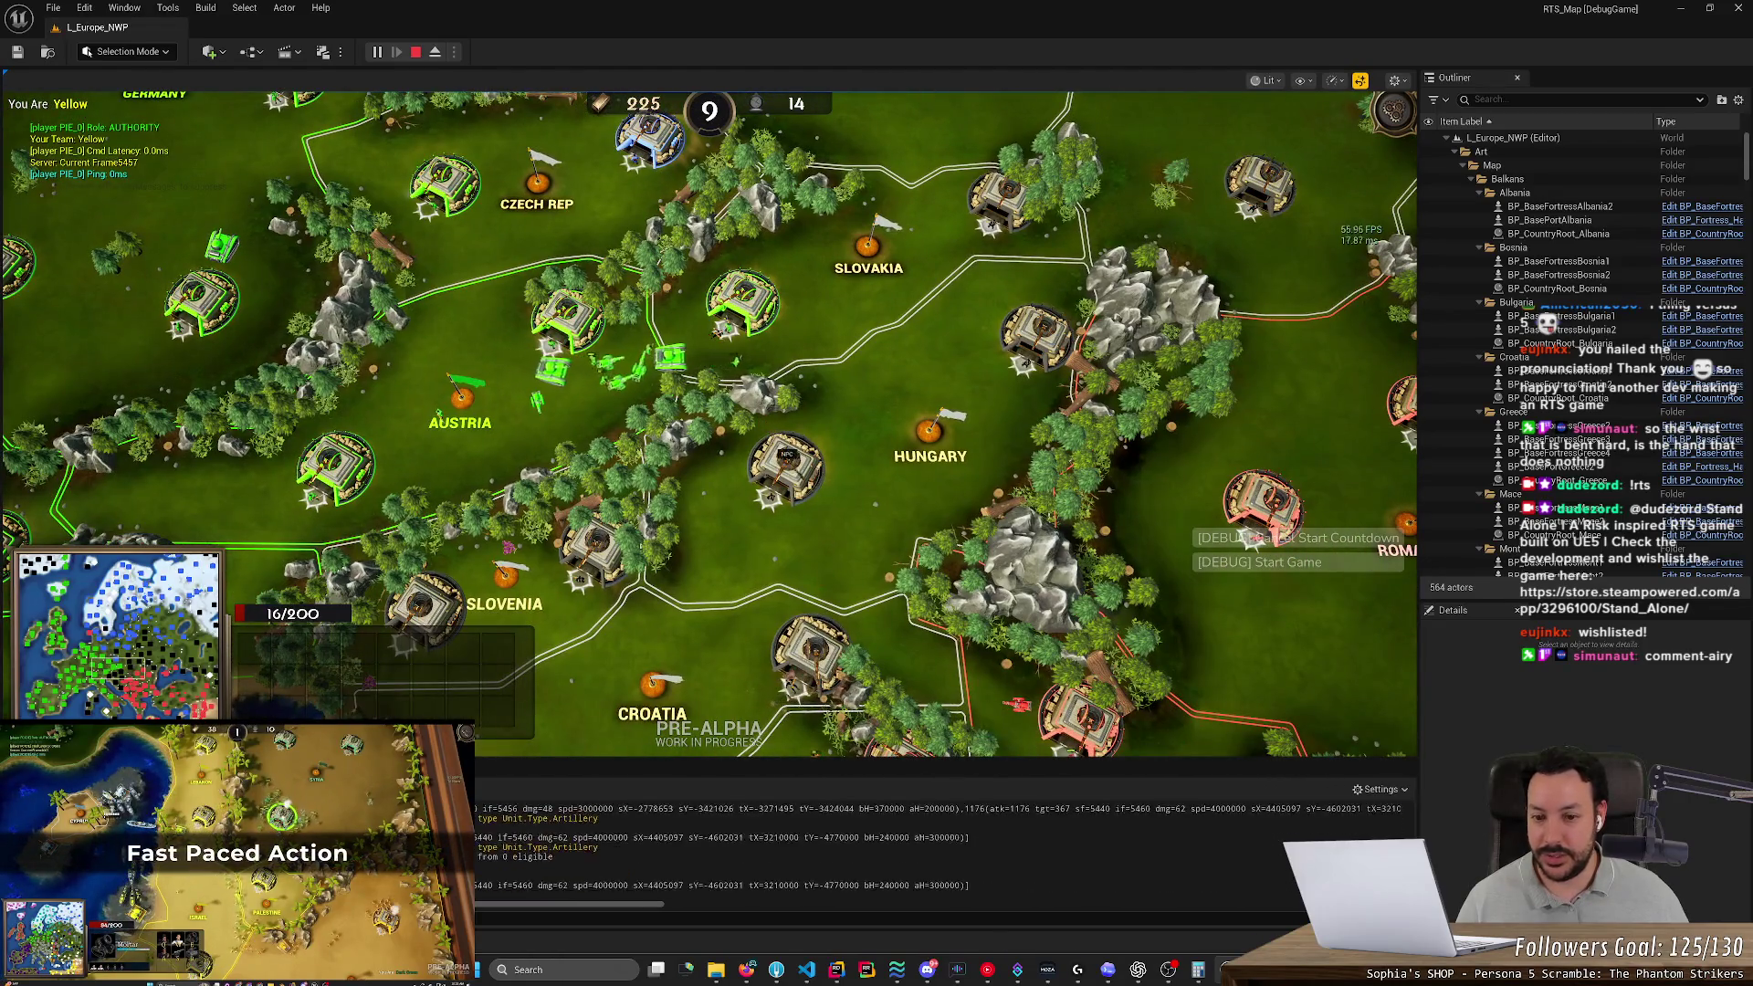
key(s)
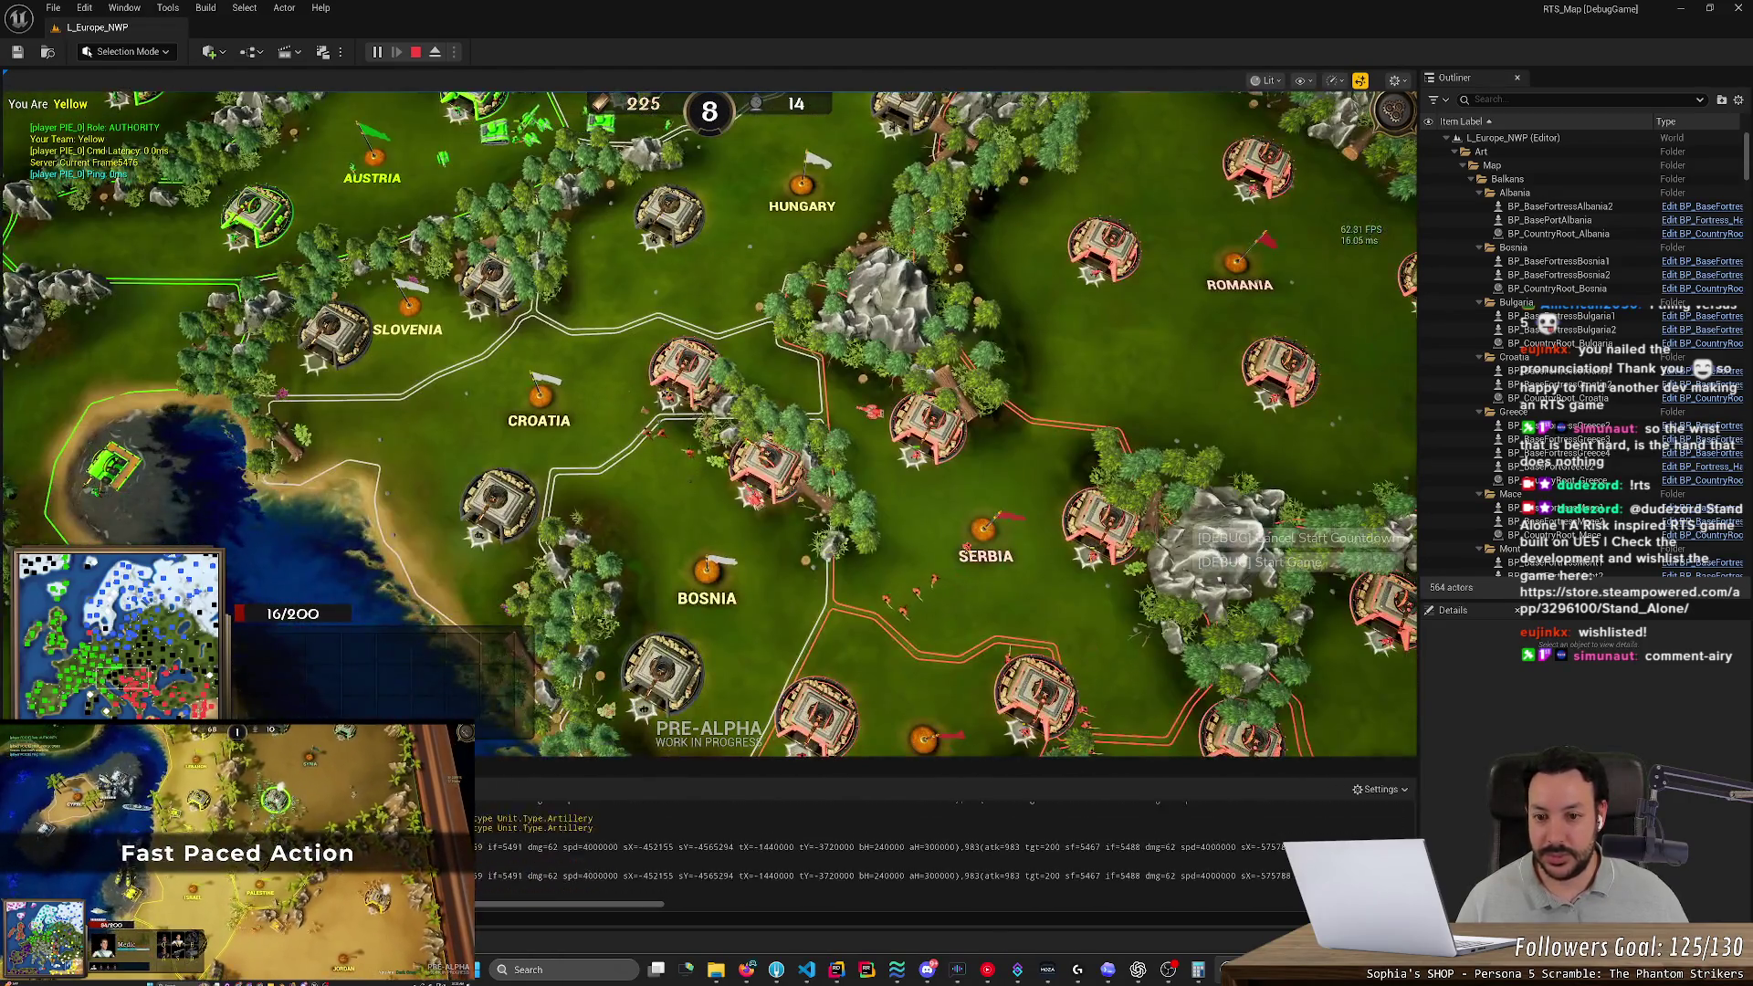
key(w)
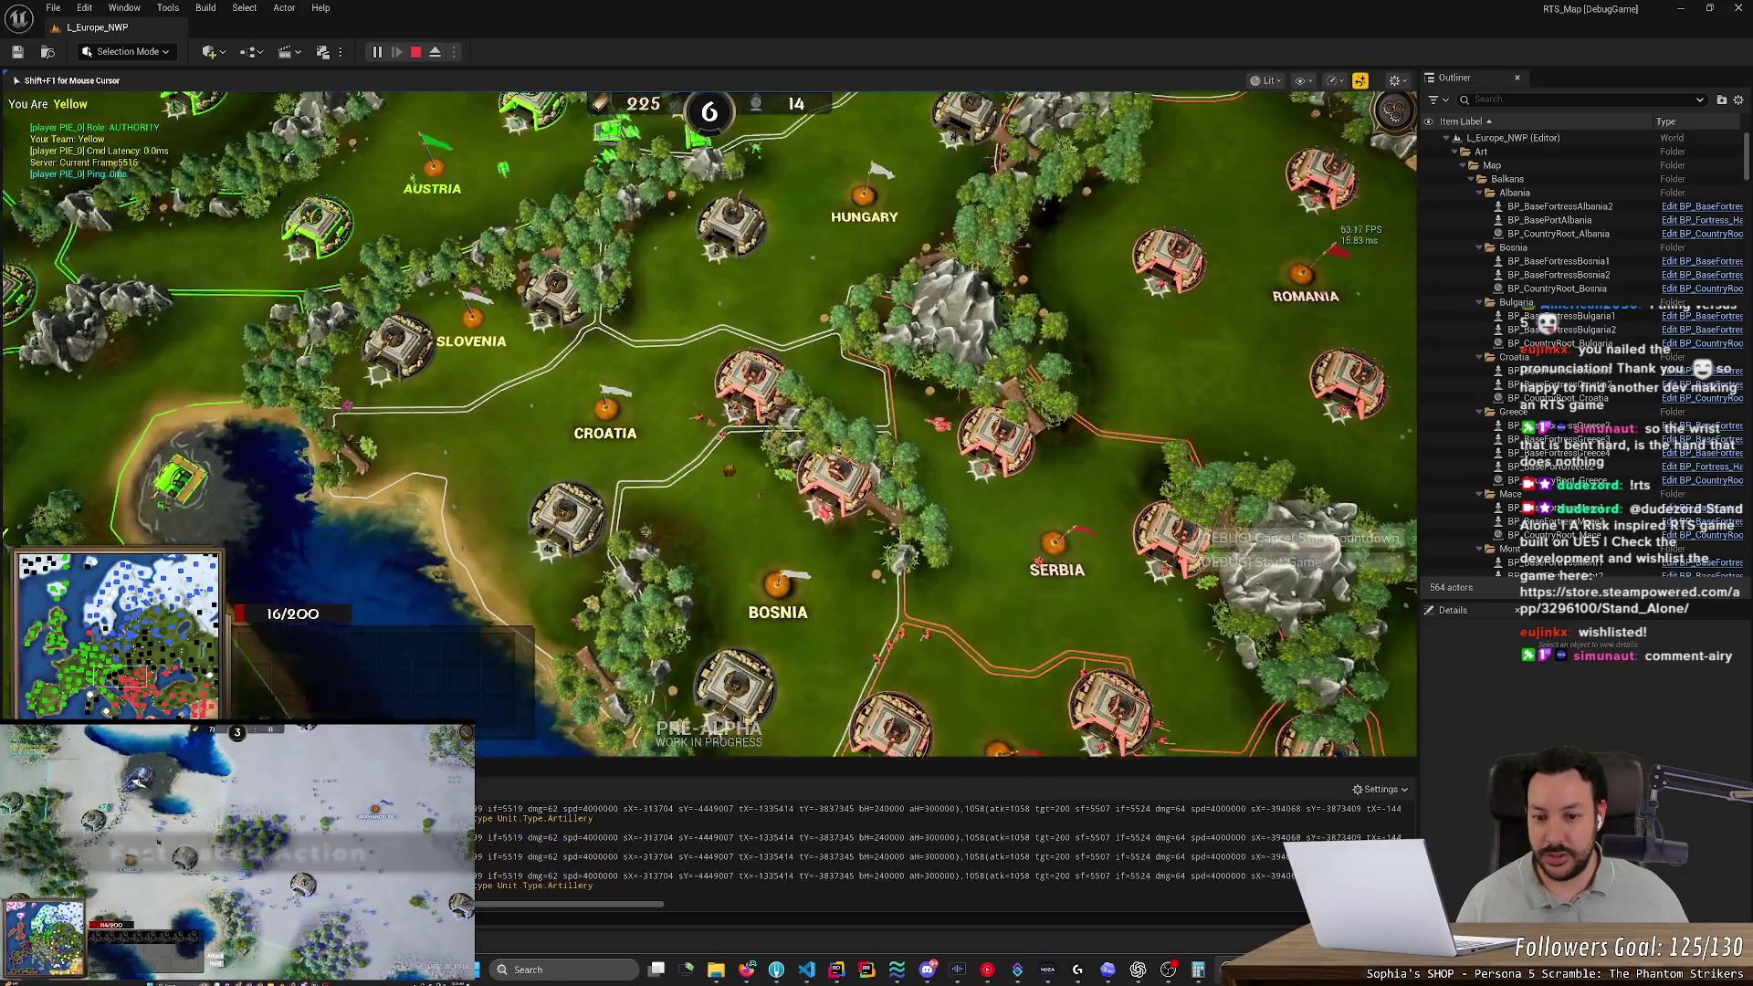
key(s)
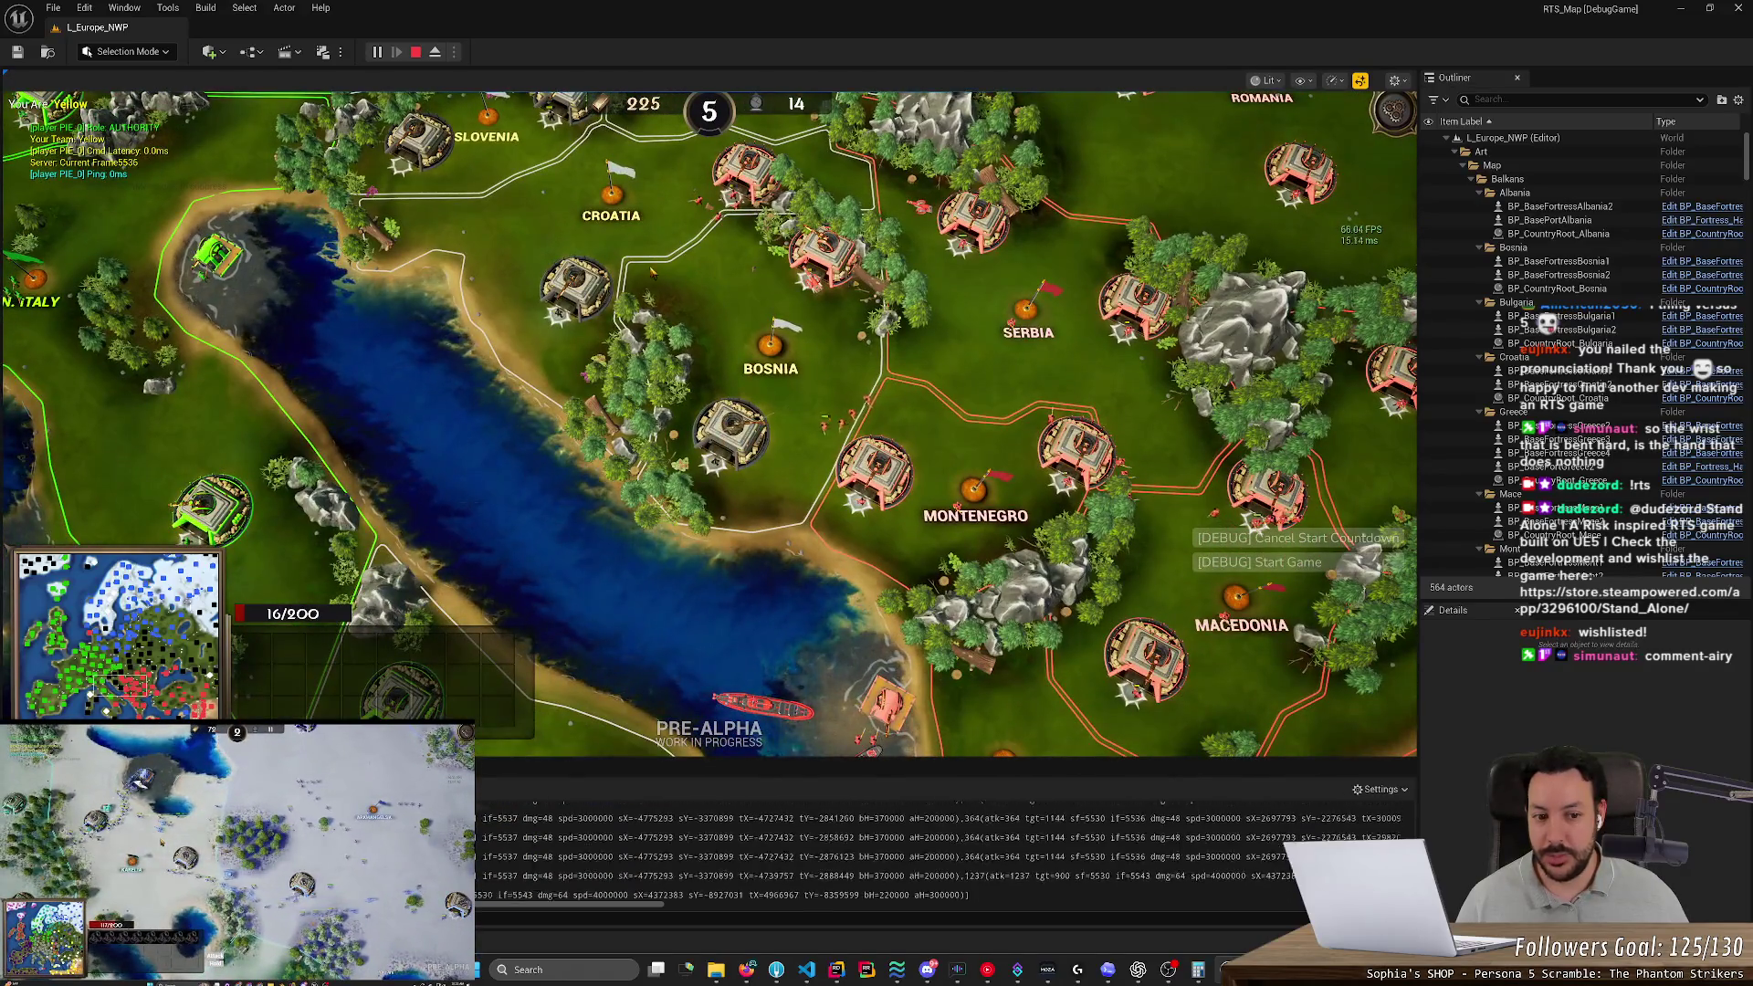
key(w)
key(w)
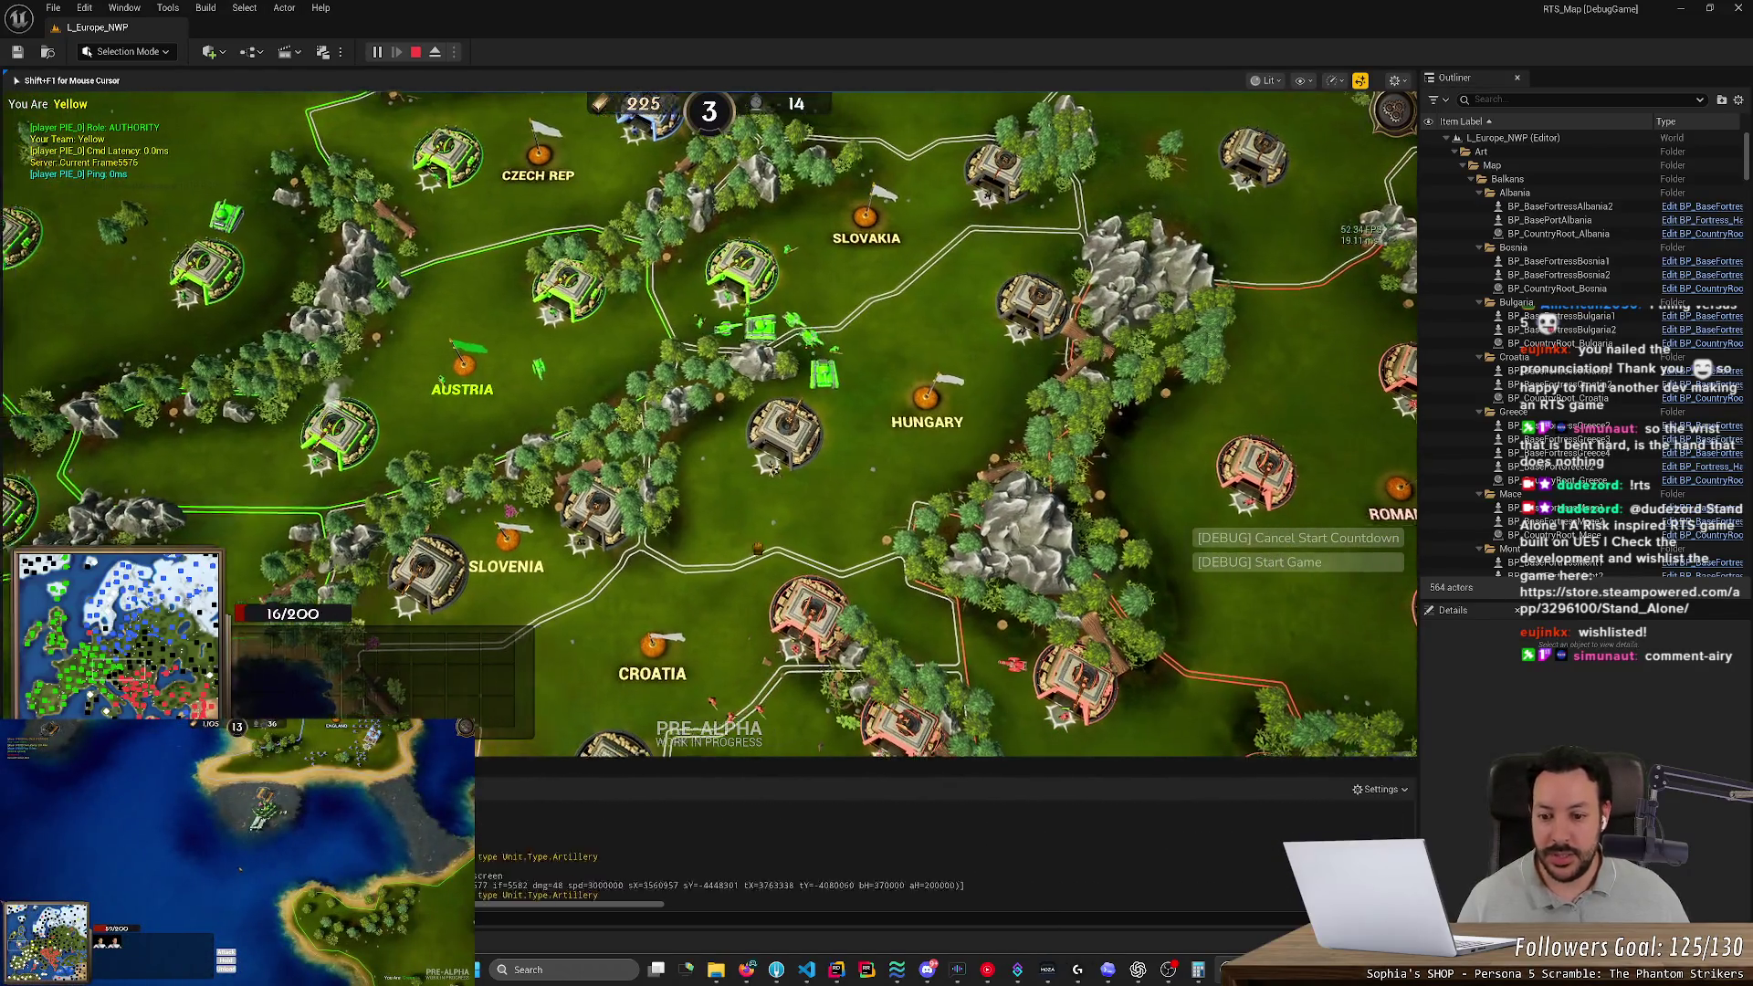
key(a)
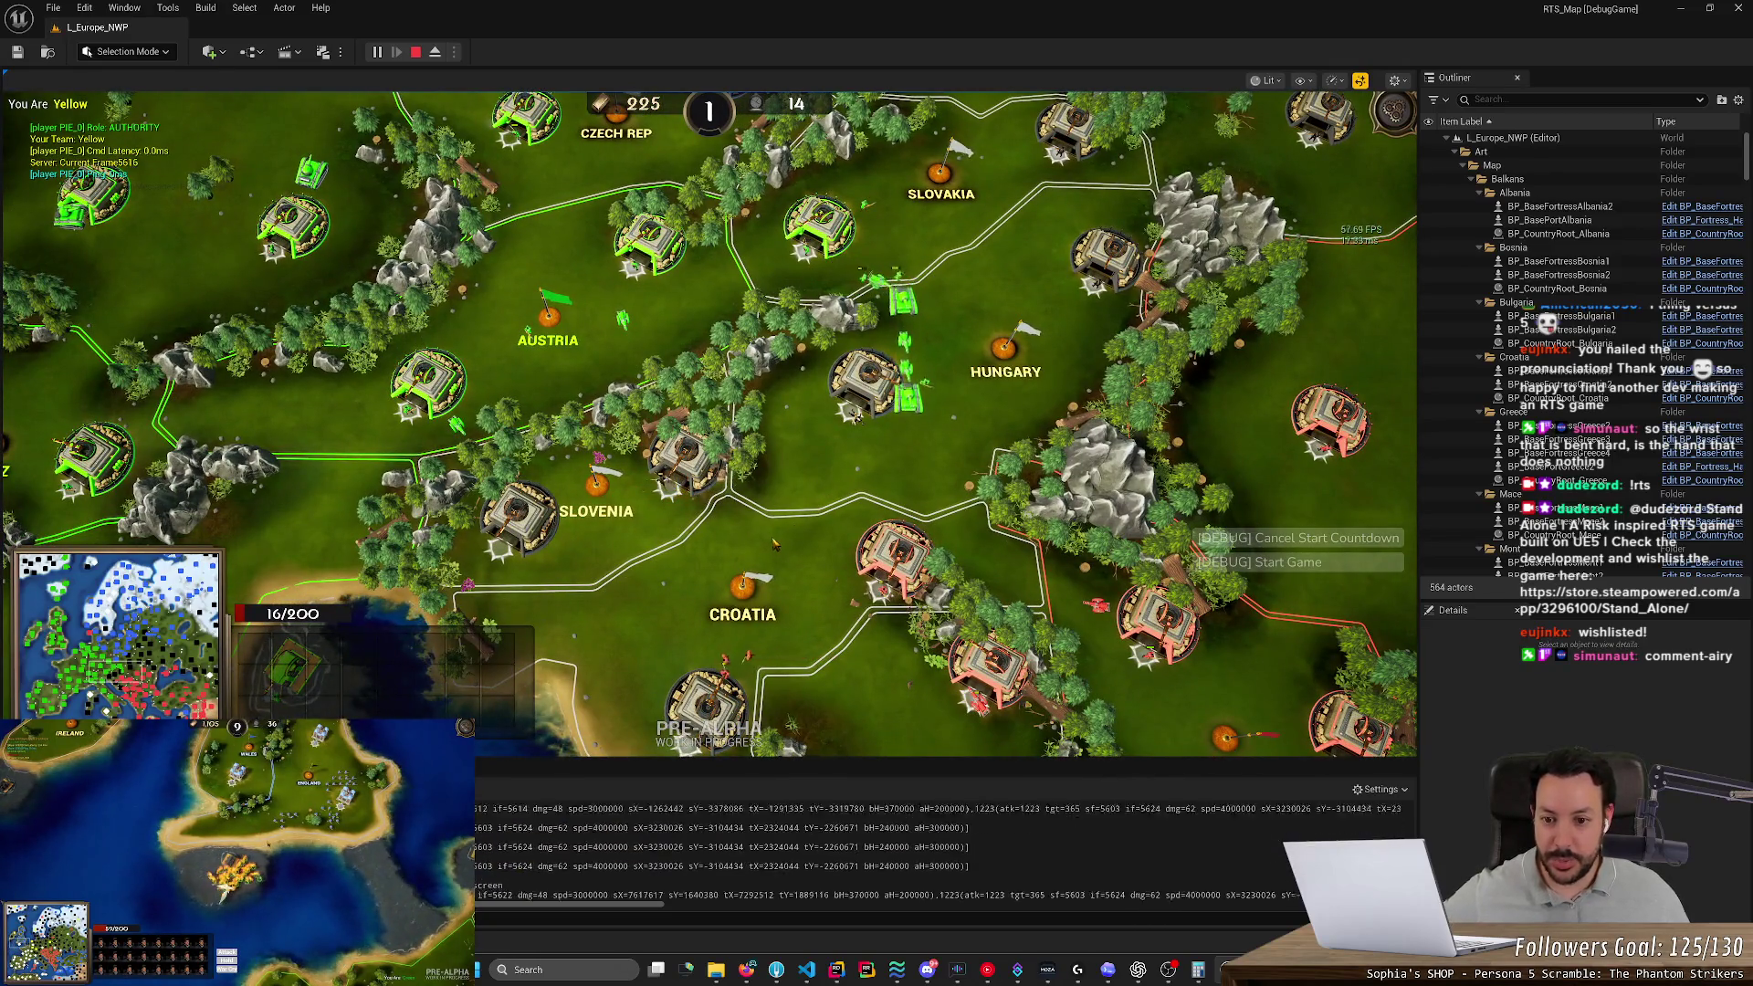
key(s)
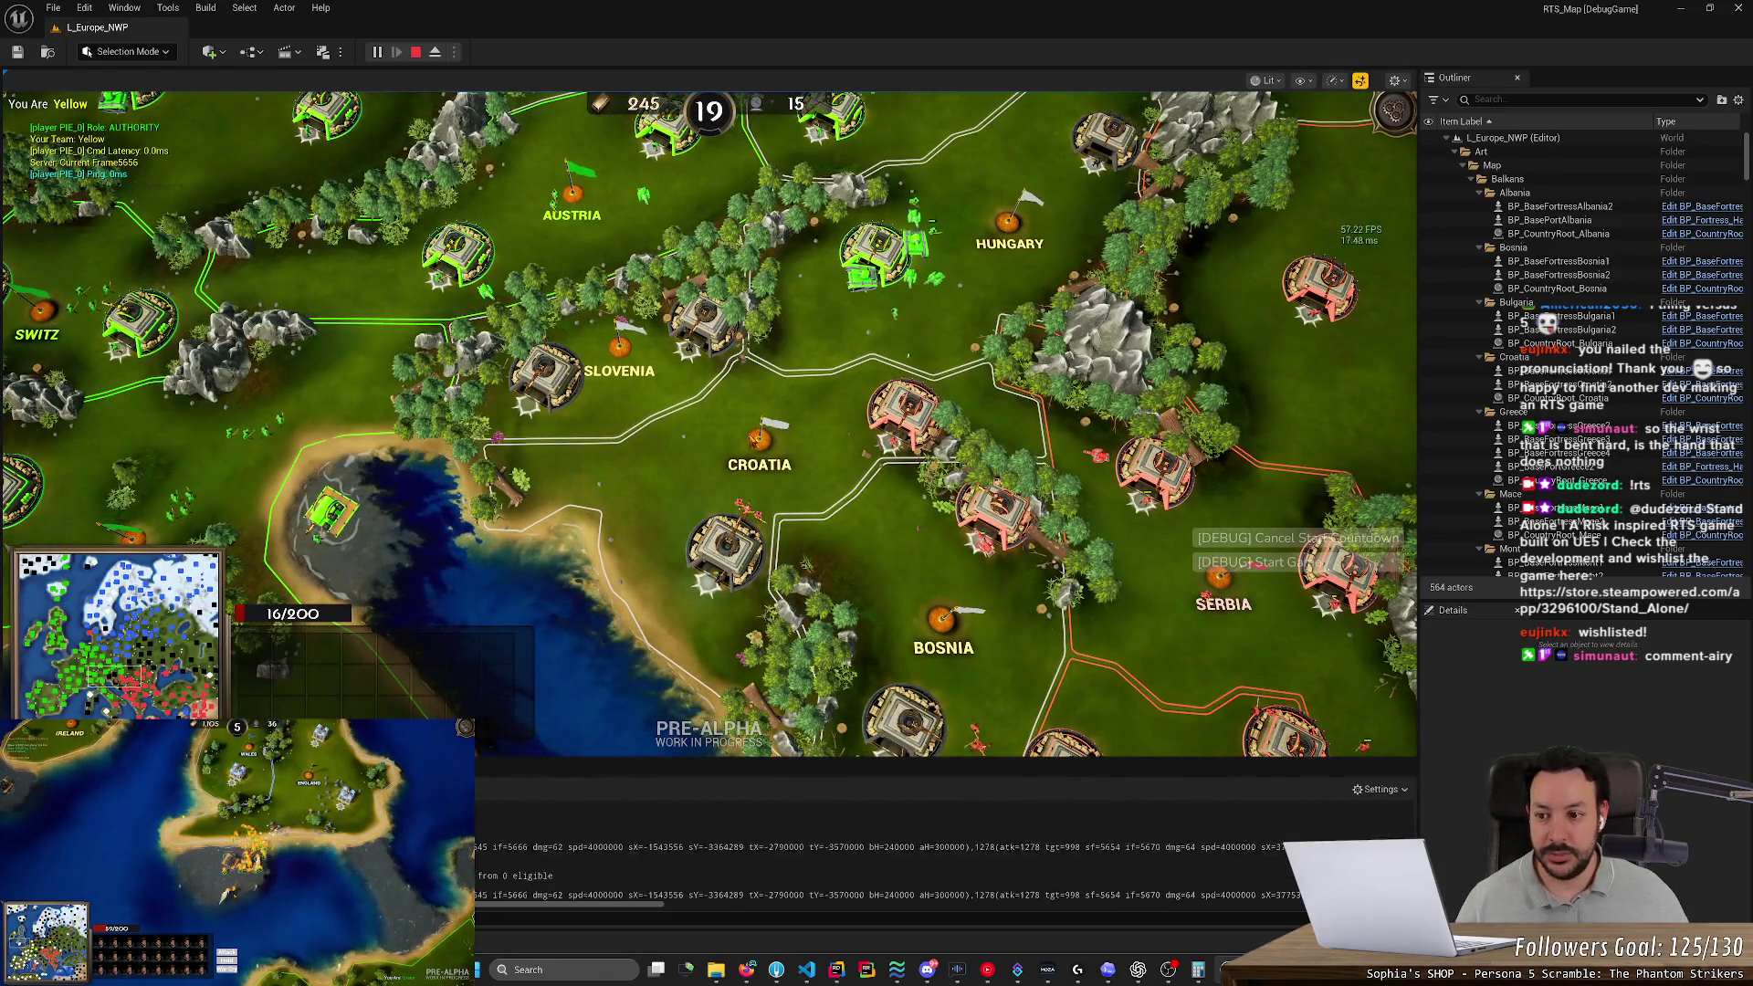
key(a)
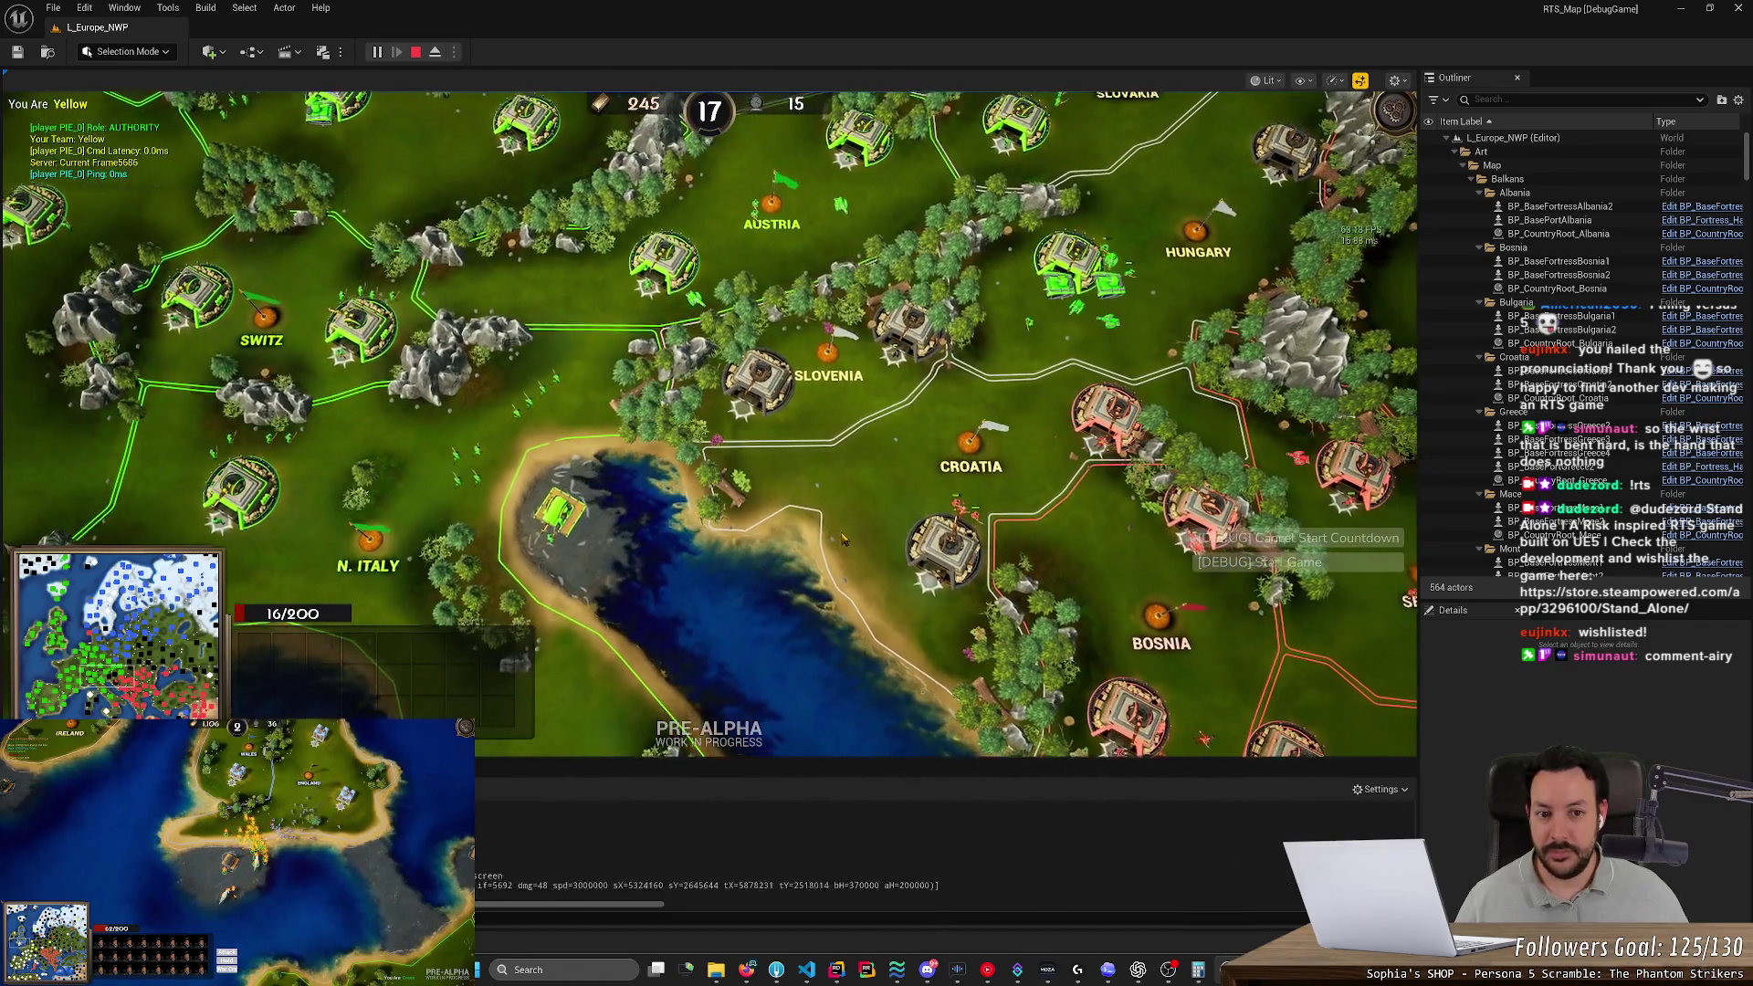
scroll(842, 539, down, 1)
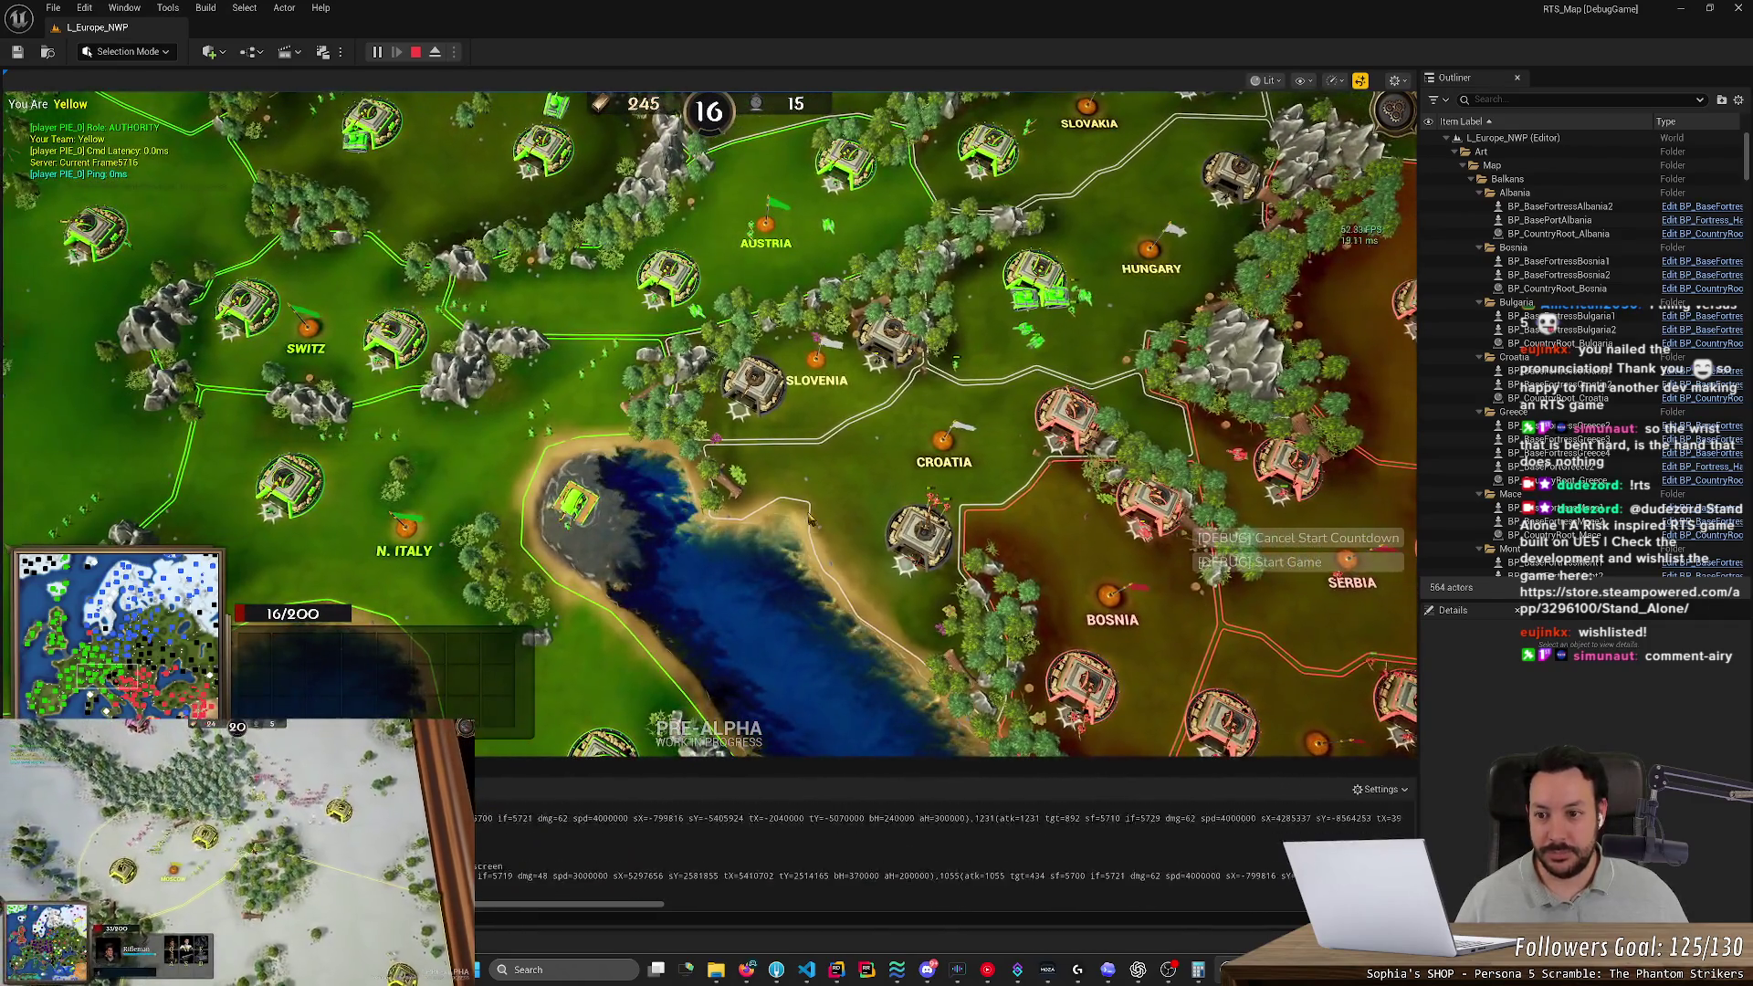
Shift the map to show Austria and Hungary, then return input control to the running game
drag(808, 517, 1107, 591)
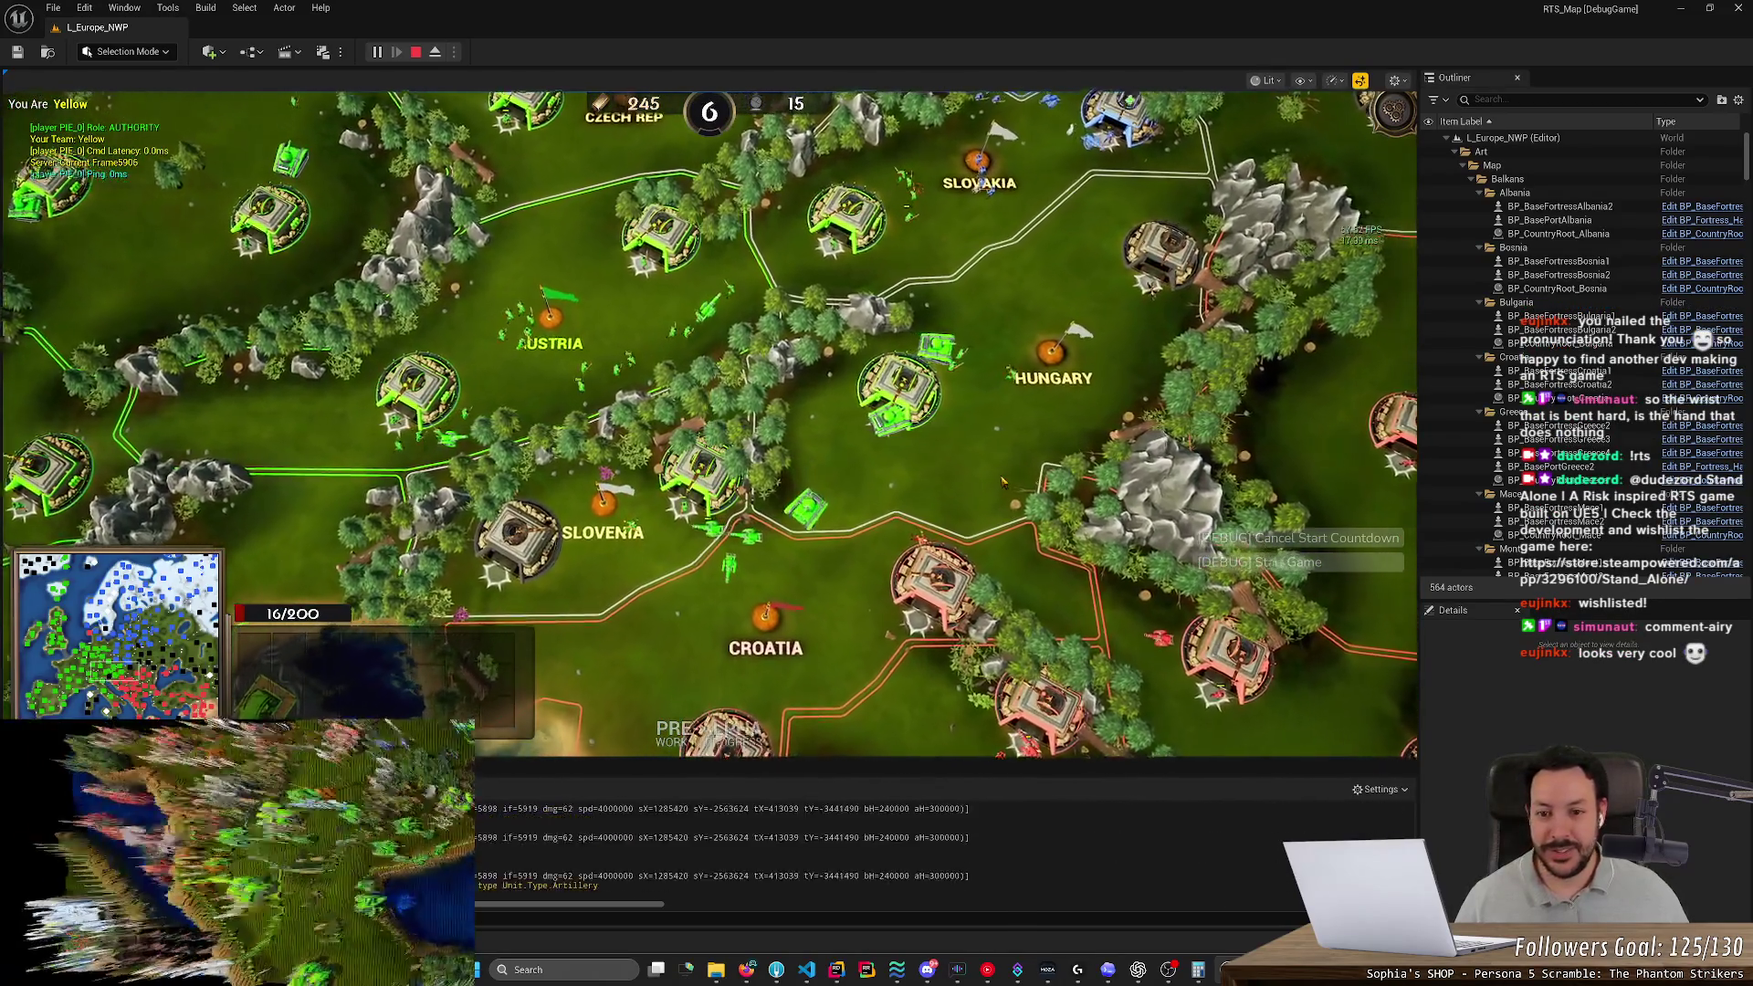
click(1002, 481)
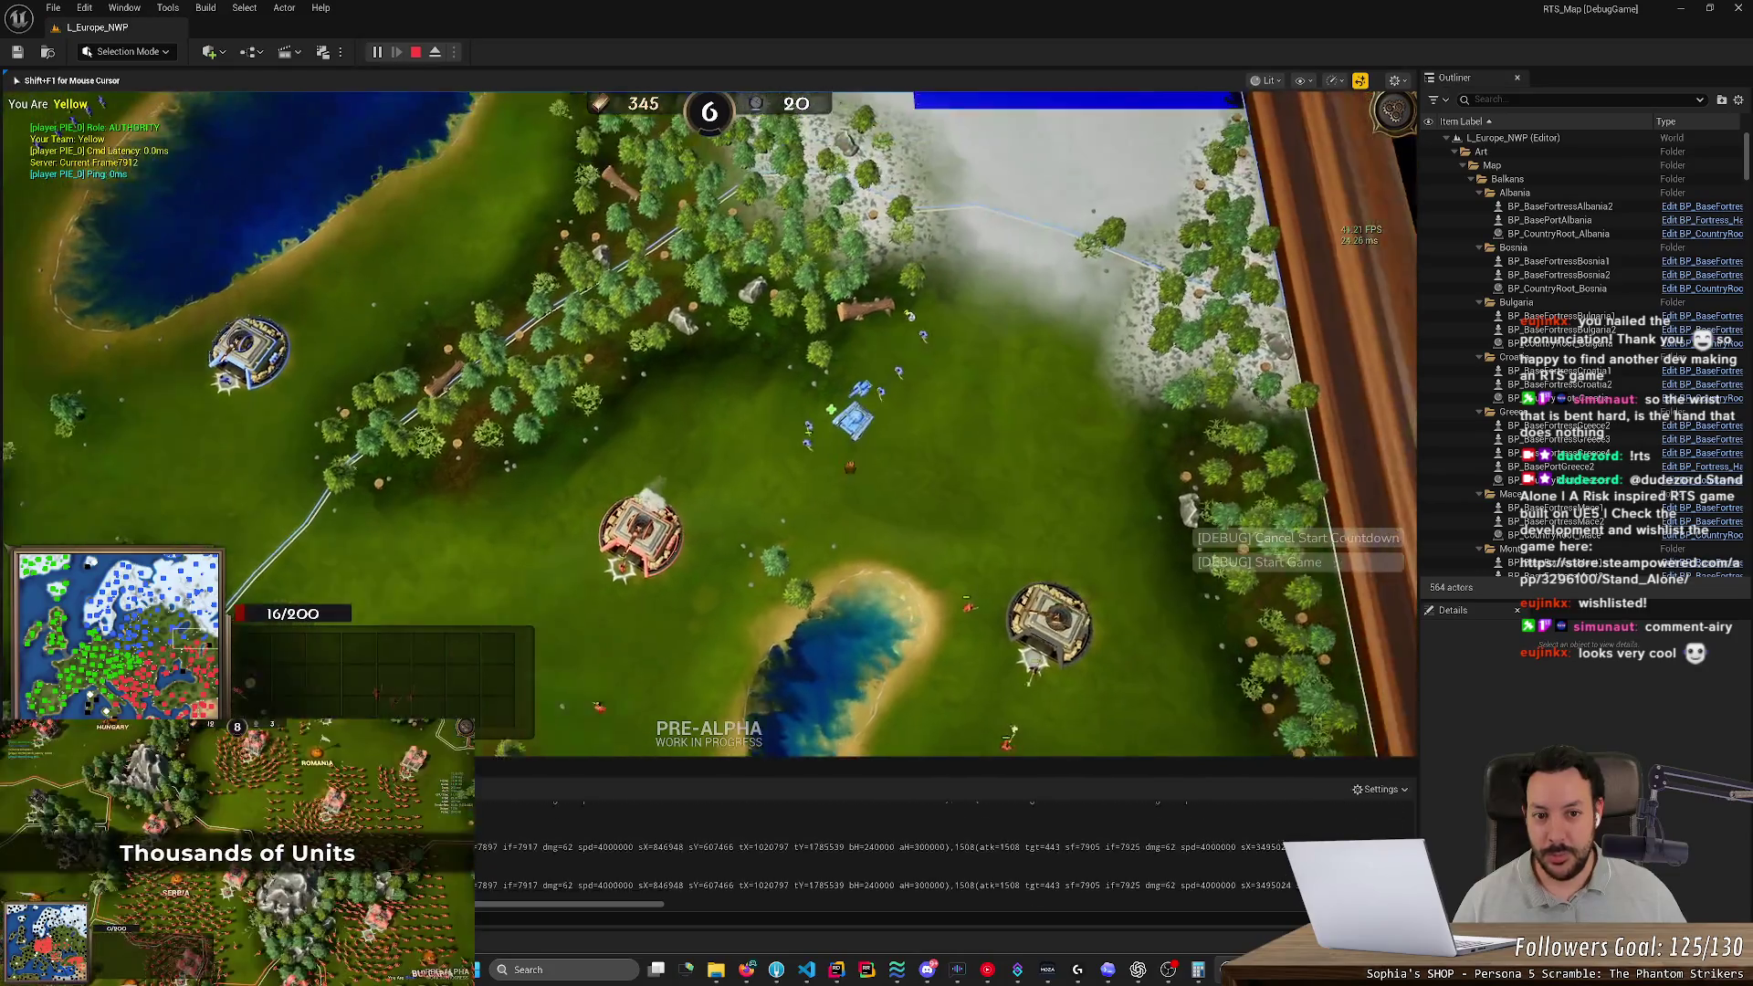
click(1121, 222)
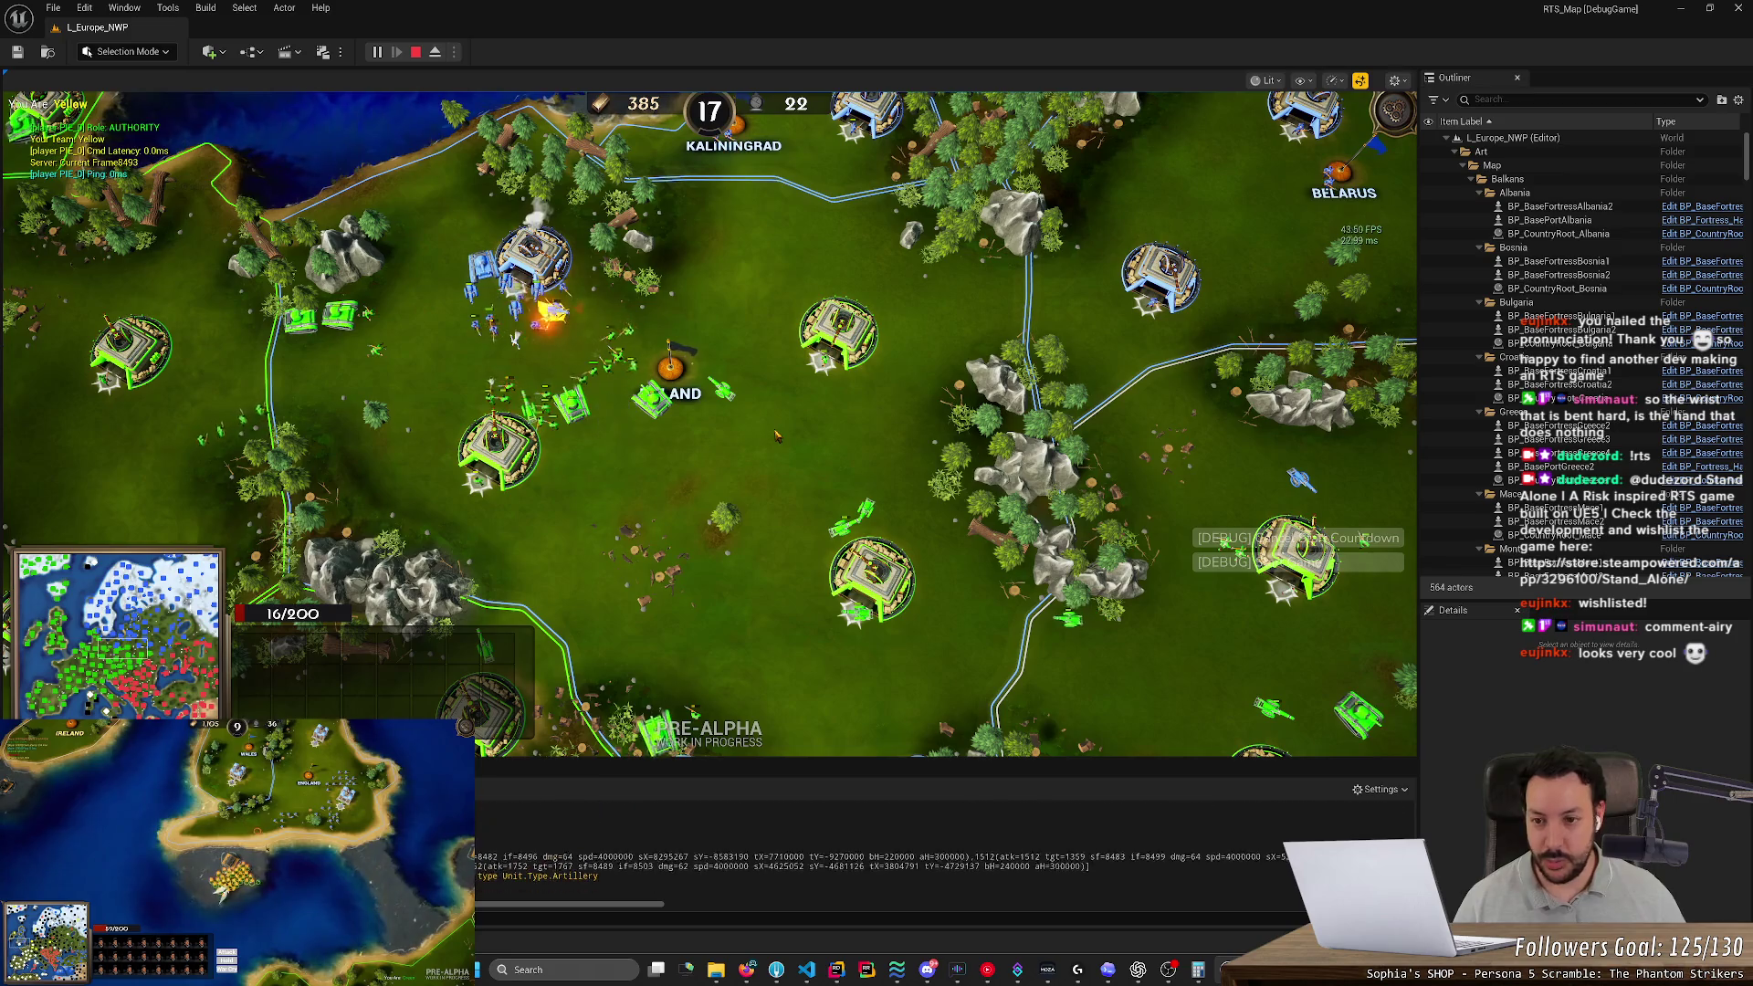
click(836, 495)
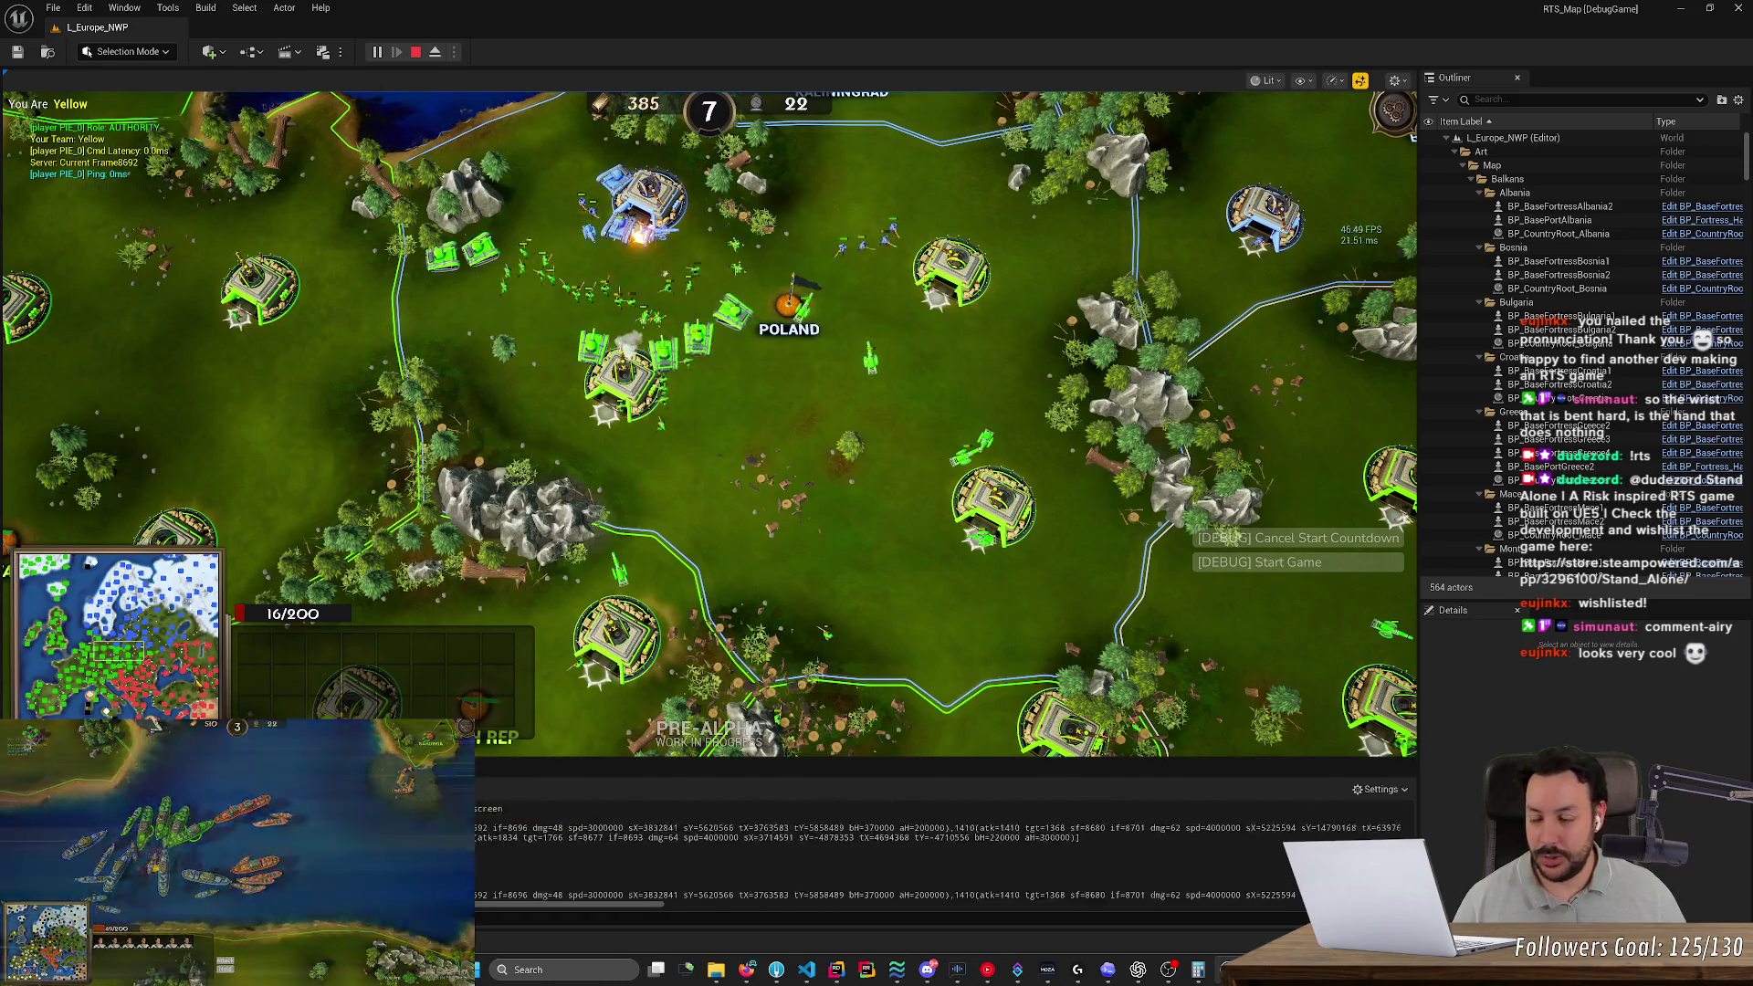
Pan the game camera across Kaliningrad, Belarus, Ukraine and Moldova, then back west toward Slovakia
key(w)
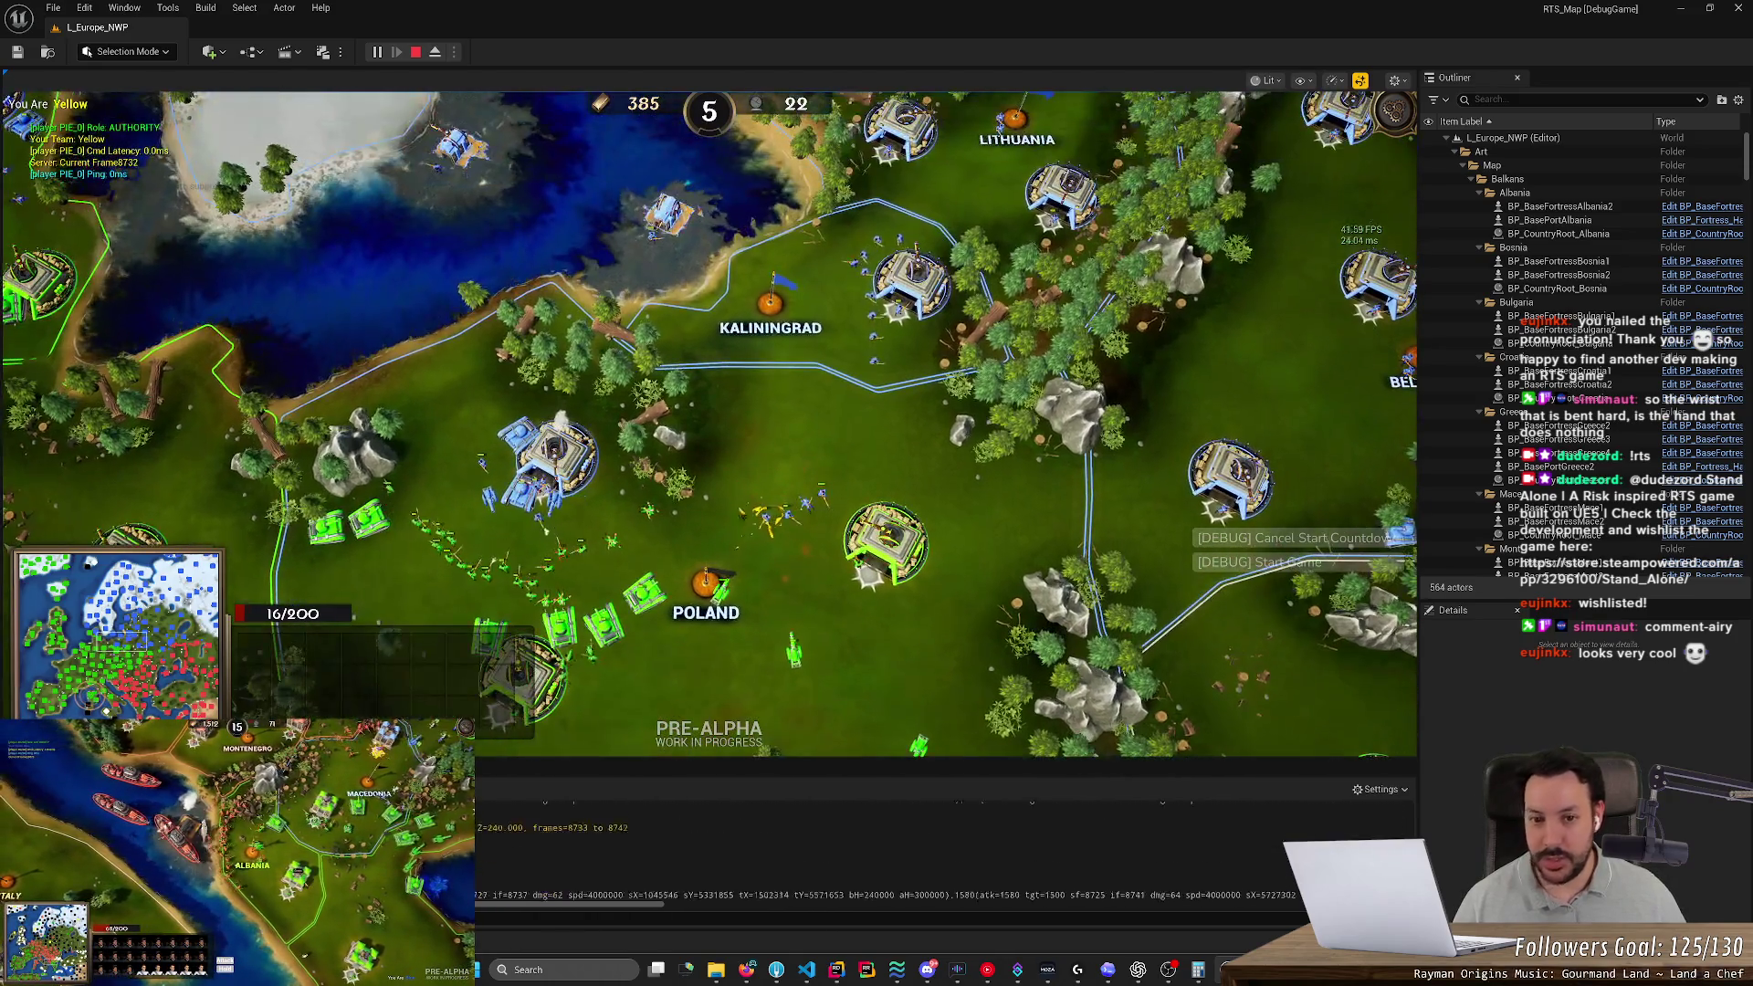
key(d)
key(d)
key(s)
key(a)
key(s)
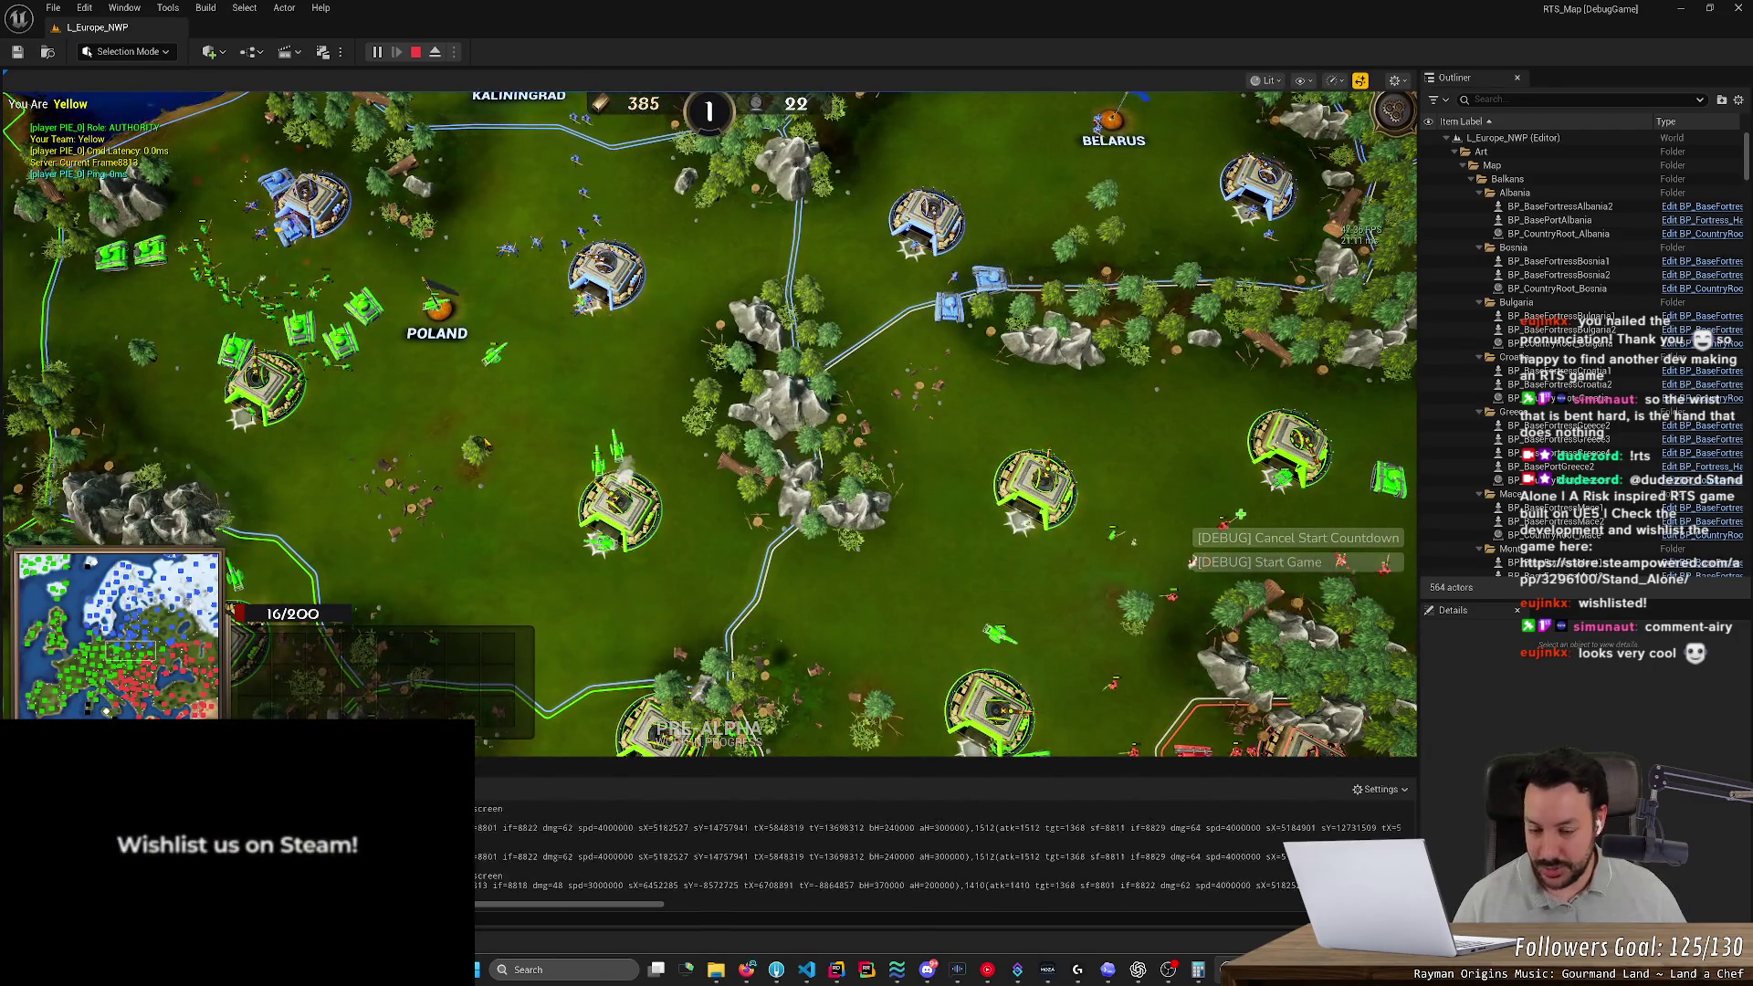
key(d)
key(s)
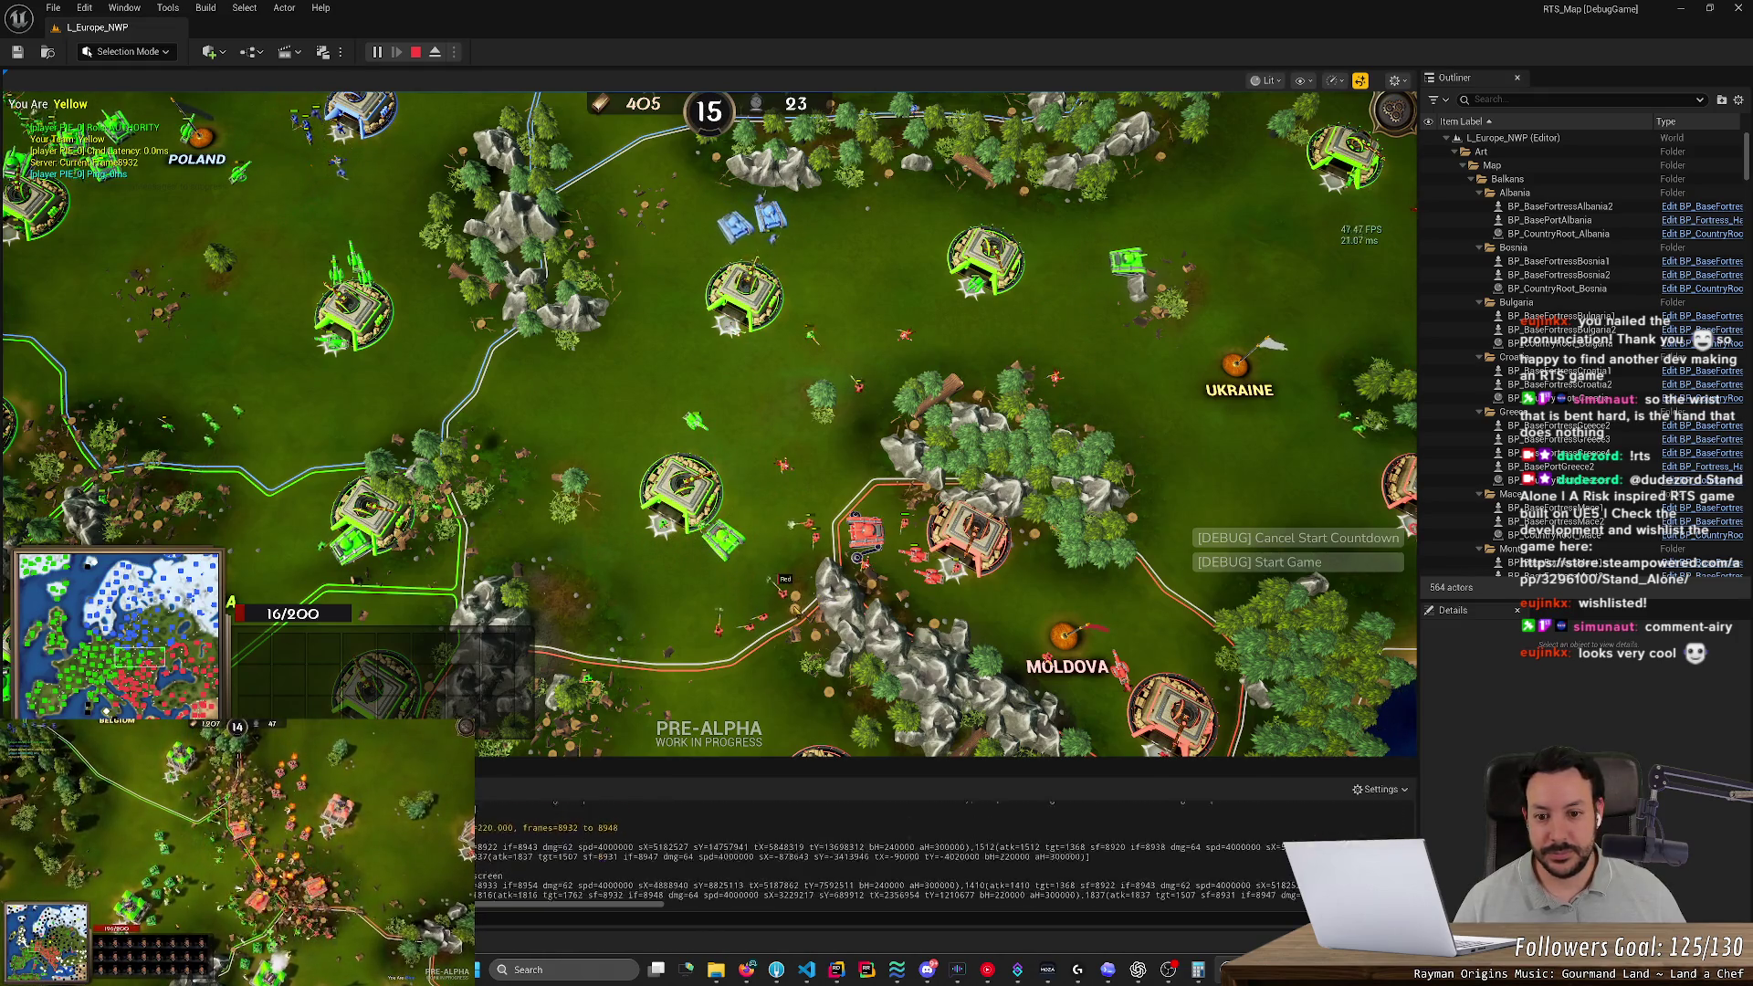
key(a)
key(s)
key(w)
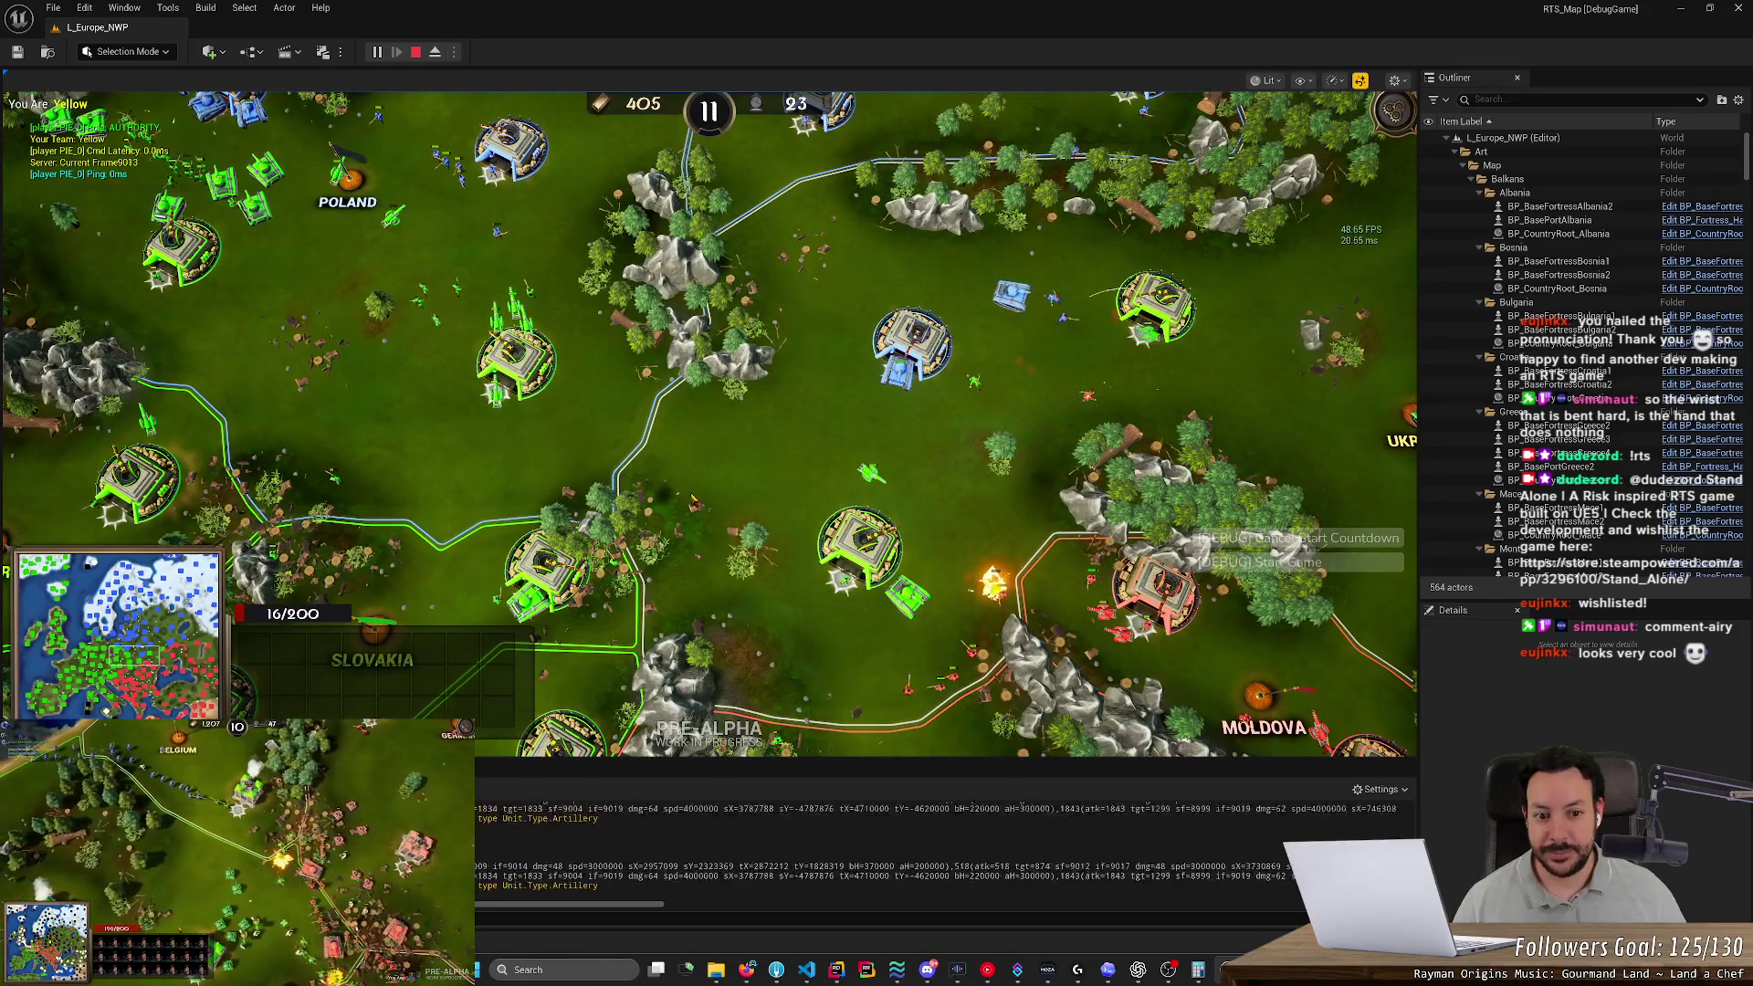
Restart the session as Blue and set a fortress rally point on open ground, then move it
click(415, 52)
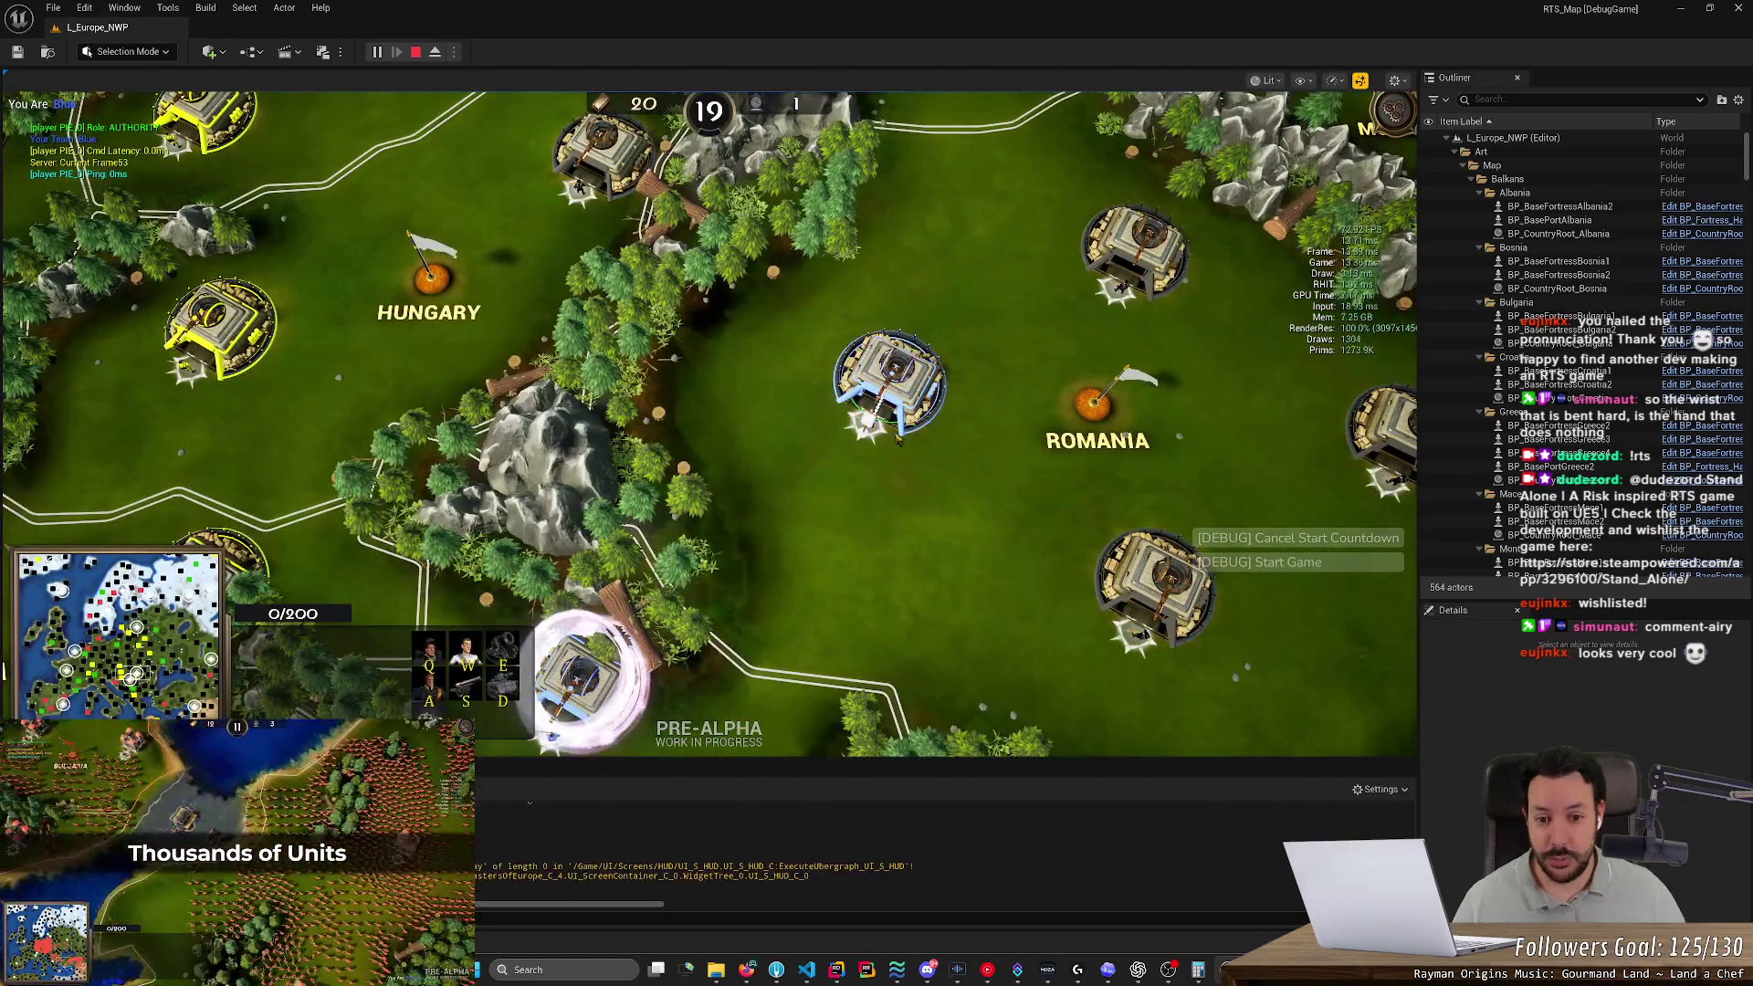
right_click(830, 539)
scroll(831, 538, up, 3)
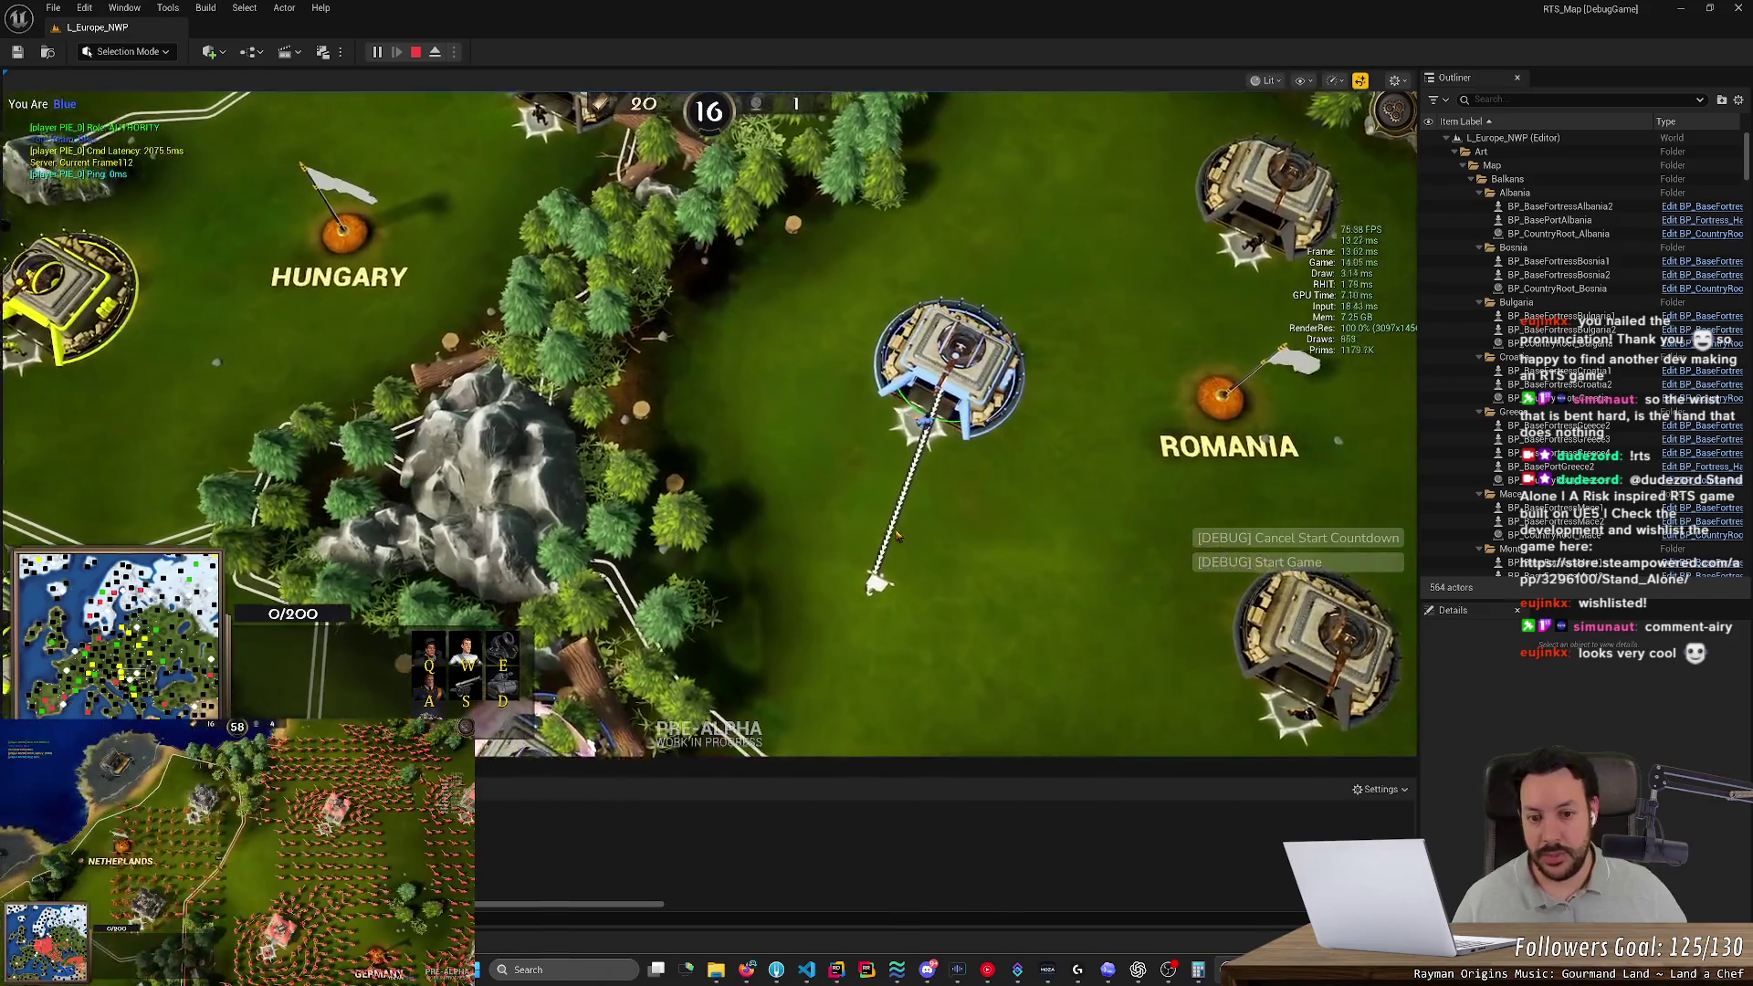
scroll(897, 537, up, 2)
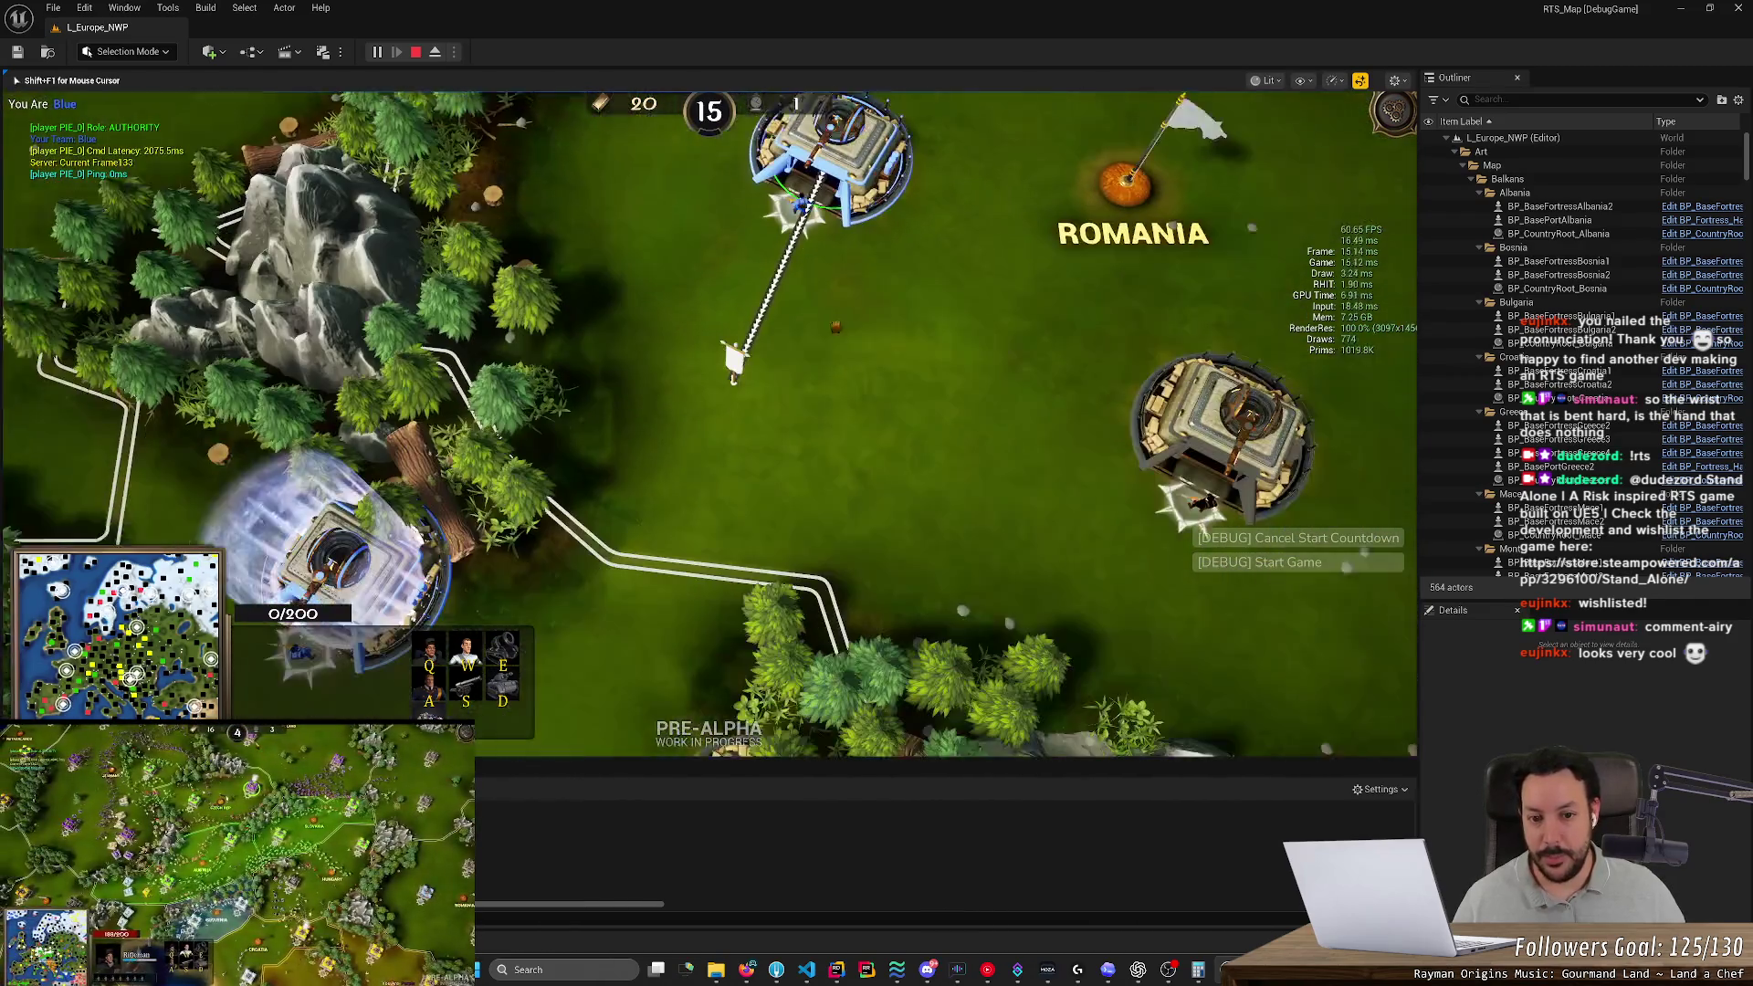
right_click(825, 332)
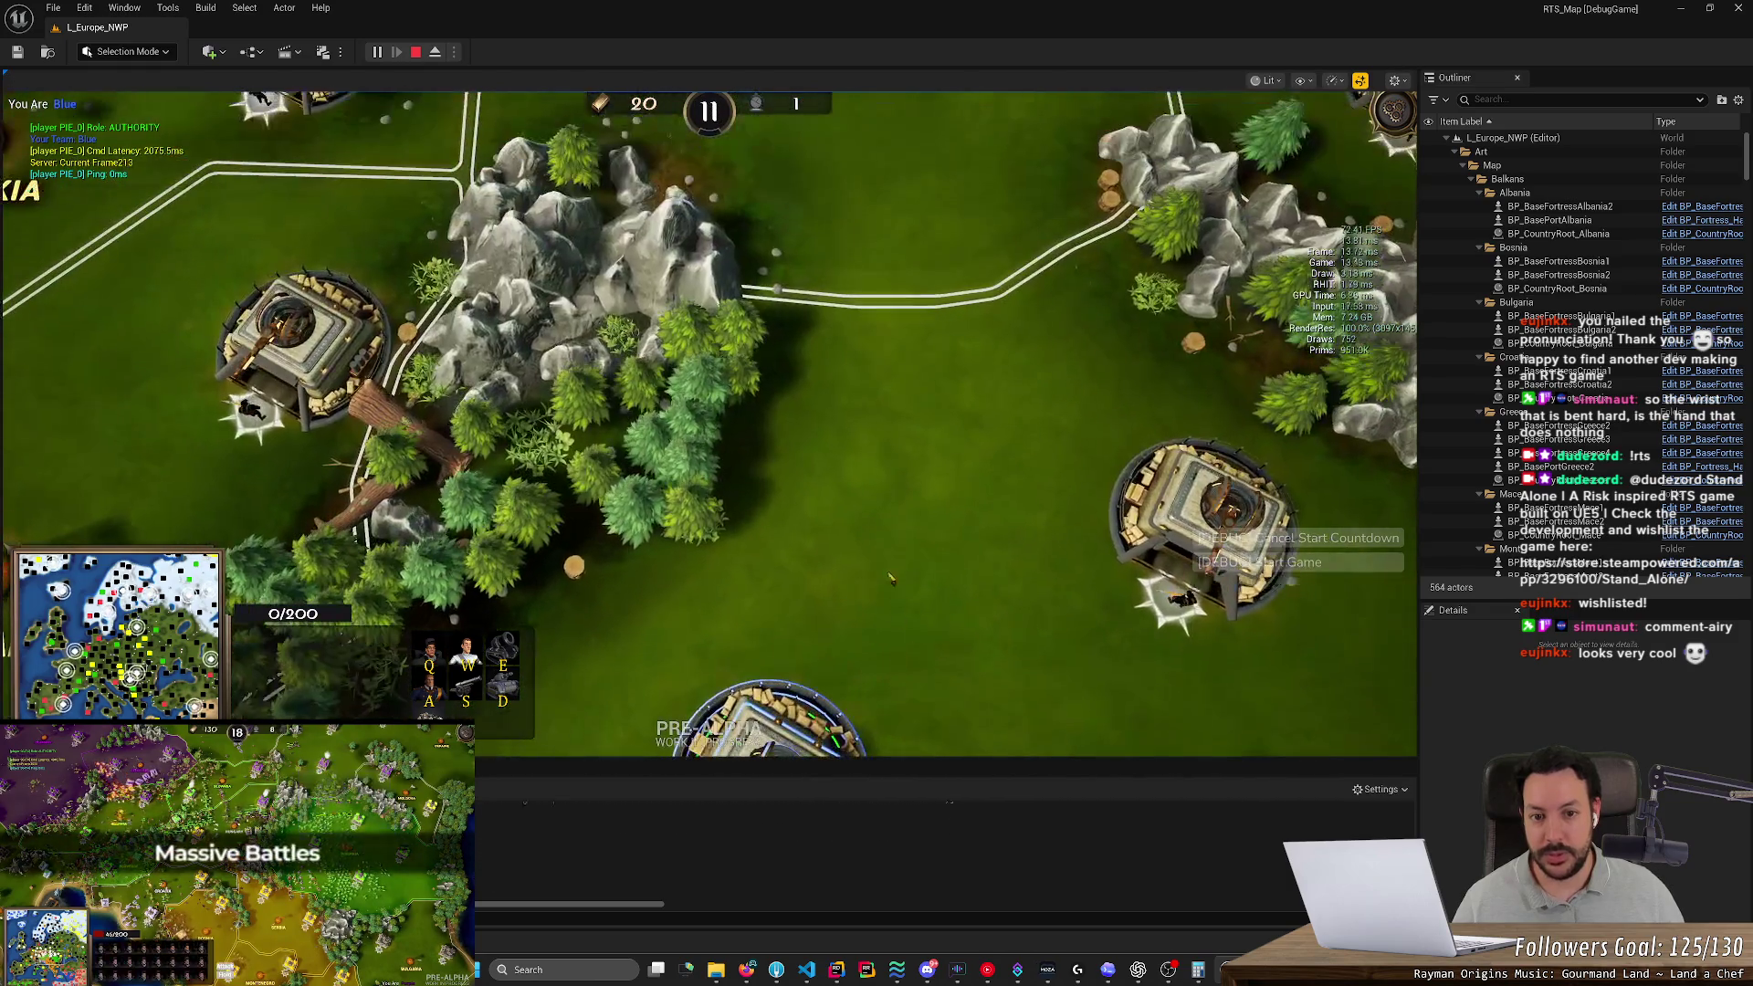
Place more rally points, including an arrow beam from the Hungary fortress, then stop playing
right_click(901, 306)
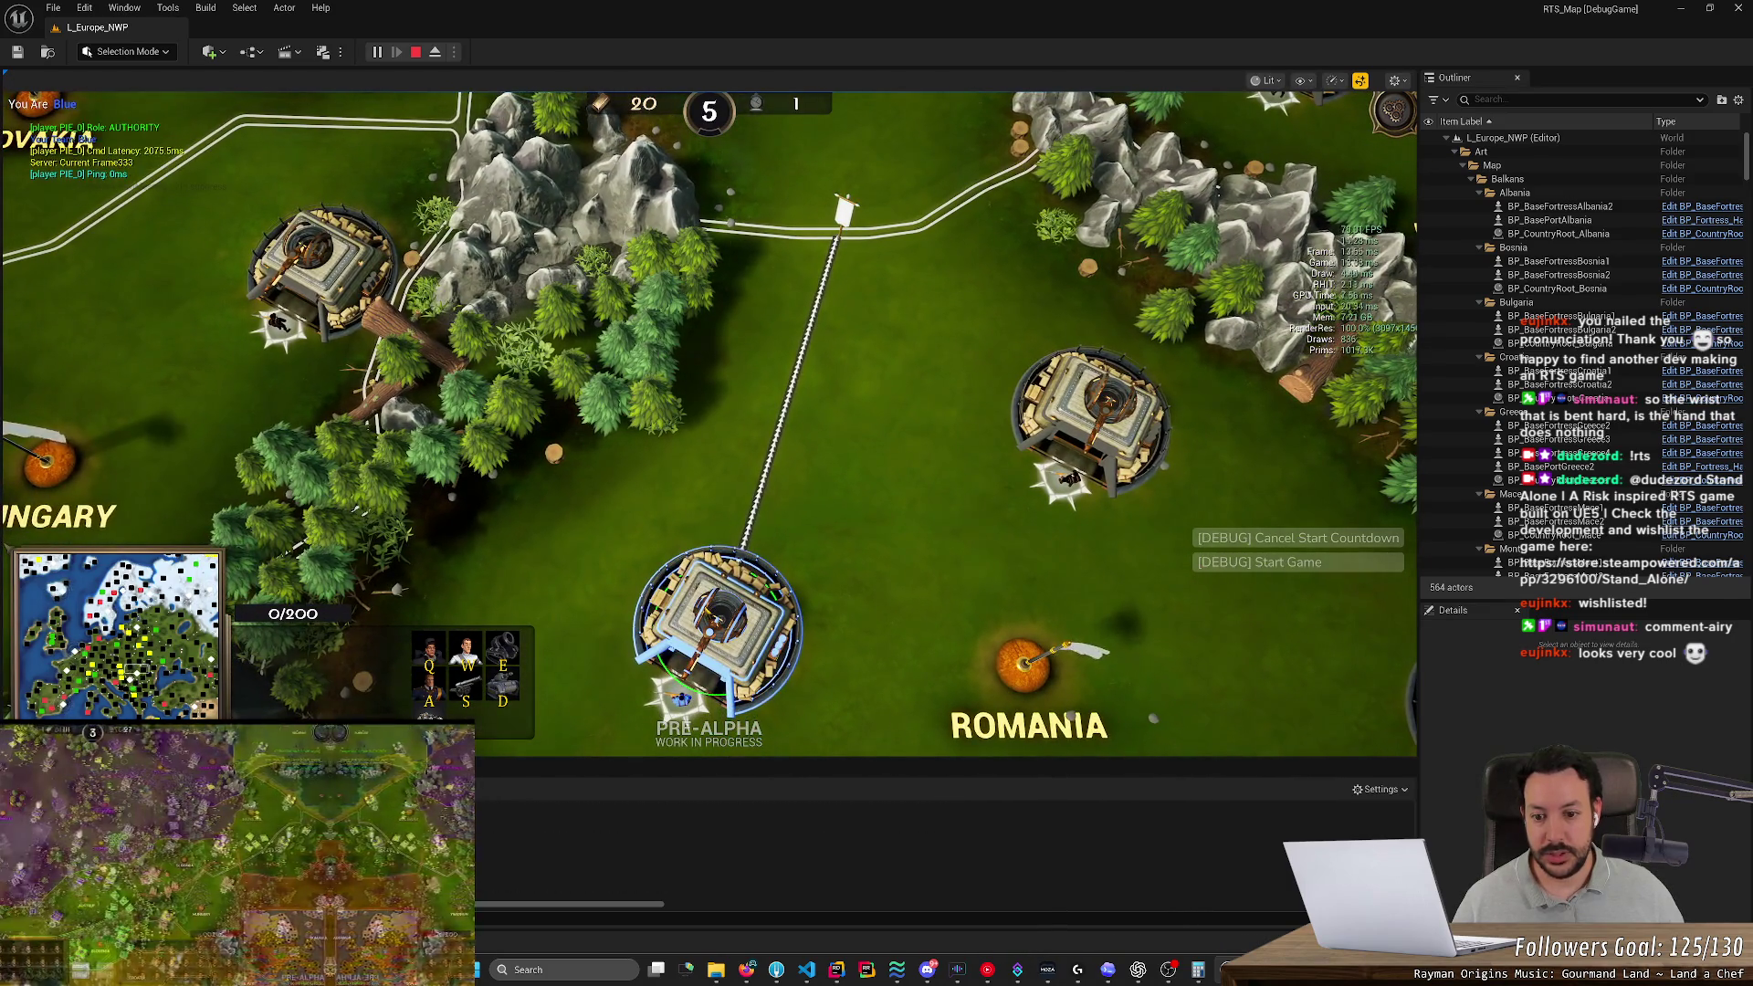
right_click(512, 551)
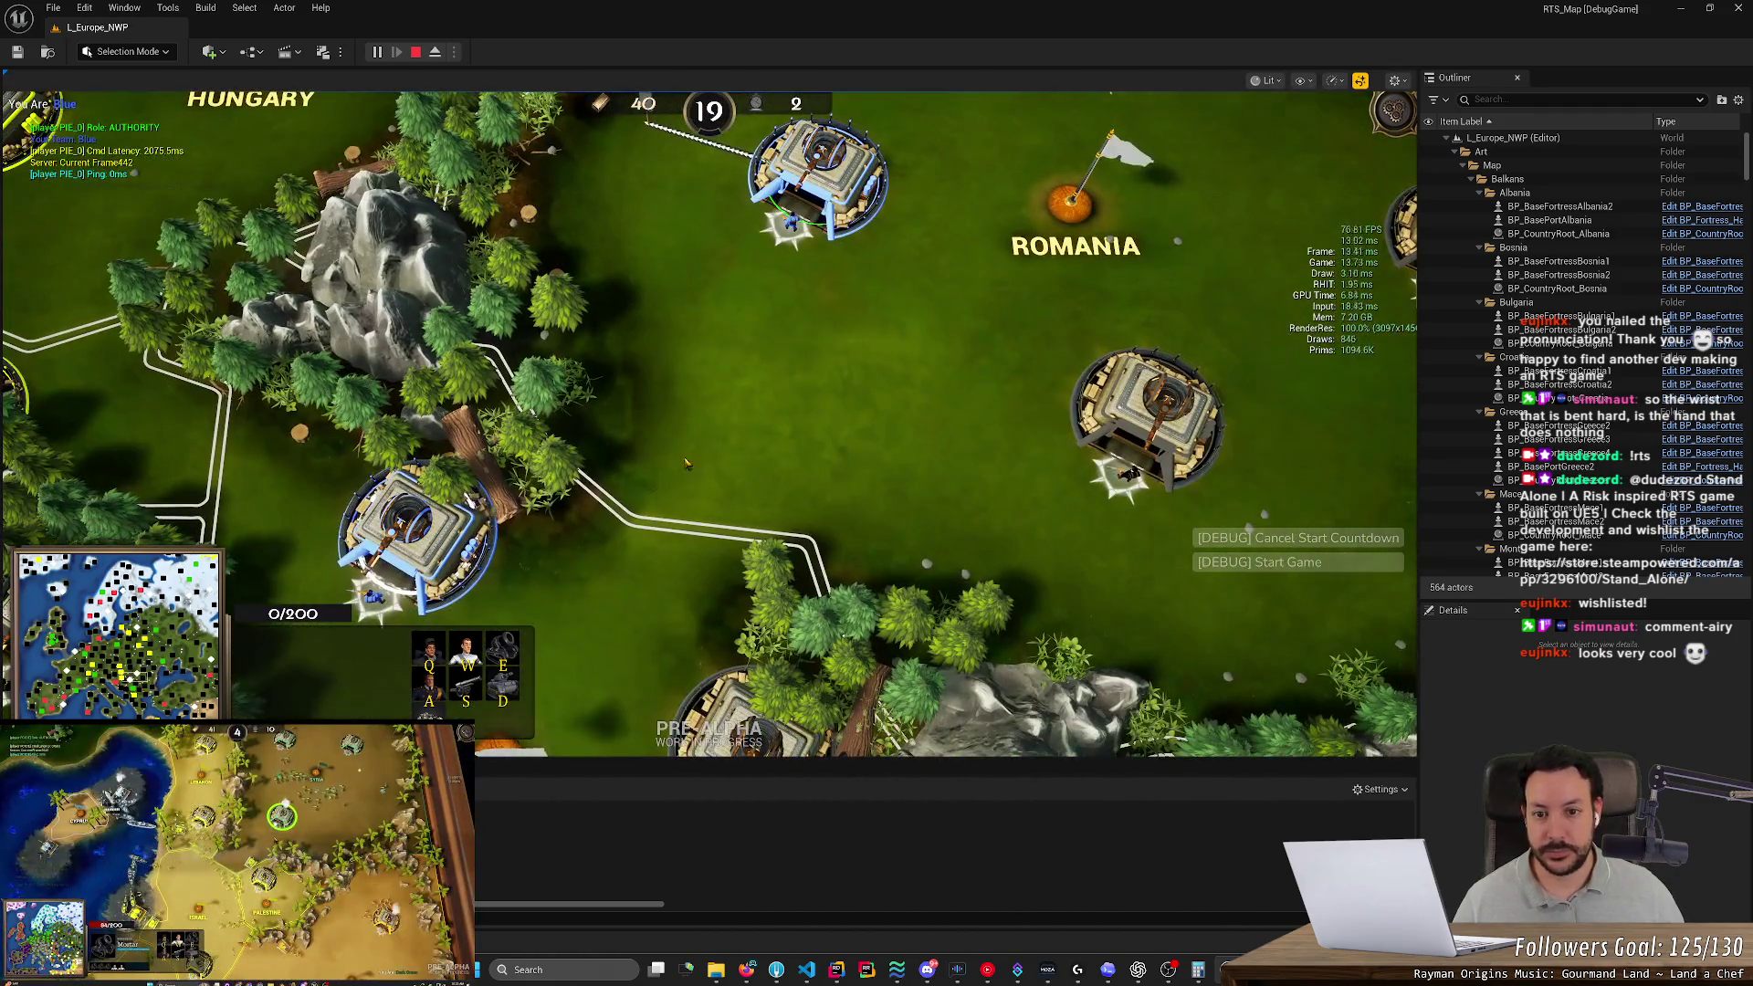
drag(687, 463, 662, 455)
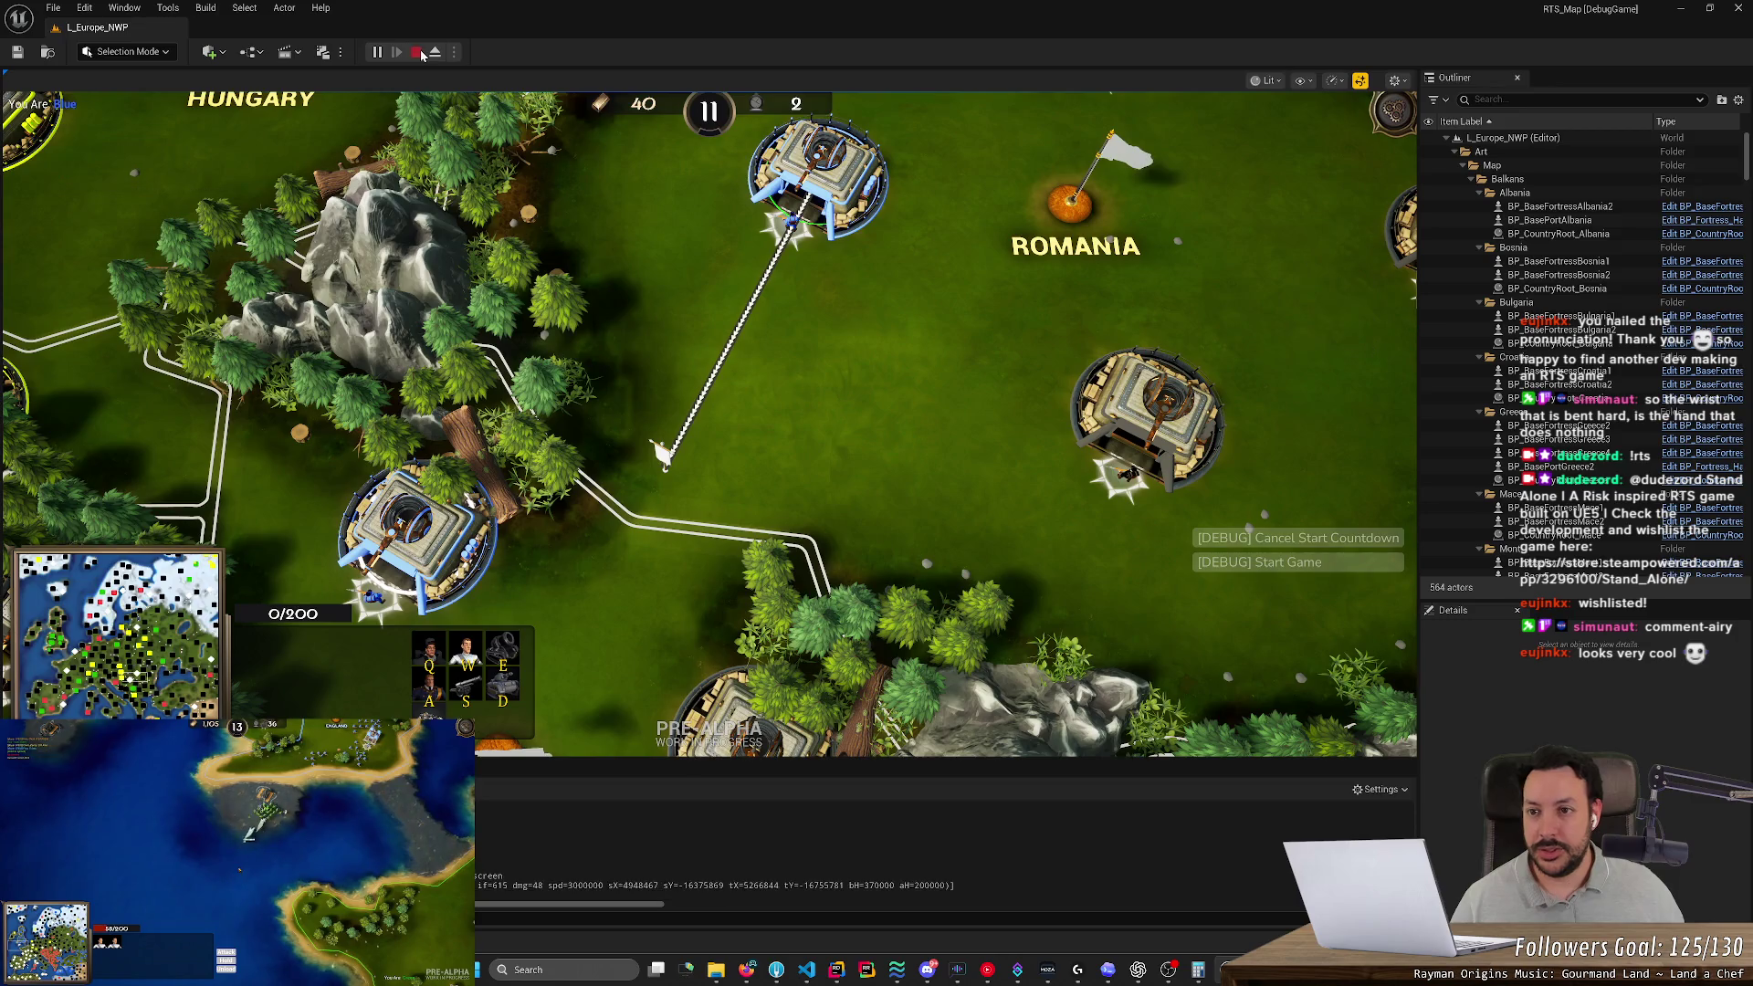
key(Escape)
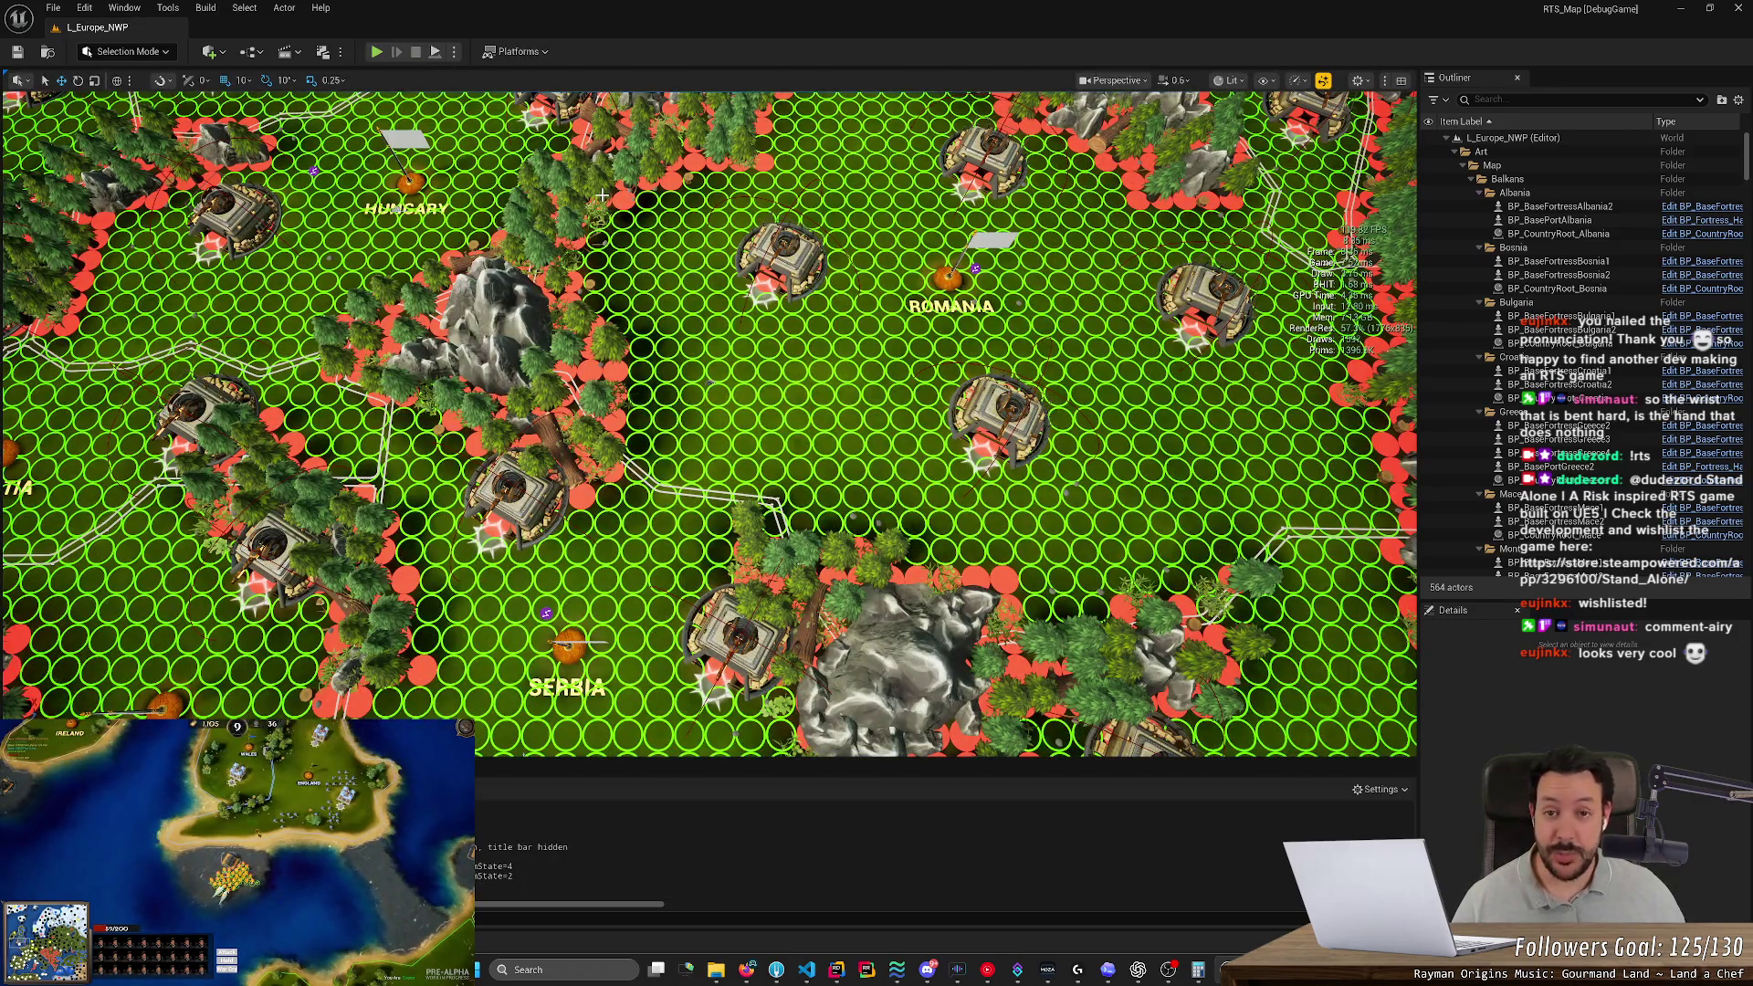